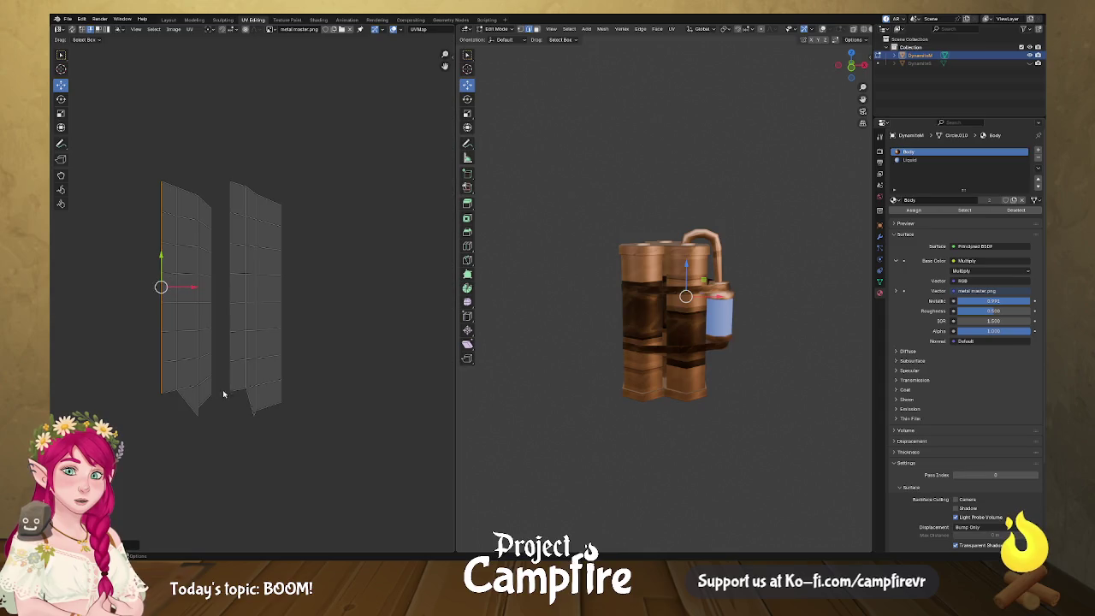
- Align the vertices at the left strip's bottom tip vertically
{"action": "left_click", "coordinate": [198, 415]}
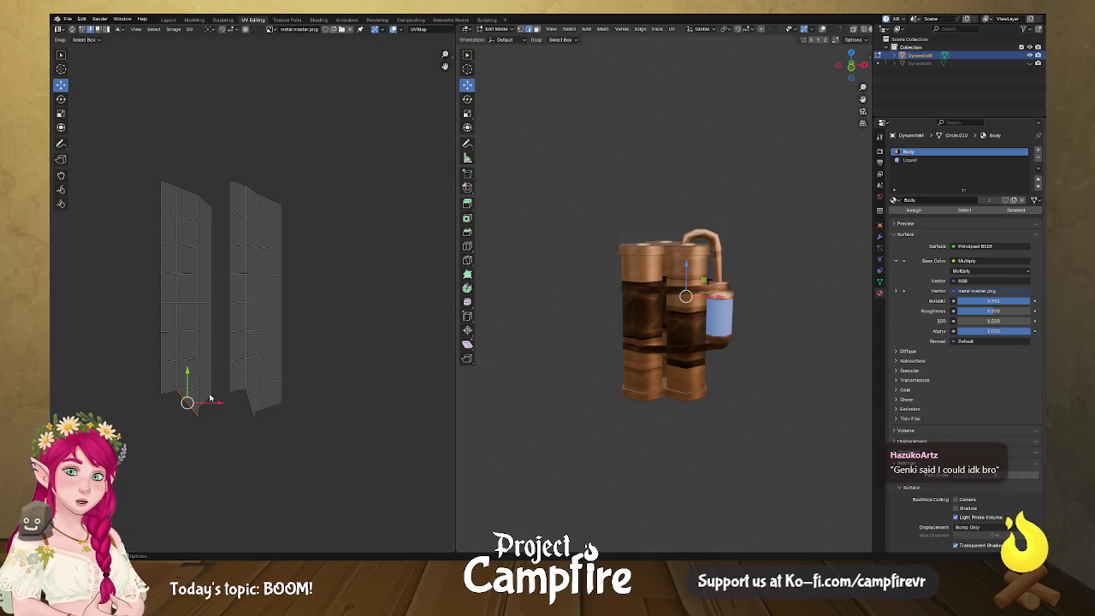
{"action": "left_click", "coordinate": [204, 406]}
{"action": "right_click", "coordinate": [204, 411]}
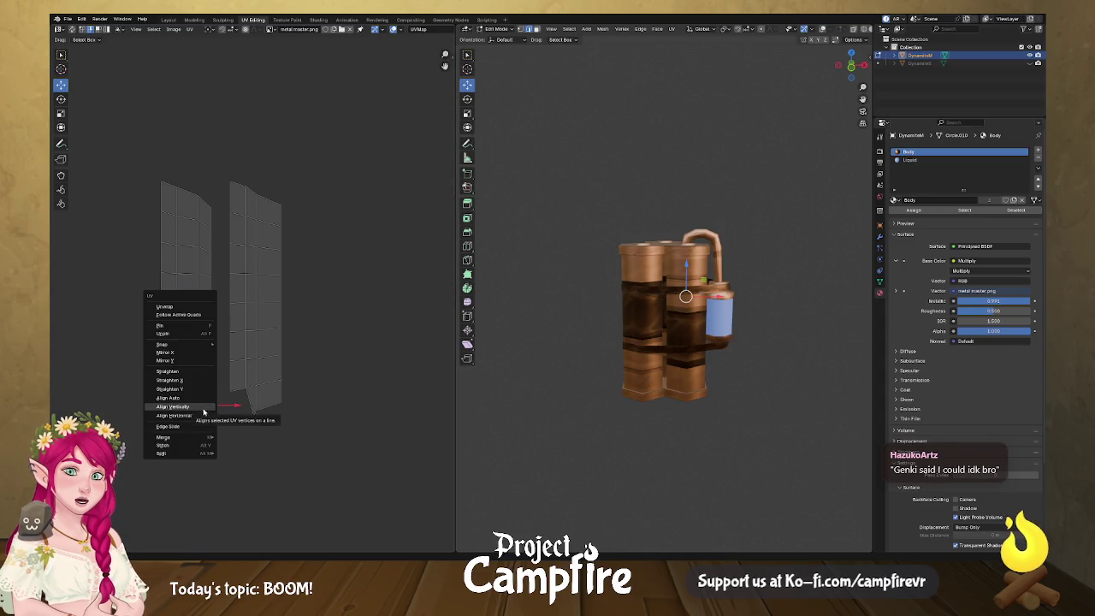
{"action": "left_click", "coordinate": [203, 413]}
- Select vertex groups along the left strip's lower section, leaving them unaligned
{"action": "left_click", "coordinate": [203, 383]}
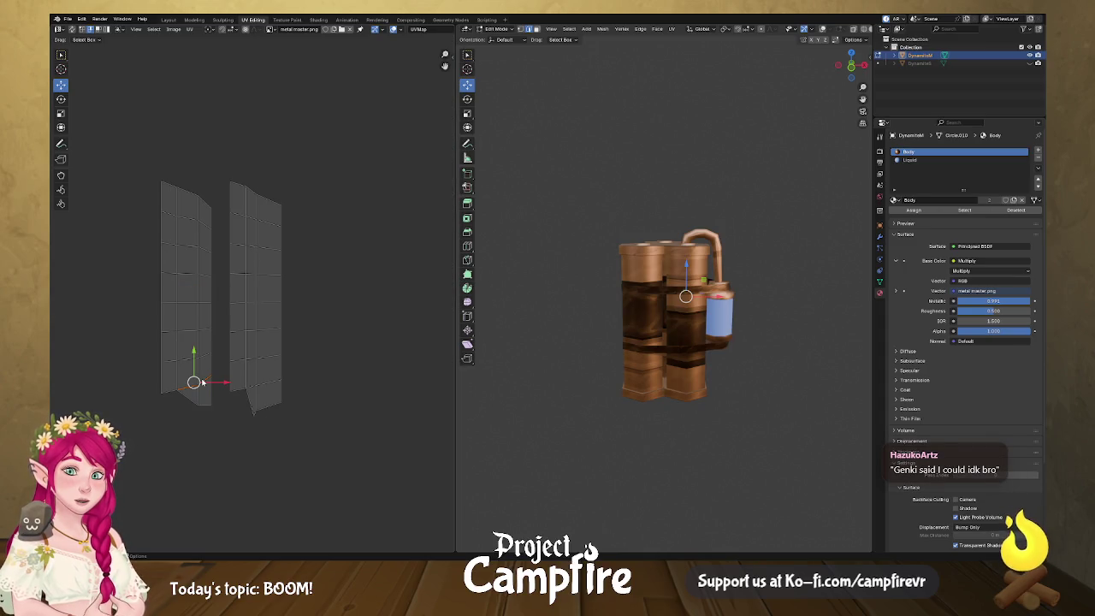
{"action": "left_click", "coordinate": [175, 391]}
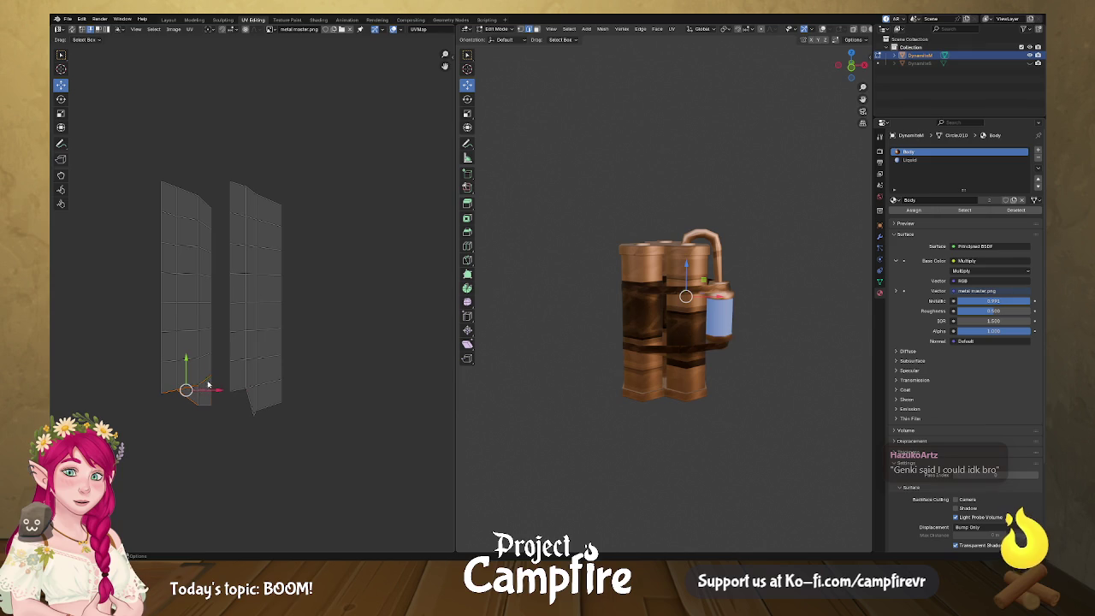
{"action": "left_click_drag", "start_coordinate": [149, 371], "coordinate": [213, 398]}
{"action": "right_click", "coordinate": [203, 387]}
{"action": "key", "text": "Escape"}
{"action": "left_click_drag", "start_coordinate": [150, 340], "coordinate": [215, 368]}
{"action": "right_click", "coordinate": [203, 351]}
{"action": "key", "text": "Escape"}
{"action": "left_click_drag", "start_coordinate": [156, 308], "coordinate": [209, 335]}
{"action": "right_click", "coordinate": [201, 332]}
{"action": "left_click", "coordinate": [201, 332]}
- Align the left strip's upper vertices into one straight row
{"action": "mouse_move", "coordinate": [151, 161]}
{"action": "left_mouse_down"}
{"action": "mouse_move", "coordinate": [221, 217]}
{"action": "mouse_move", "coordinate": [182, 192]}
{"action": "mouse_move", "coordinate": [202, 203]}
{"action": "left_mouse_up"}
{"action": "right_click", "coordinate": [199, 202]}
{"action": "left_click", "coordinate": [204, 174]}
{"action": "right_click", "coordinate": [202, 203]}
{"action": "left_click", "coordinate": [202, 202]}
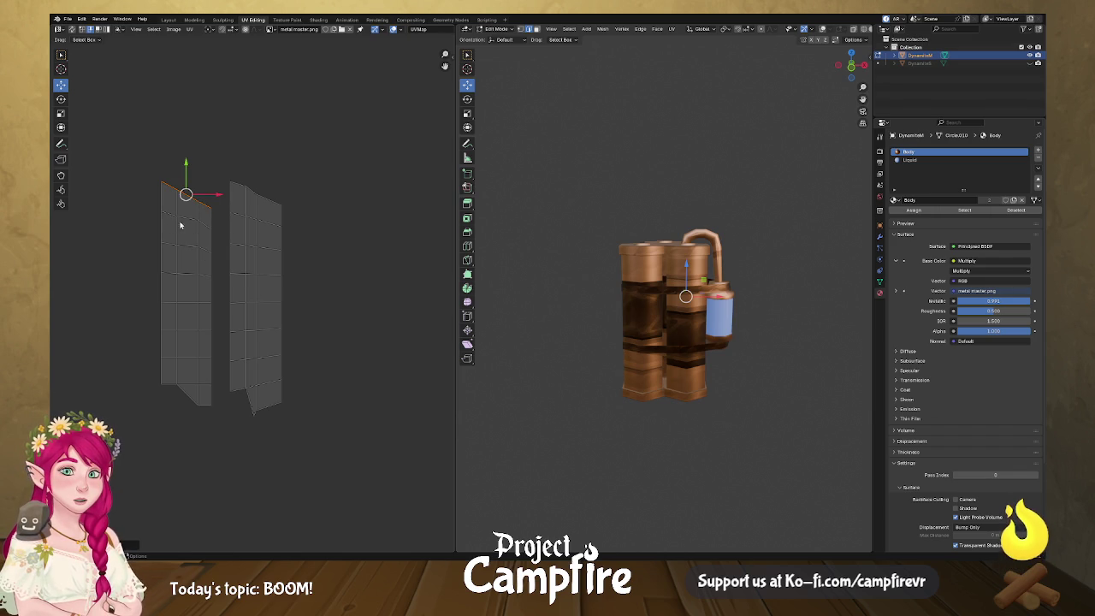
- Straighten the left strip's top edge and the next two edges down horizontally
{"action": "right_click", "coordinate": [175, 224]}
{"action": "left_click", "coordinate": [184, 221]}
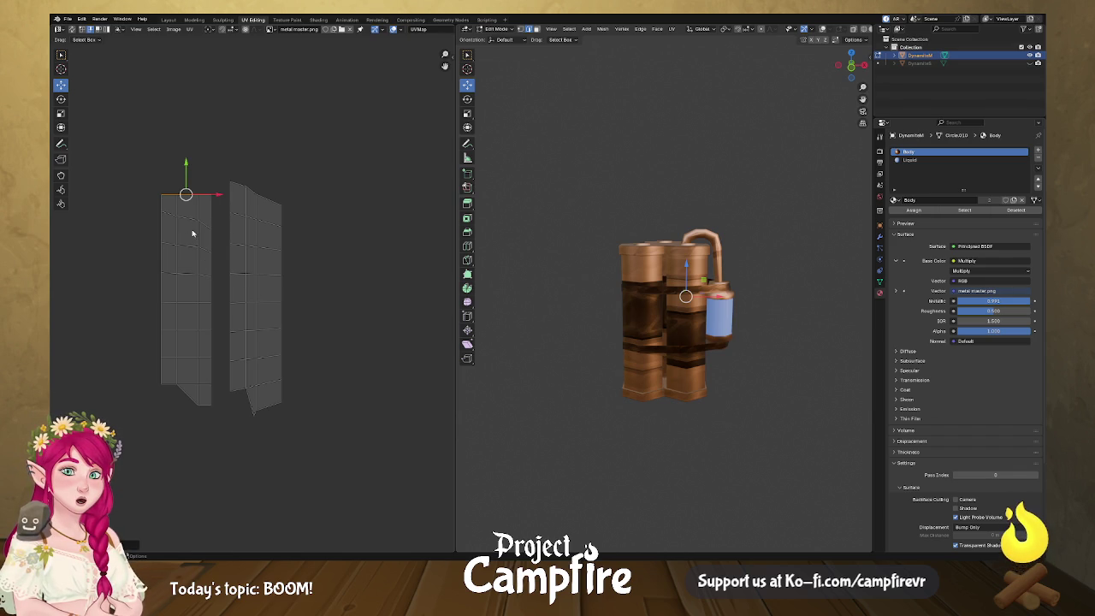
{"action": "right_click", "coordinate": [185, 223]}
{"action": "left_click", "coordinate": [187, 219]}
{"action": "left_click", "coordinate": [186, 247]}
{"action": "right_click", "coordinate": [186, 248]}
{"action": "left_click", "coordinate": [188, 246]}
{"action": "left_click", "coordinate": [188, 274]}
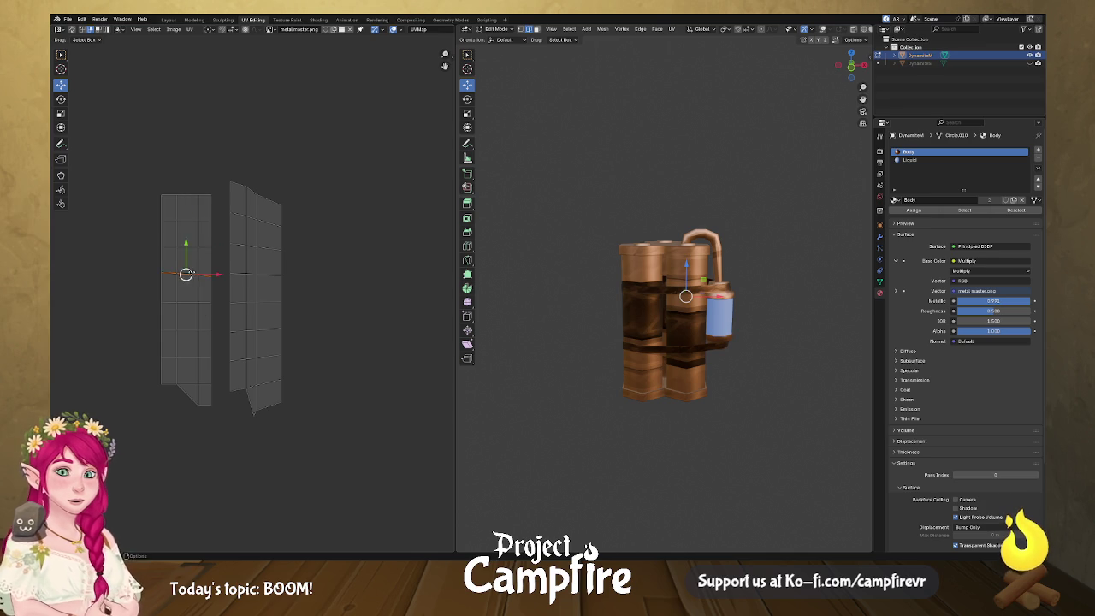
{"action": "right_click", "coordinate": [189, 272]}
{"action": "left_click", "coordinate": [189, 272]}
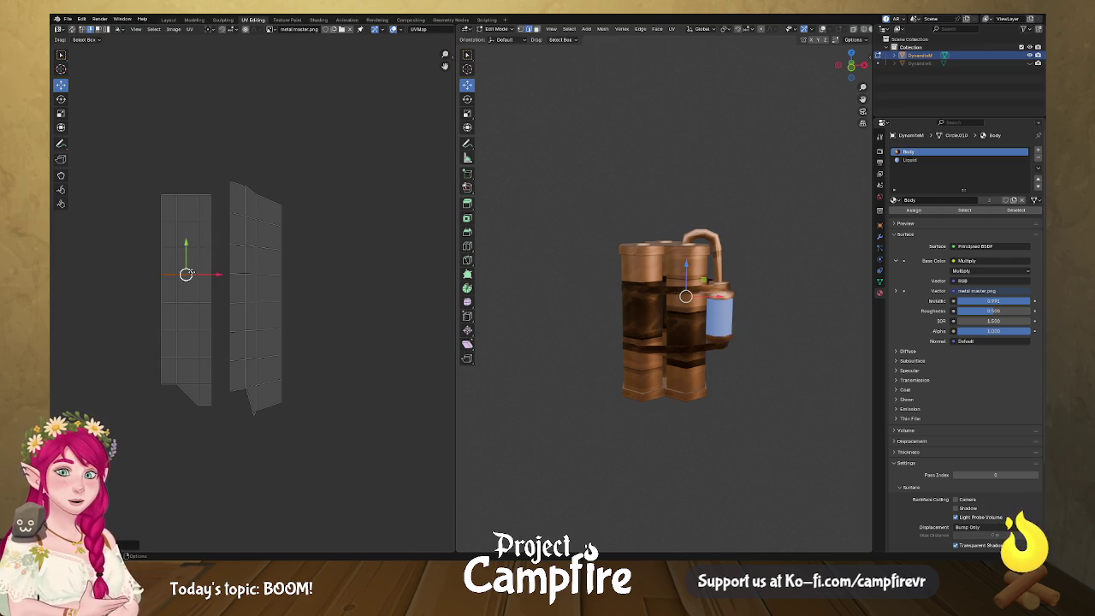
- Straighten the right strip's top edge and the edges below it horizontally
{"action": "left_click", "coordinate": [265, 206]}
{"action": "right_click", "coordinate": [265, 206]}
{"action": "left_click", "coordinate": [265, 204]}
{"action": "left_click", "coordinate": [267, 221]}
{"action": "right_click", "coordinate": [267, 224]}
{"action": "left_click", "coordinate": [266, 224]}
{"action": "left_click", "coordinate": [269, 252]}
{"action": "right_click", "coordinate": [269, 251]}
{"action": "left_click", "coordinate": [269, 251]}
{"action": "left_click", "coordinate": [265, 307]}
{"action": "right_click", "coordinate": [267, 306]}
{"action": "key", "text": "Escape"}
- Straighten the right strip's remaining lower edges and bottom vertices horizontally
{"action": "left_click", "coordinate": [271, 332]}
{"action": "right_click", "coordinate": [271, 333]}
{"action": "left_click", "coordinate": [271, 332]}
{"action": "left_click", "coordinate": [273, 359]}
{"action": "right_click", "coordinate": [275, 360]}
{"action": "left_click", "coordinate": [275, 360]}
{"action": "left_click", "coordinate": [272, 383]}
{"action": "left_click", "coordinate": [240, 393]}
{"action": "right_click", "coordinate": [280, 384]}
{"action": "left_click", "coordinate": [281, 385]}
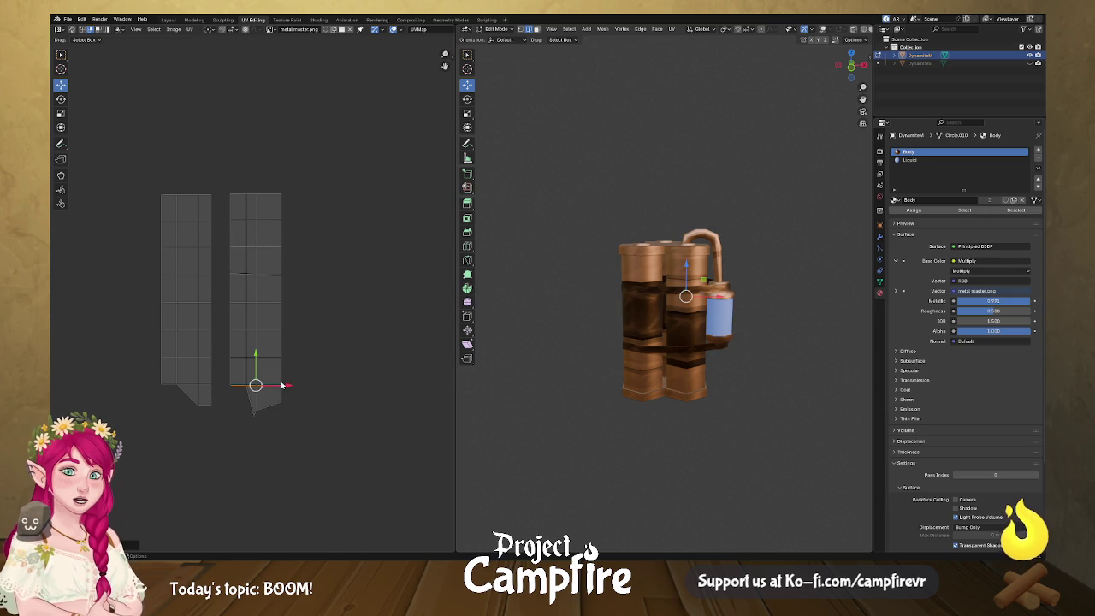
{"action": "left_click", "coordinate": [268, 407]}
{"action": "right_click", "coordinate": [255, 416]}
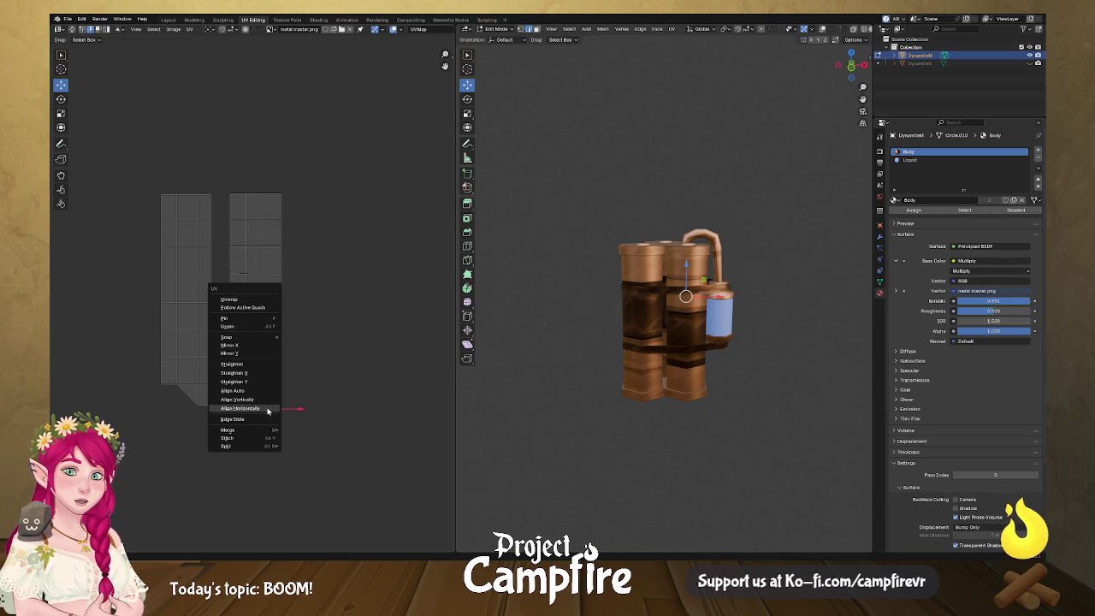
{"action": "left_click", "coordinate": [265, 418]}
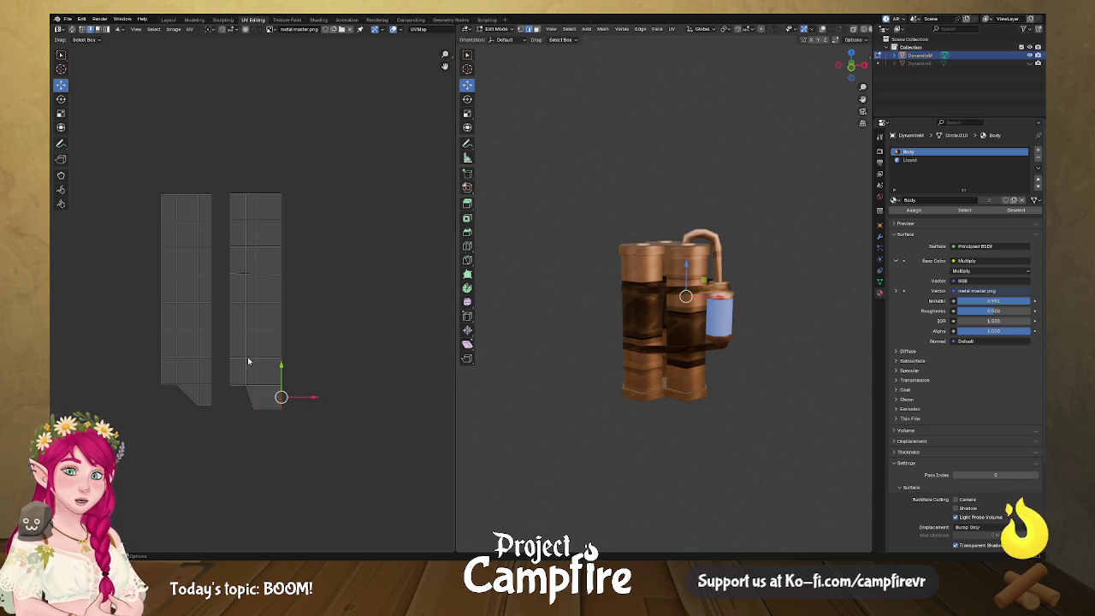
- Move the right UV strip onto the left strip with G, then box-select both stacked strips
{"action": "scroll", "coordinate": [257, 368], "scroll_direction": "down", "scroll_amount": 4}
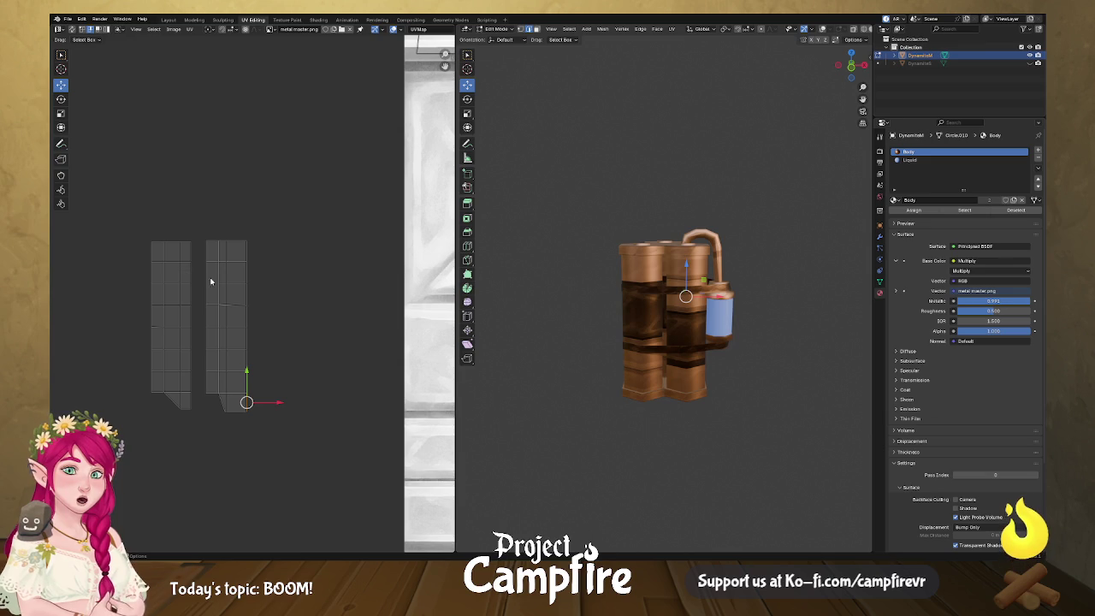
{"action": "left_click", "coordinate": [226, 289]}
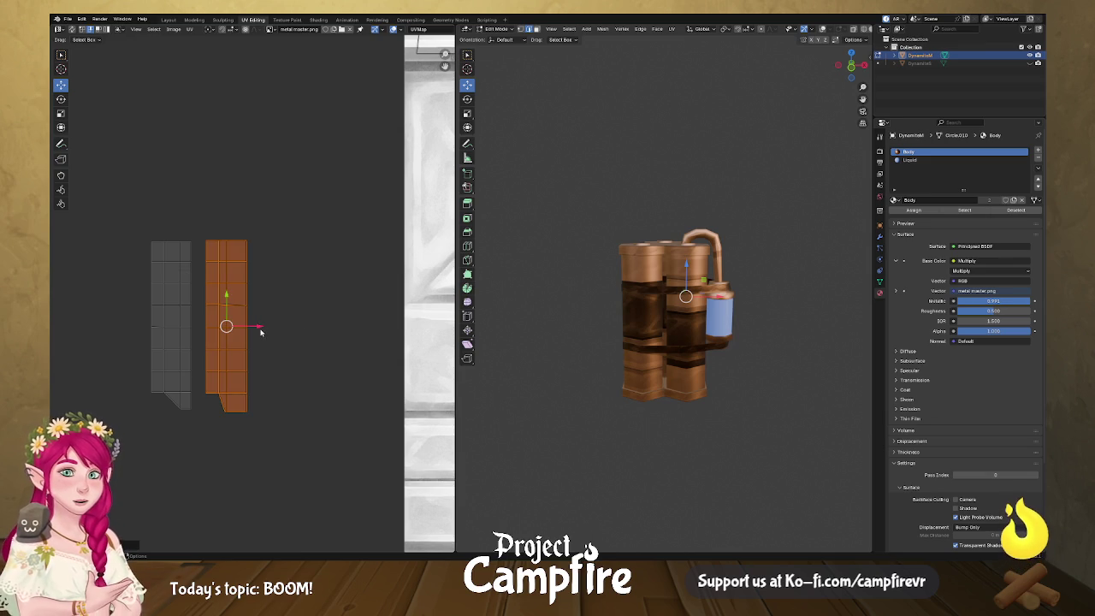
{"action": "key", "text": "g"}
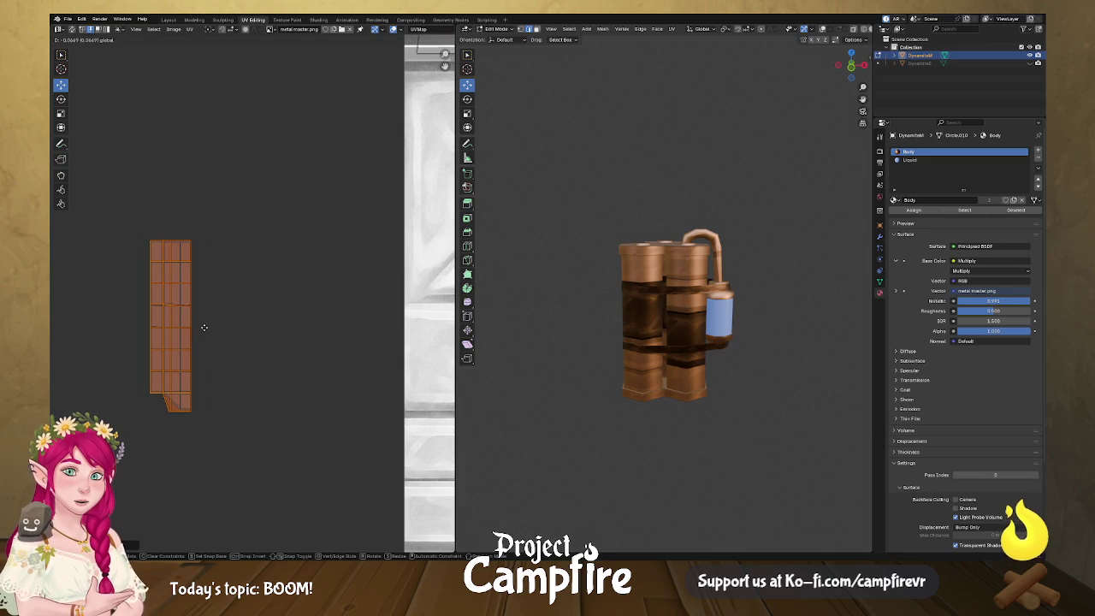
{"action": "left_click", "coordinate": [203, 327]}
{"action": "mouse_move", "coordinate": [120, 228]}
{"action": "left_mouse_down"}
{"action": "mouse_move", "coordinate": [264, 428]}
{"action": "mouse_move", "coordinate": [256, 419]}
{"action": "left_mouse_up"}
{"action": "scroll", "coordinate": [242, 363], "scroll_direction": "down", "scroll_amount": 3}
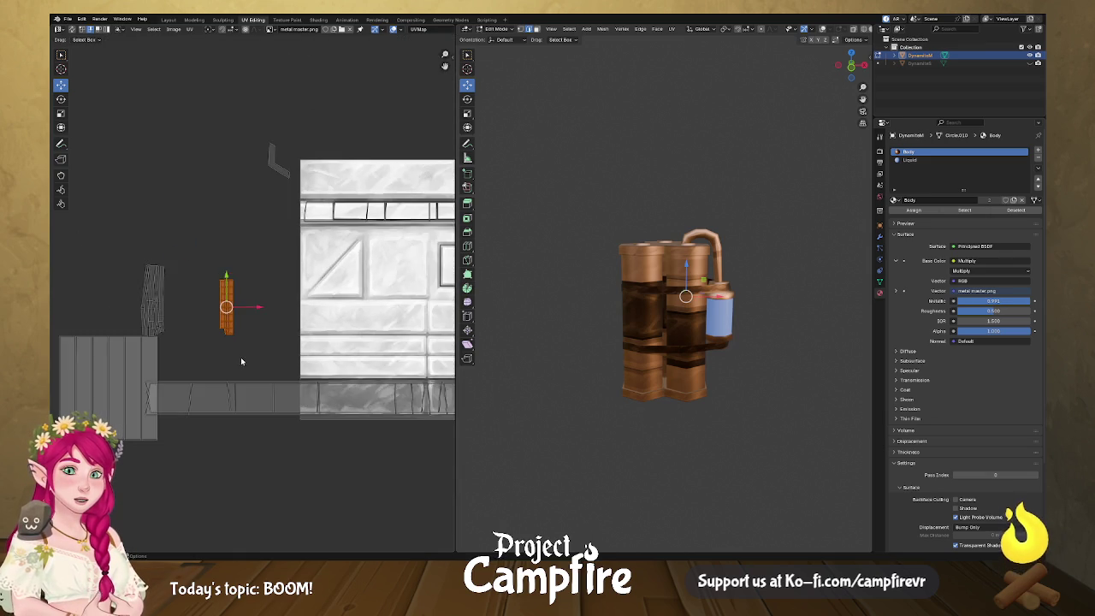
{"action": "scroll", "coordinate": [242, 362], "scroll_direction": "right", "scroll_amount": 3}
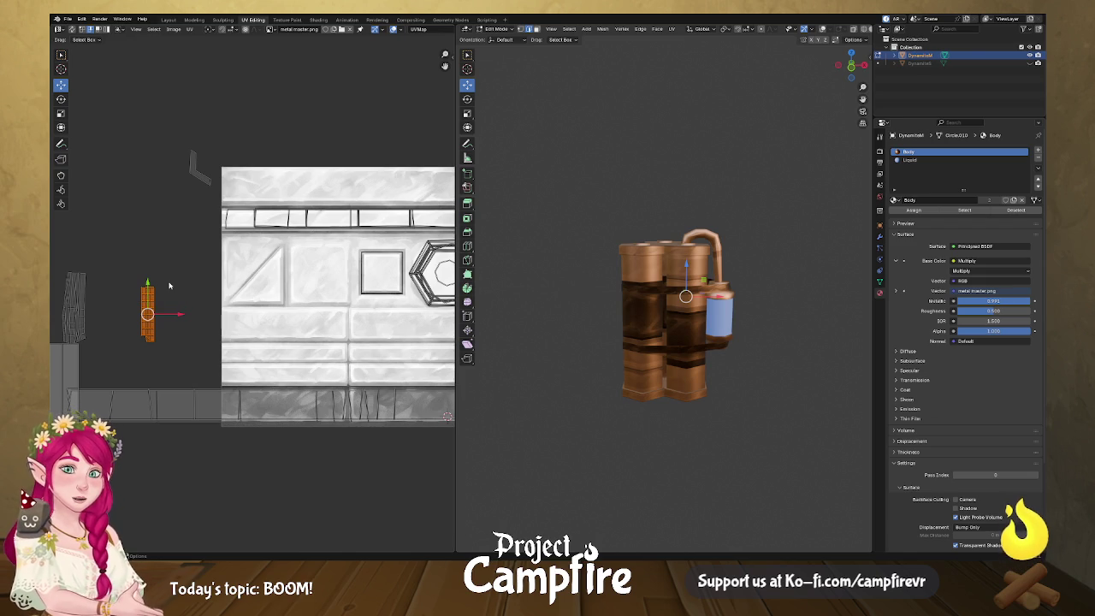
- Rotate the stacked strip 90°, scale it up, and move it over the texture's top band
{"action": "type", "text": "r"}
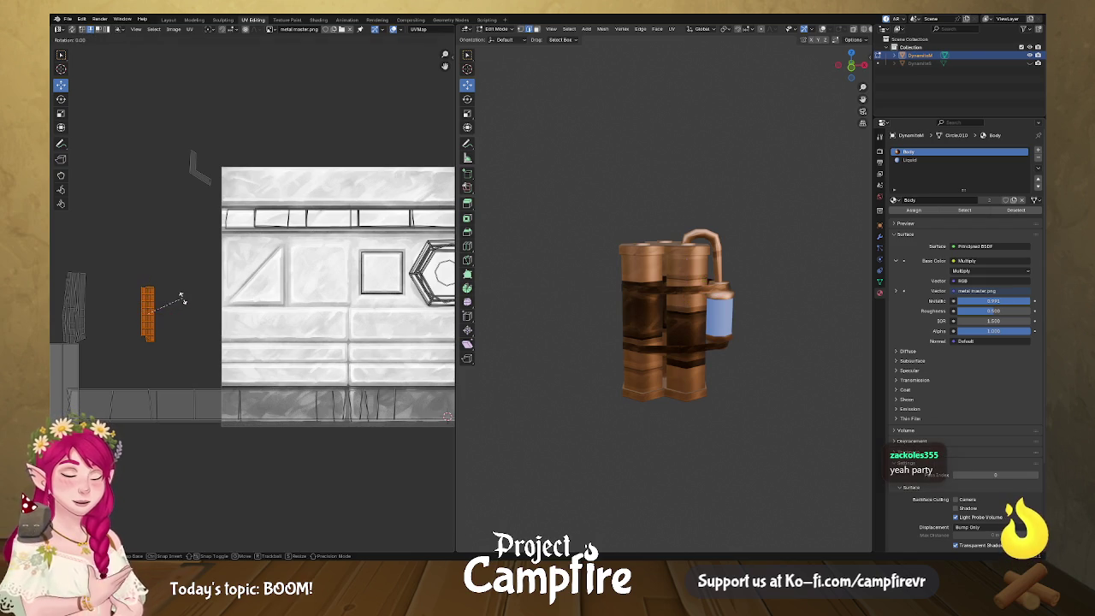
{"action": "type", "text": "90"}
{"action": "key", "text": "Return"}
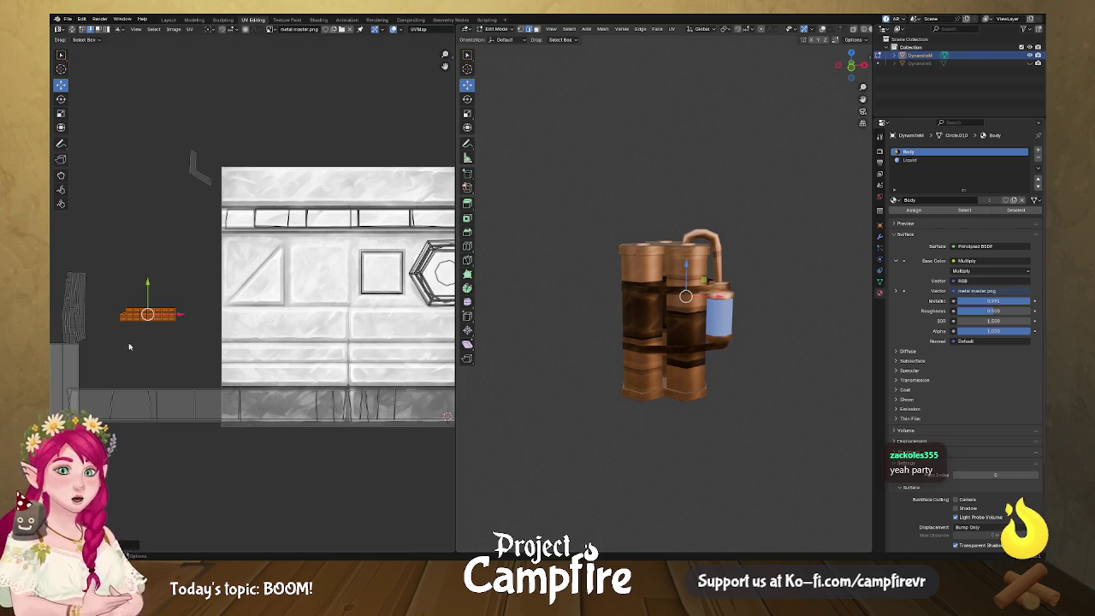
{"action": "scroll", "coordinate": [281, 332], "scroll_direction": "up", "scroll_amount": 5}
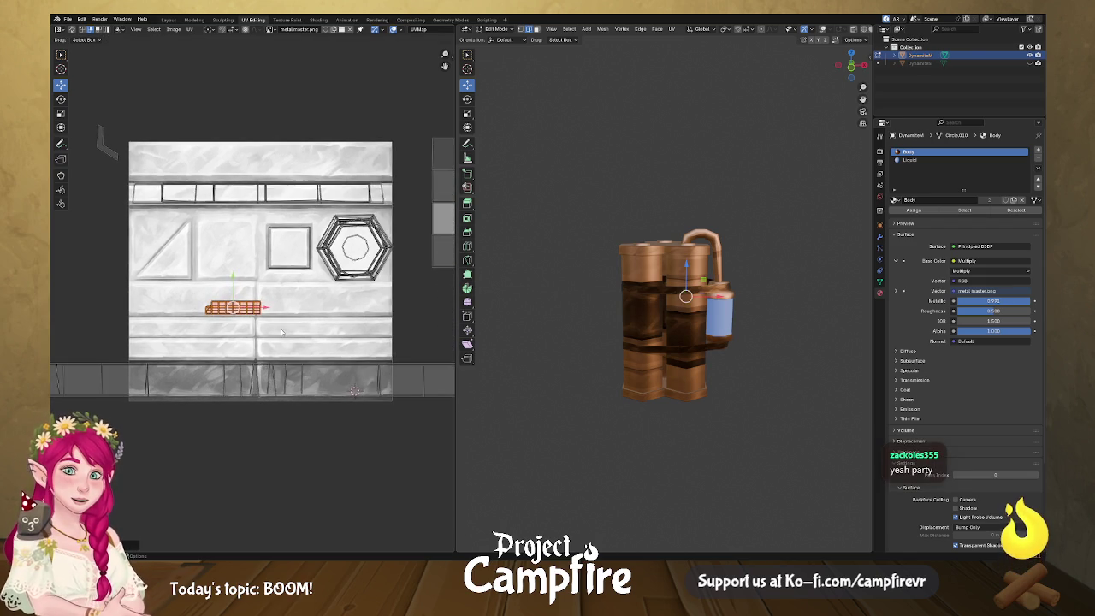
{"action": "key", "text": "s"}
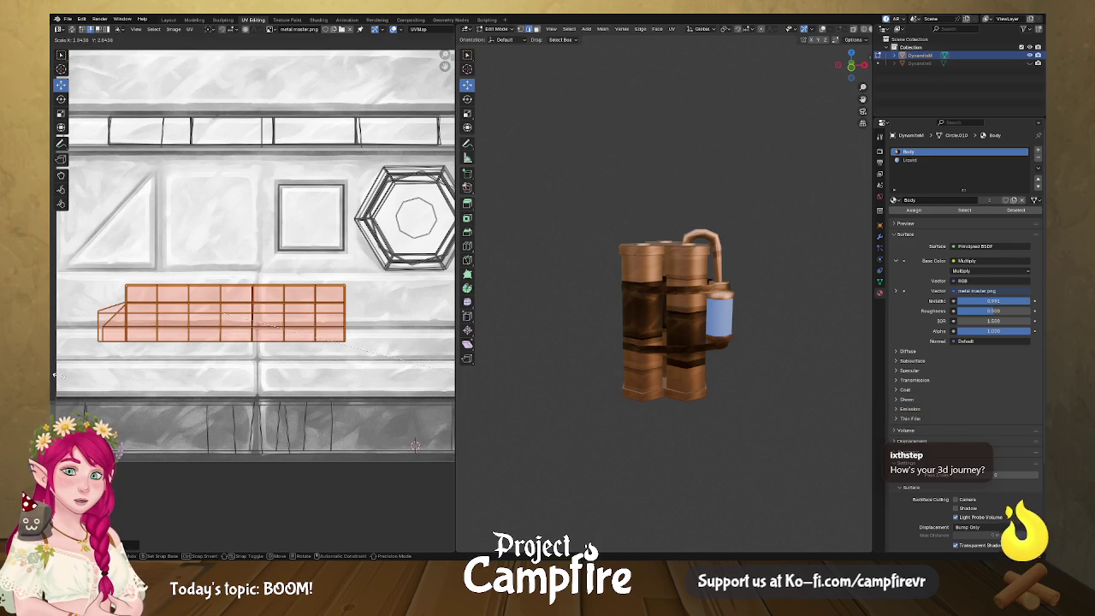
{"action": "key", "text": "Return"}
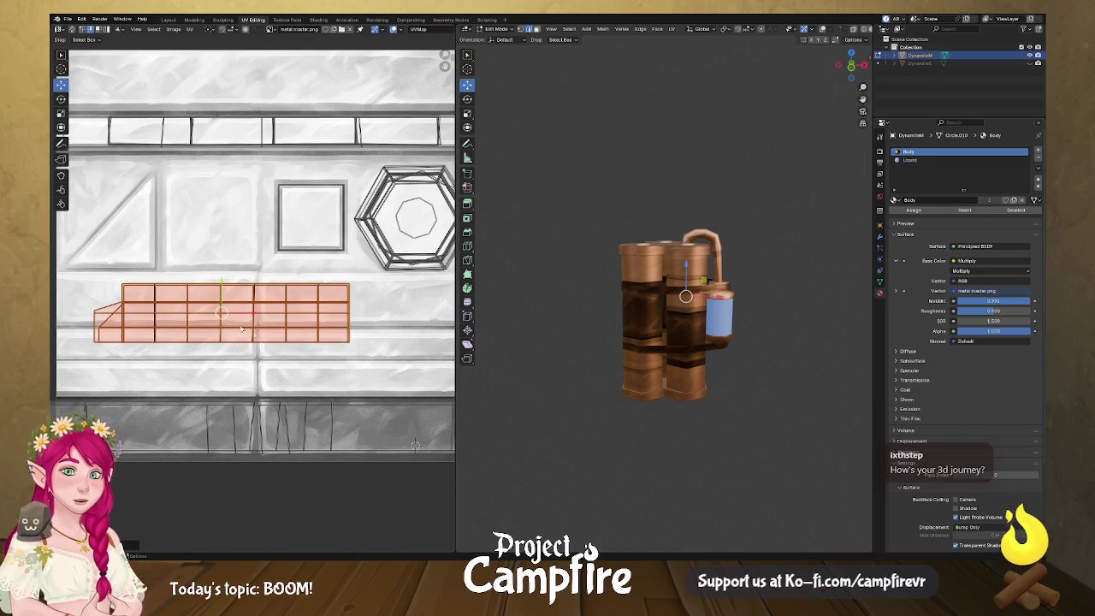
{"action": "key", "text": "g"}
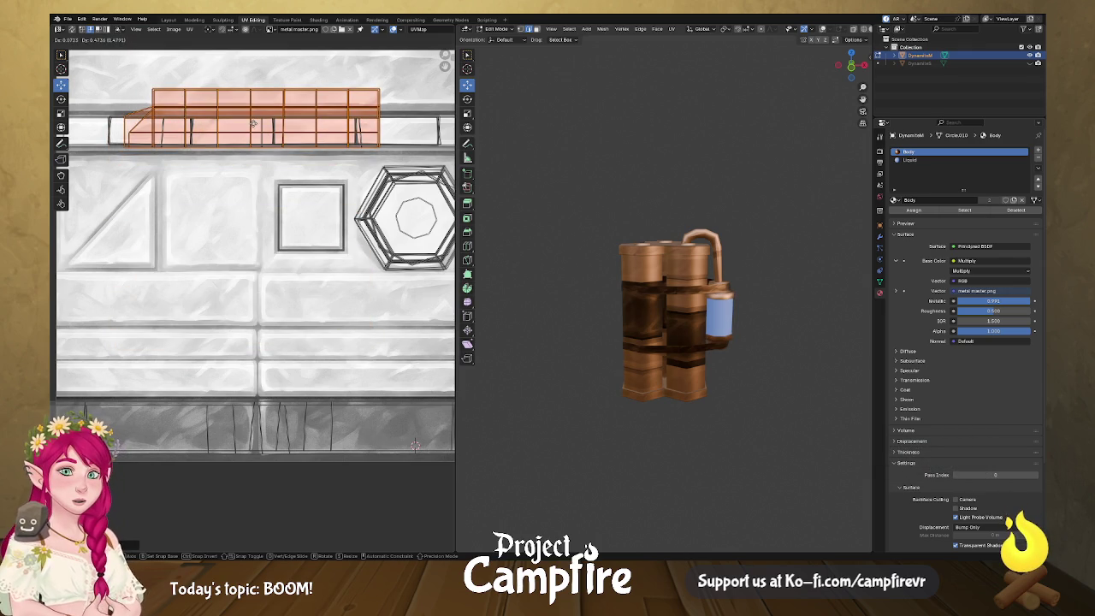
{"action": "left_click", "coordinate": [267, 116]}
{"action": "scroll", "coordinate": [266, 171], "scroll_direction": "up", "scroll_amount": 3}
{"action": "mouse_move", "coordinate": [266, 171]}
{"action": "left_mouse_down"}
{"action": "mouse_move", "coordinate": [266, 332]}
{"action": "mouse_move", "coordinate": [337, 312]}
{"action": "mouse_move", "coordinate": [329, 309]}
{"action": "left_mouse_up"}
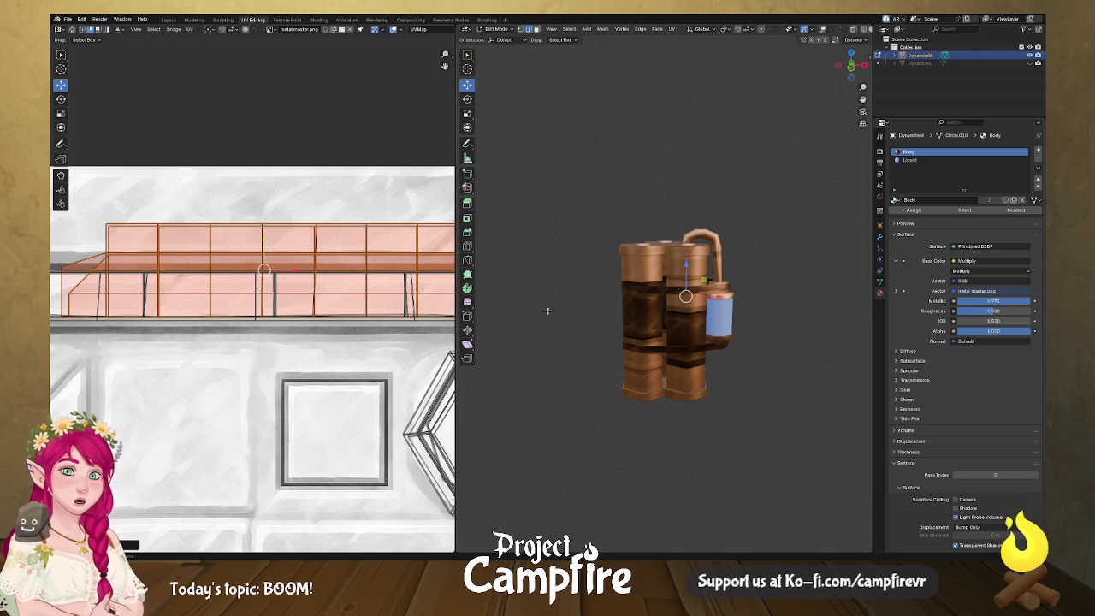
{"action": "scroll", "coordinate": [319, 241], "scroll_direction": "up", "scroll_amount": 2}
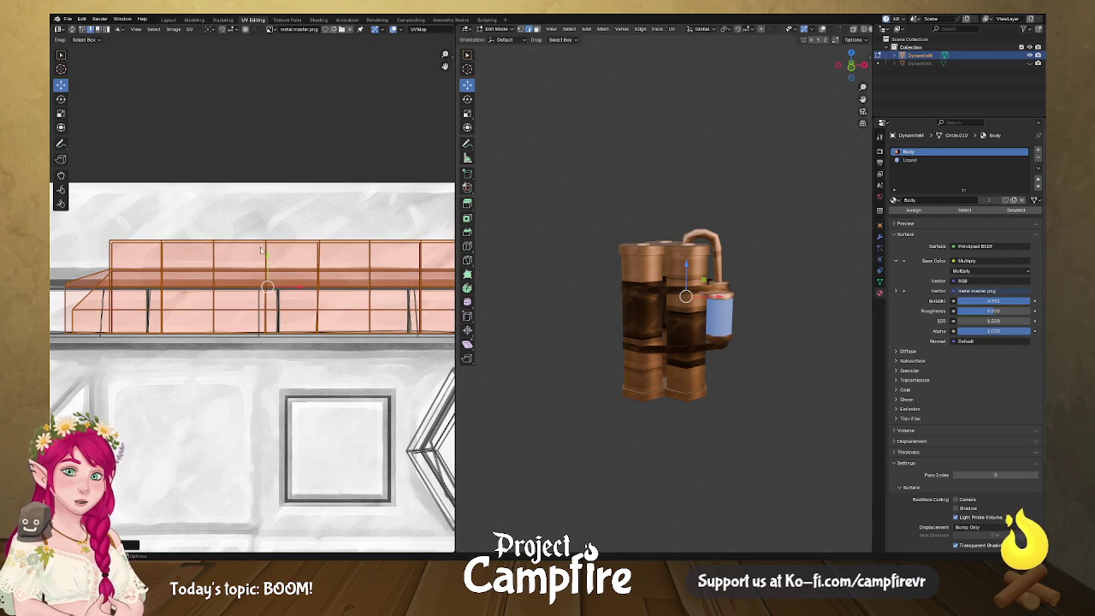
{"action": "scroll", "coordinate": [300, 247], "scroll_direction": "right", "scroll_amount": 2}
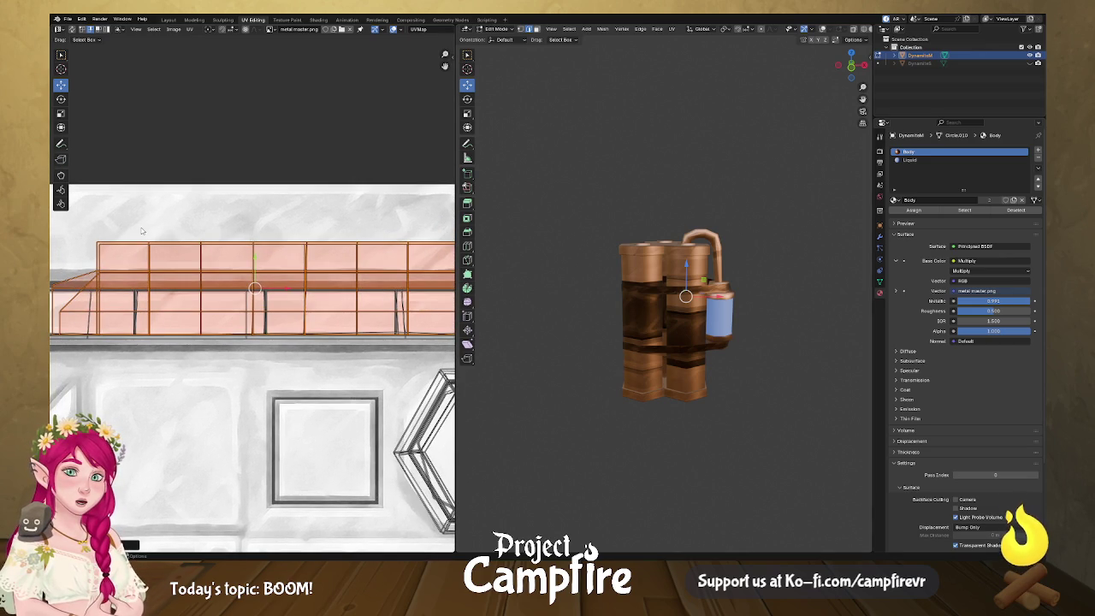
{"action": "scroll", "coordinate": [266, 247], "scroll_direction": "down", "scroll_amount": 2}
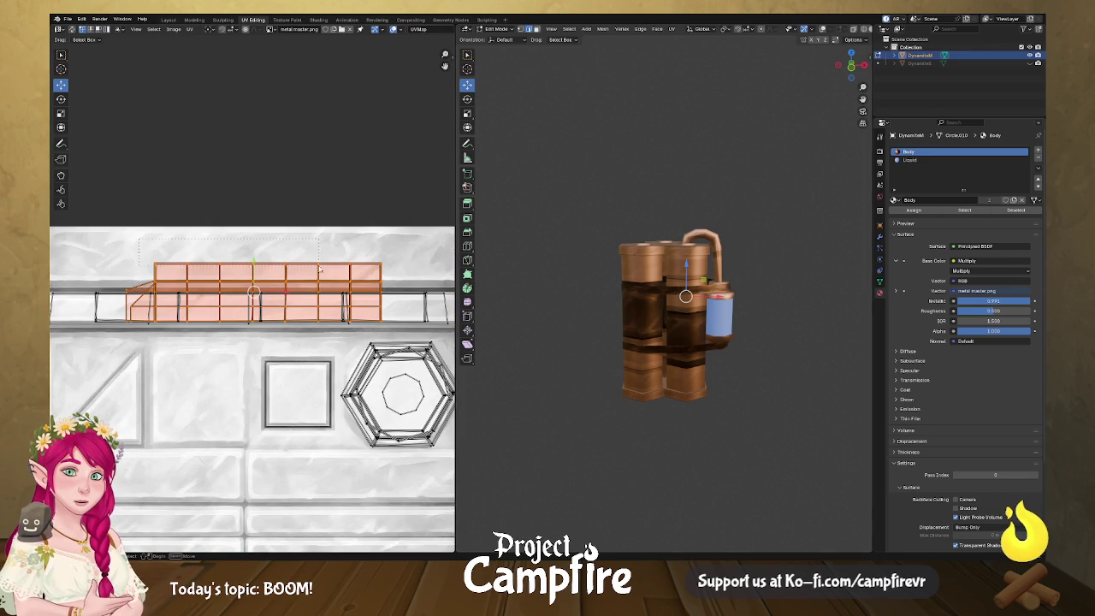
{"action": "left_click_drag", "start_coordinate": [284, 268], "coordinate": [396, 265]}
{"action": "left_click_drag", "start_coordinate": [279, 236], "coordinate": [273, 195]}
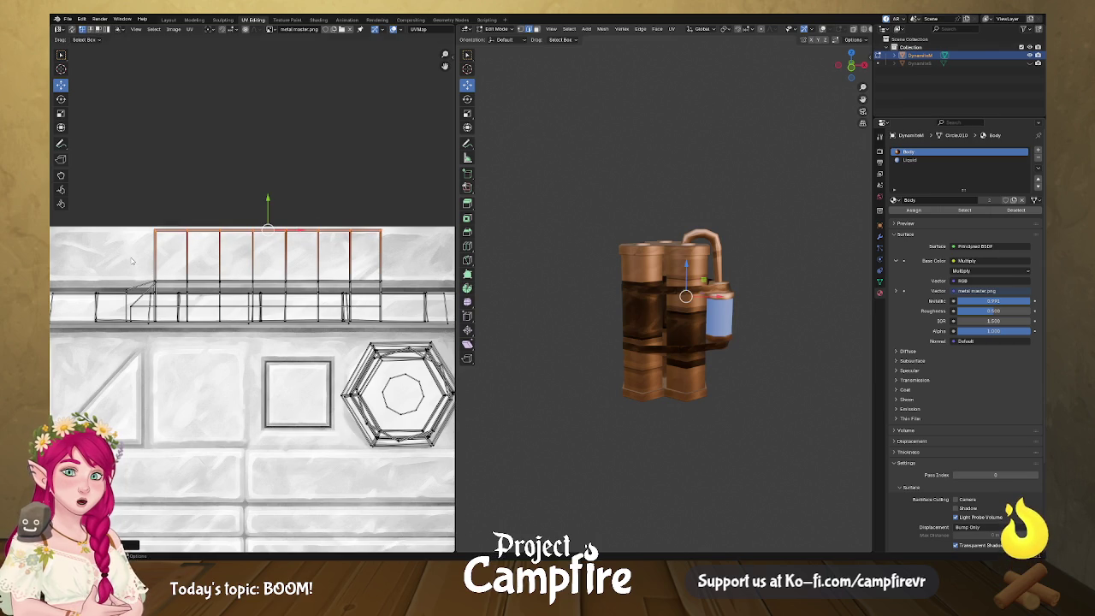
{"action": "left_click_drag", "start_coordinate": [313, 284], "coordinate": [394, 291]}
{"action": "left_click_drag", "start_coordinate": [272, 255], "coordinate": [266, 232]}
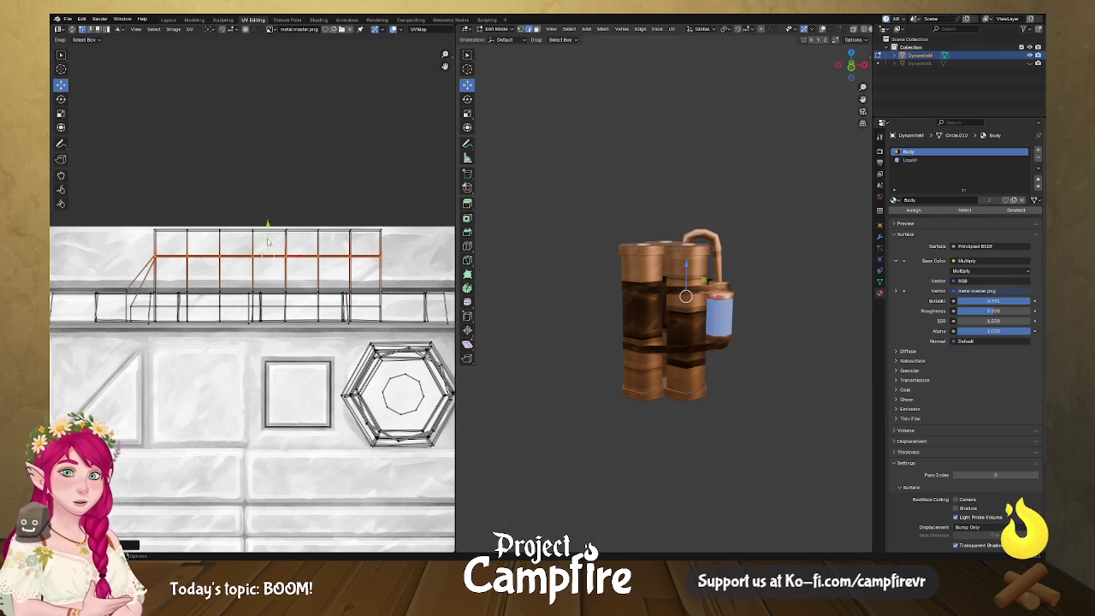
{"action": "scroll", "coordinate": [207, 315], "scroll_direction": "up", "scroll_amount": 2}
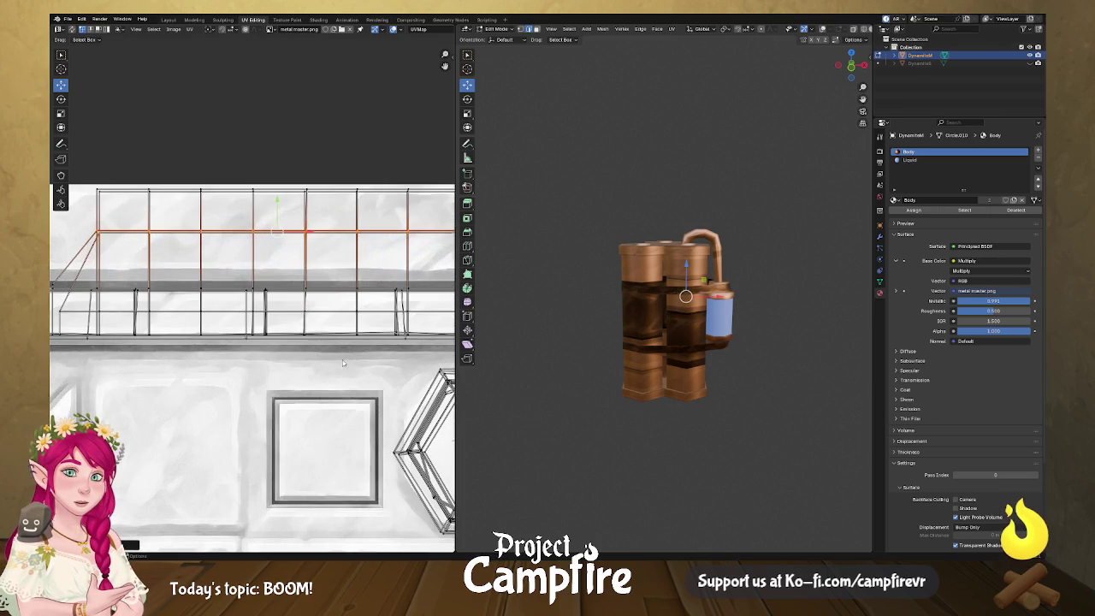
{"action": "scroll", "coordinate": [342, 363], "scroll_direction": "down", "scroll_amount": 2}
{"action": "key", "text": "ctrl+l"}
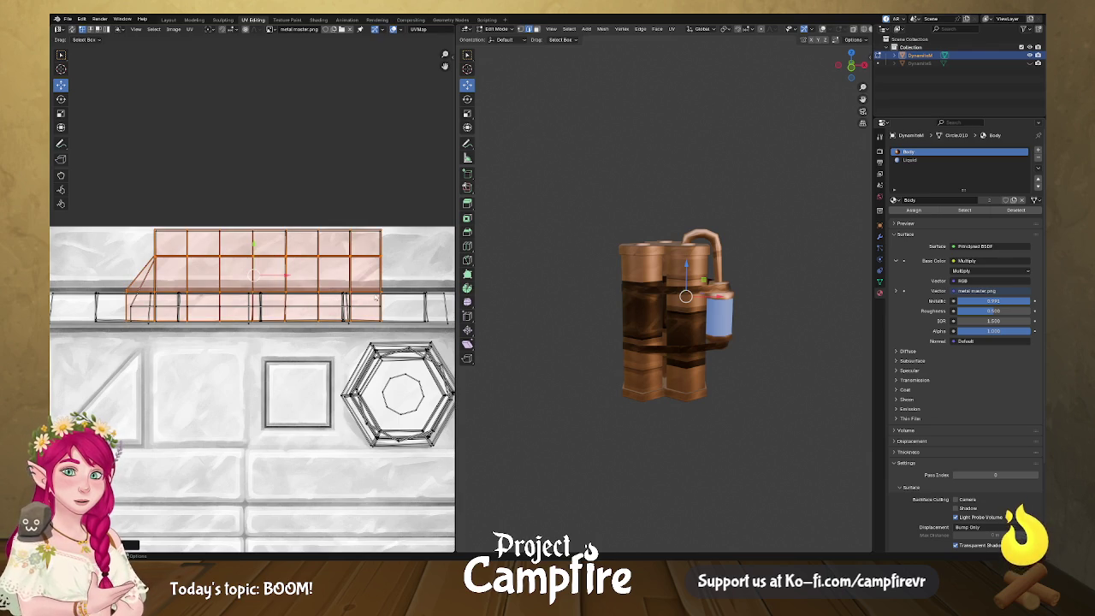
{"action": "left_click_drag", "start_coordinate": [723, 333], "coordinate": [618, 336]}
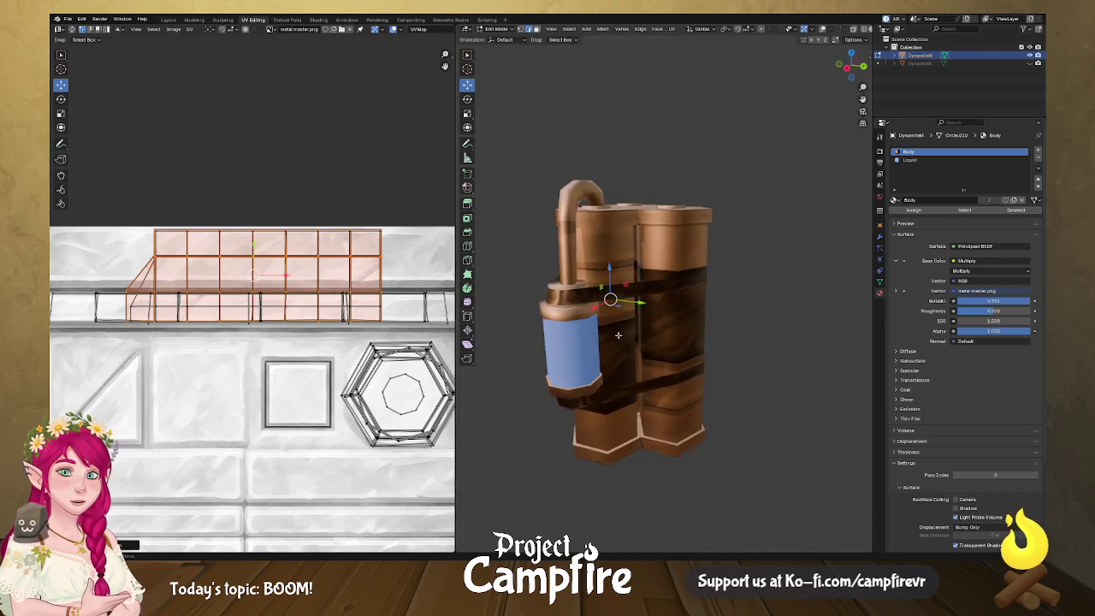
- Select the tank body's whole UV island from one of its edges with Ctrl+L
{"action": "scroll", "coordinate": [578, 336], "scroll_direction": "up", "scroll_amount": 4}
{"action": "mouse_move", "coordinate": [530, 333]}
{"action": "left_mouse_down"}
{"action": "mouse_move", "coordinate": [544, 334]}
{"action": "mouse_move", "coordinate": [555, 309]}
{"action": "mouse_move", "coordinate": [603, 311]}
{"action": "left_mouse_up"}
{"action": "left_click", "coordinate": [374, 293], "text": "alt"}
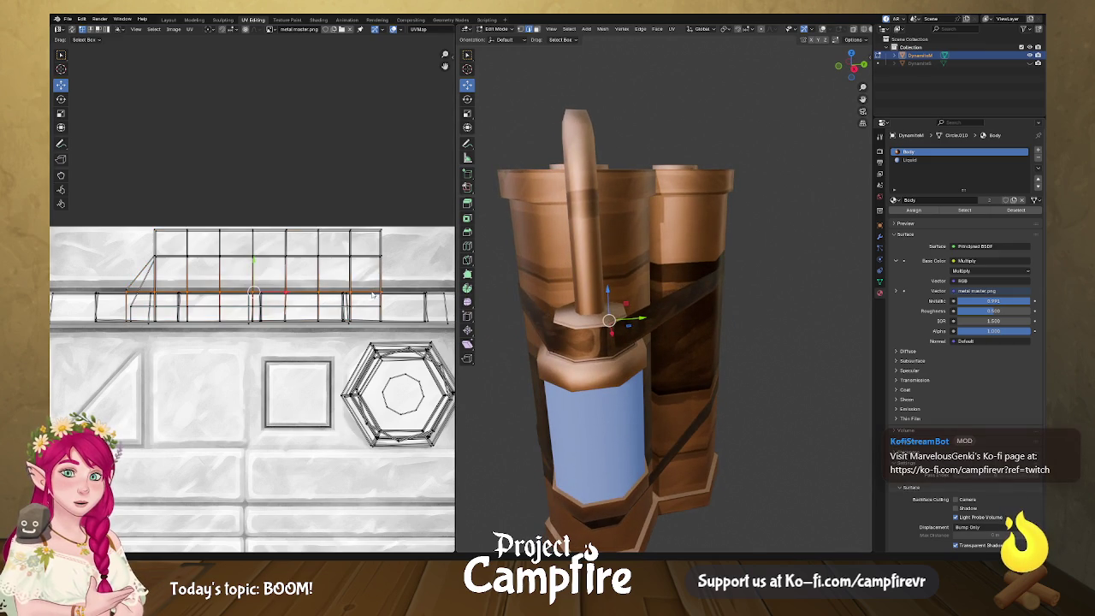
{"action": "left_click", "coordinate": [370, 295], "text": "alt+shift"}
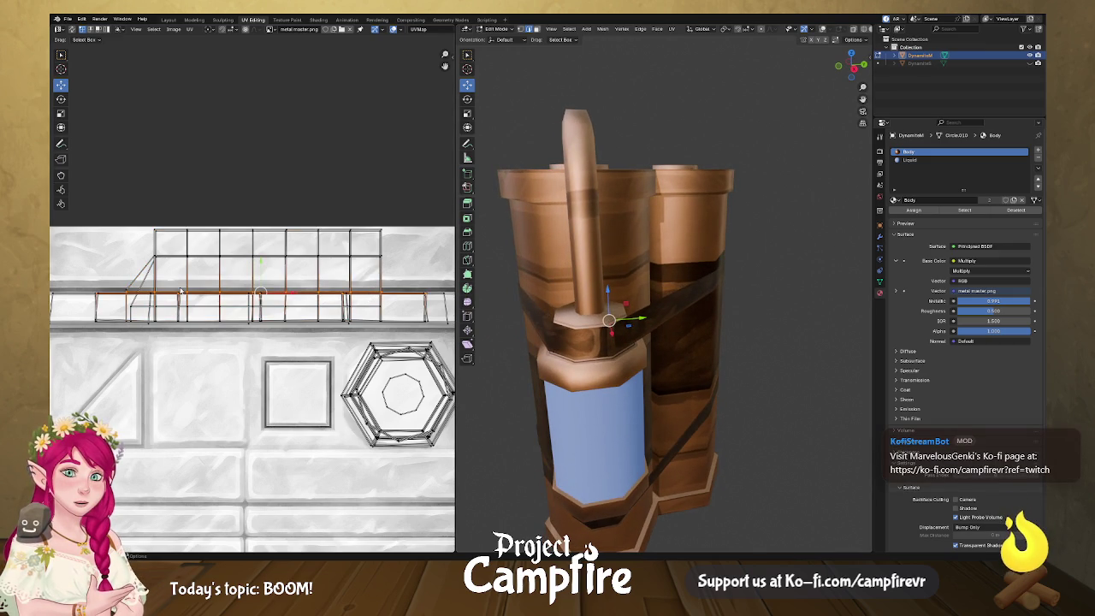
{"action": "scroll", "coordinate": [180, 293], "scroll_direction": "up", "scroll_amount": 4}
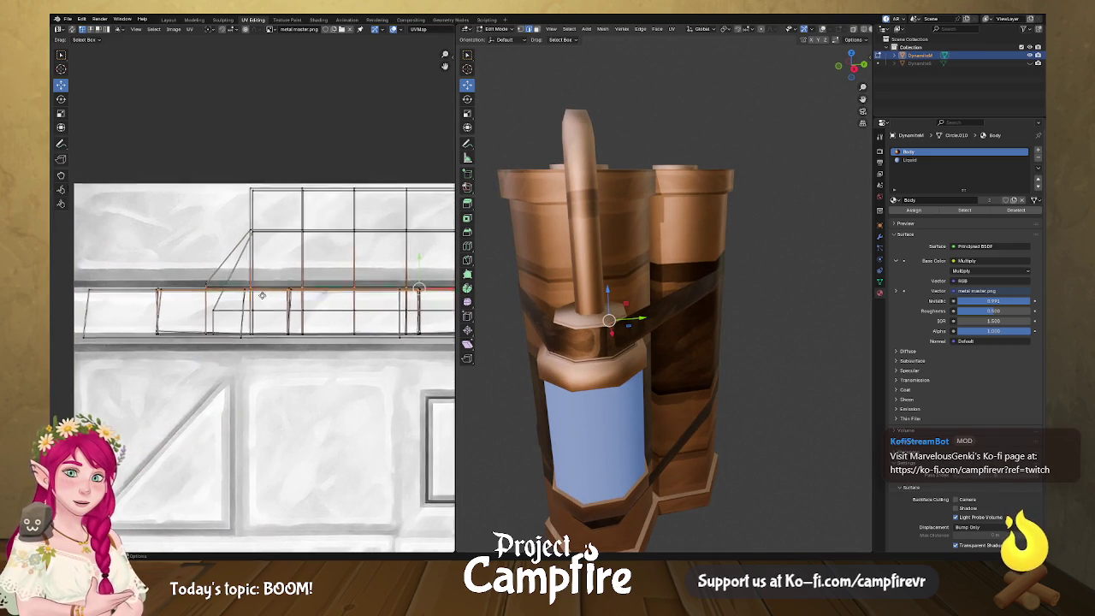
{"action": "left_click", "coordinate": [183, 295]}
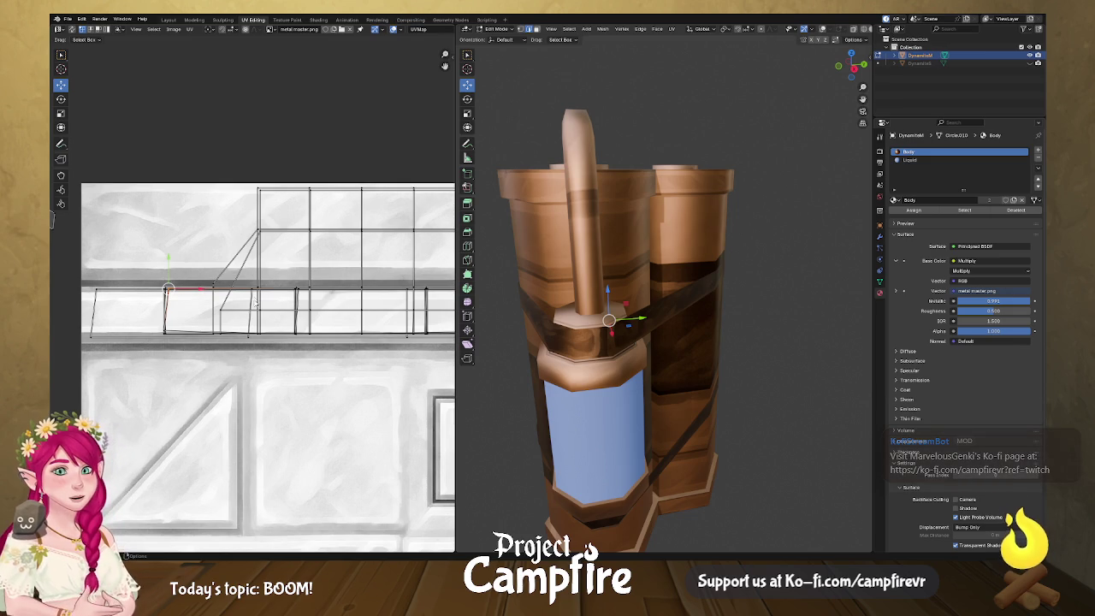
{"action": "left_click", "coordinate": [260, 249]}
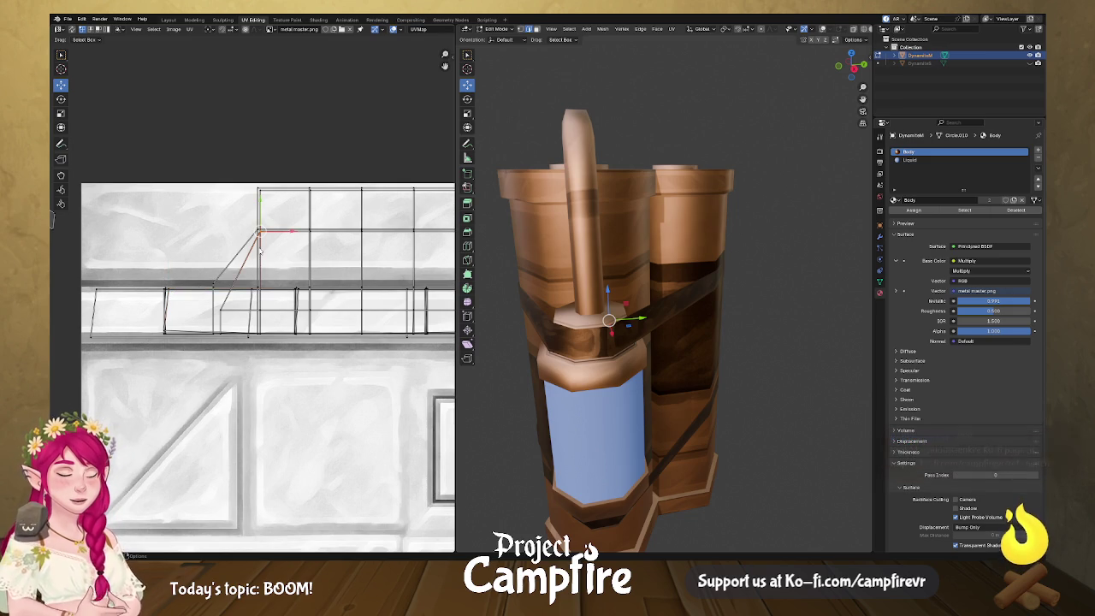
{"action": "key", "text": "ctrl+l"}
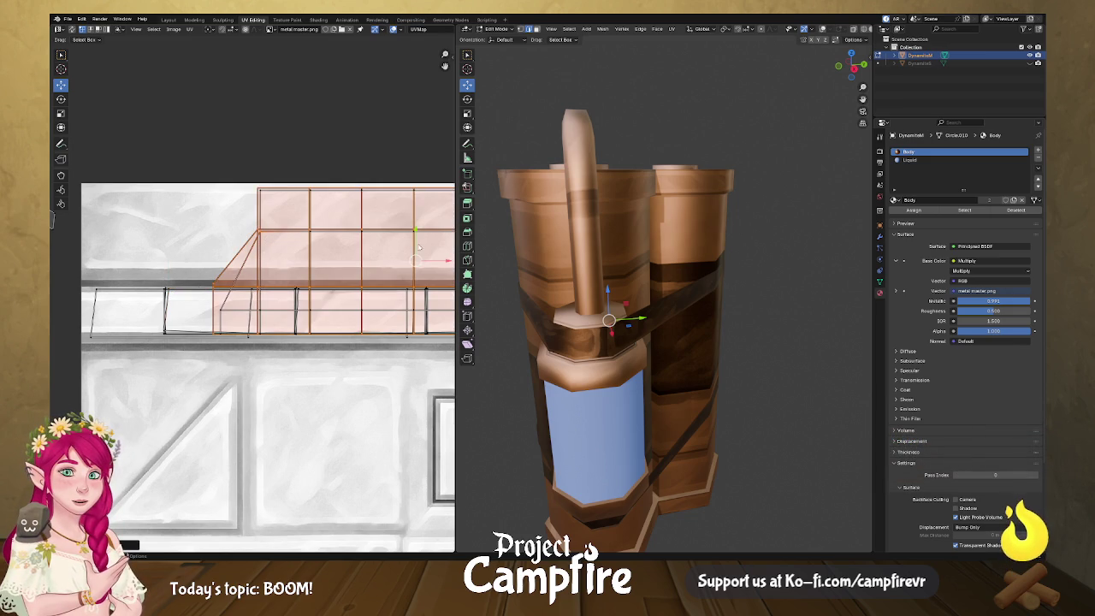
- Move the island up across the texture's top trim and raise its lower rows
{"action": "key", "text": "g"}
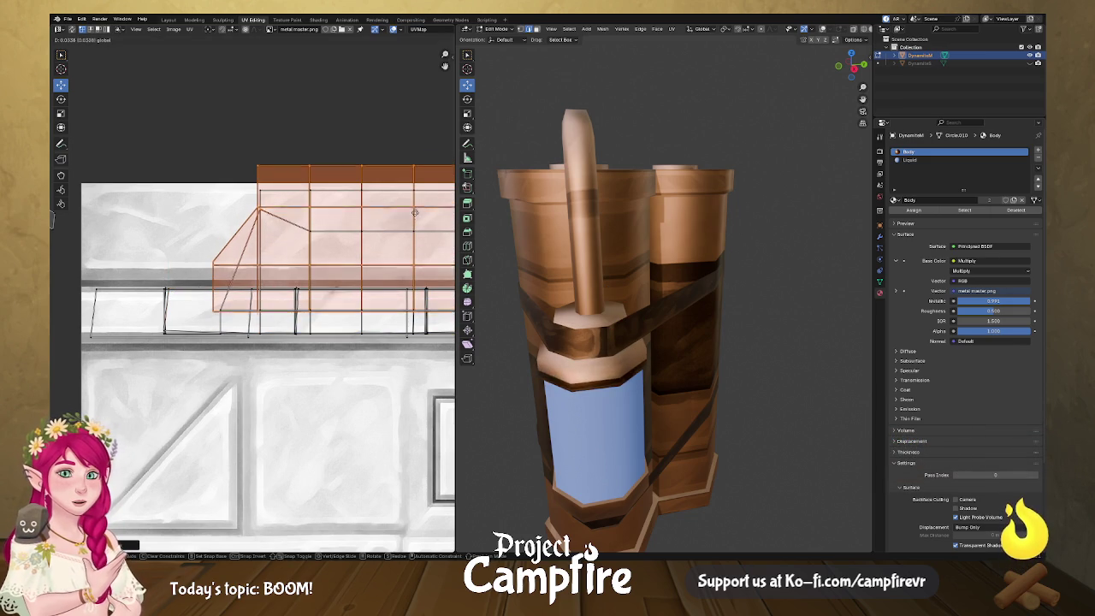
{"action": "left_click", "coordinate": [391, 237]}
{"action": "key", "text": "g"}
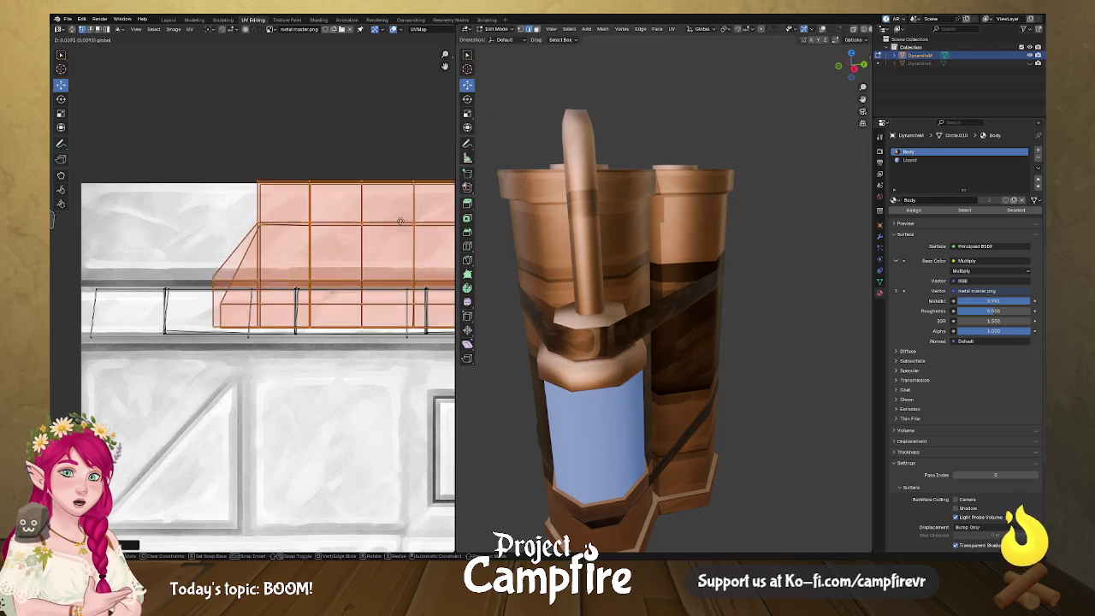
{"action": "left_click", "coordinate": [399, 149]}
{"action": "scroll", "coordinate": [398, 148], "scroll_direction": "down", "scroll_amount": 2}
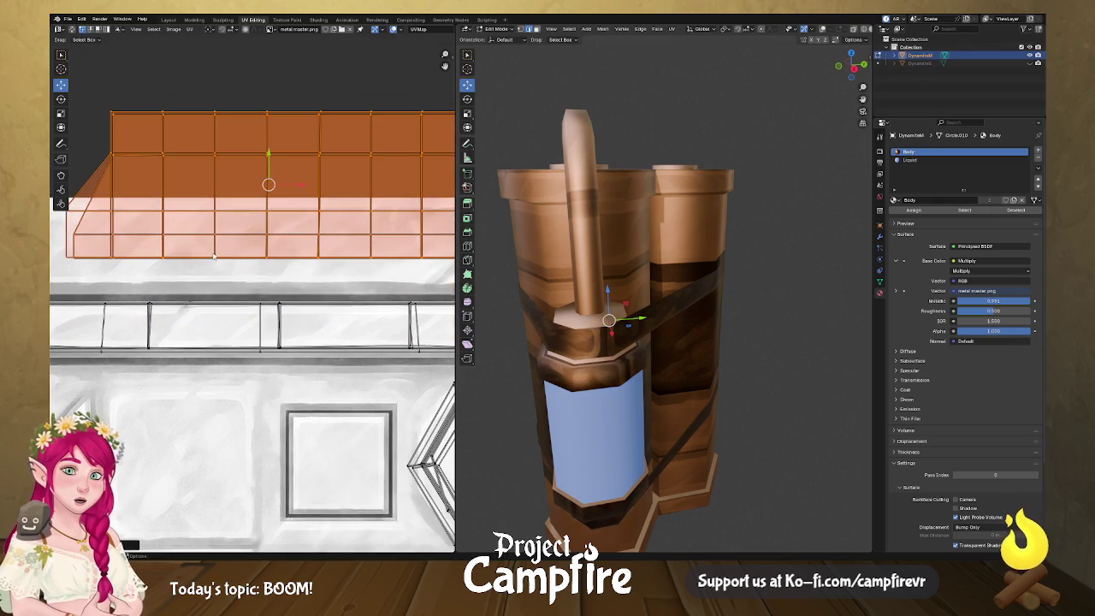
{"action": "scroll", "coordinate": [234, 264], "scroll_direction": "down", "scroll_amount": 1}
{"action": "left_click_drag", "start_coordinate": [248, 259], "coordinate": [376, 272]}
{"action": "key", "text": "g"}
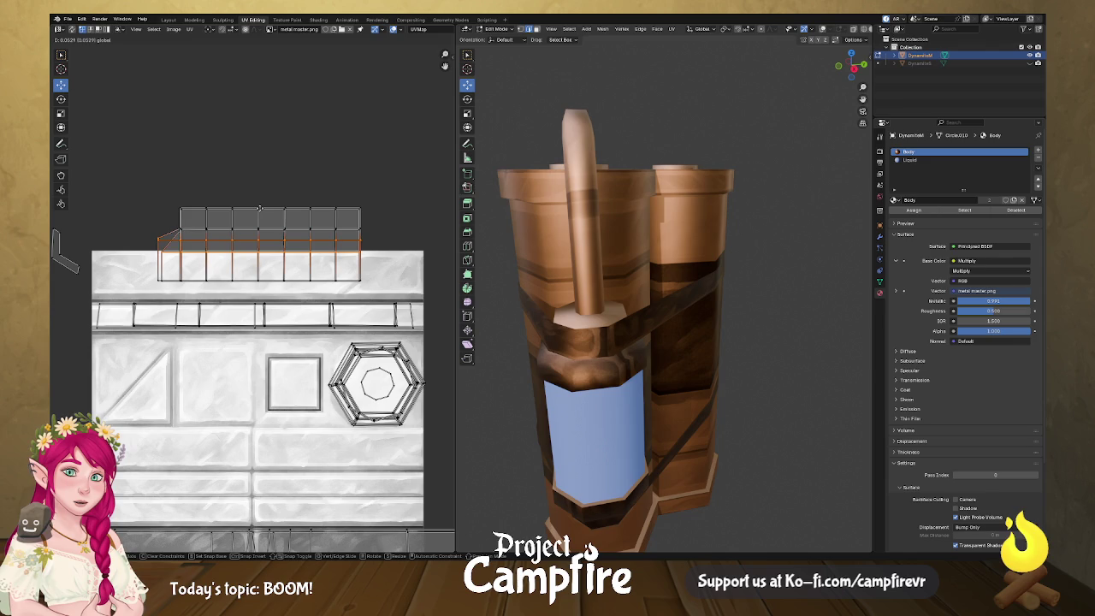
{"action": "left_click", "coordinate": [259, 203]}
{"action": "mouse_move", "coordinate": [133, 183]}
{"action": "left_mouse_down"}
{"action": "mouse_move", "coordinate": [341, 260]}
{"action": "mouse_move", "coordinate": [391, 291]}
{"action": "left_mouse_up"}
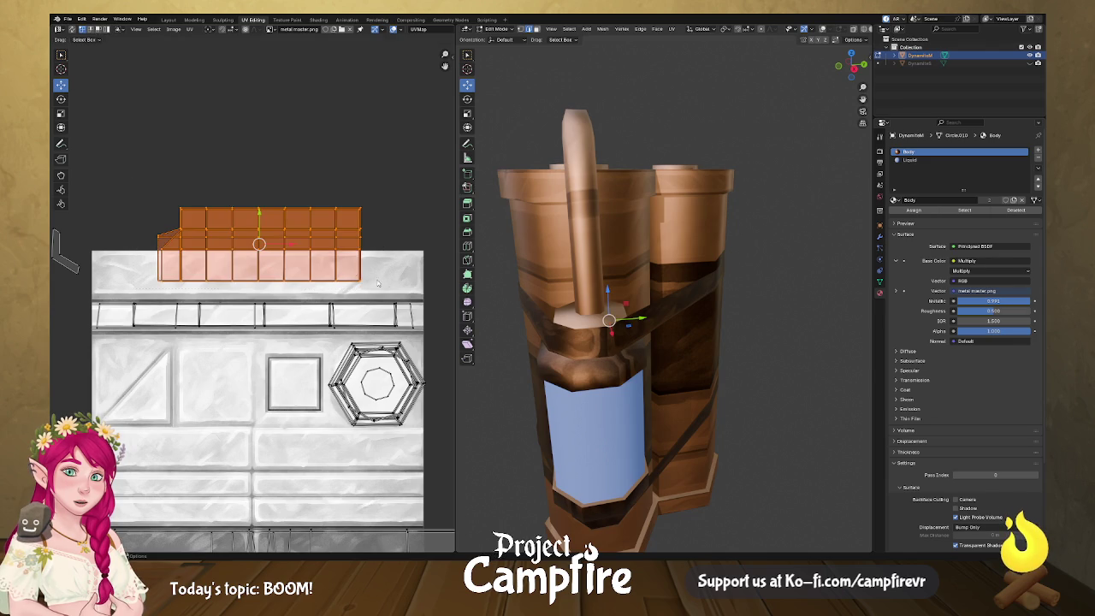
- Lower the UV island vertically with G then Y, undoing a trial nudge of its top row
{"action": "key", "text": "g"}
{"action": "key", "text": "y"}
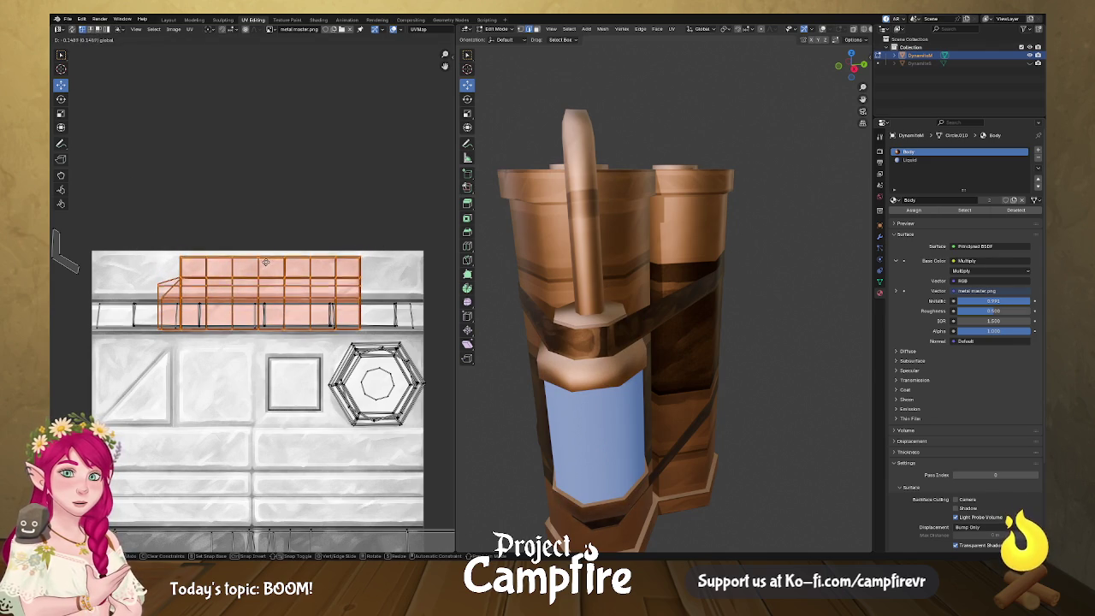
{"action": "left_click", "coordinate": [265, 261]}
{"action": "scroll", "coordinate": [249, 293], "scroll_direction": "up", "scroll_amount": 3}
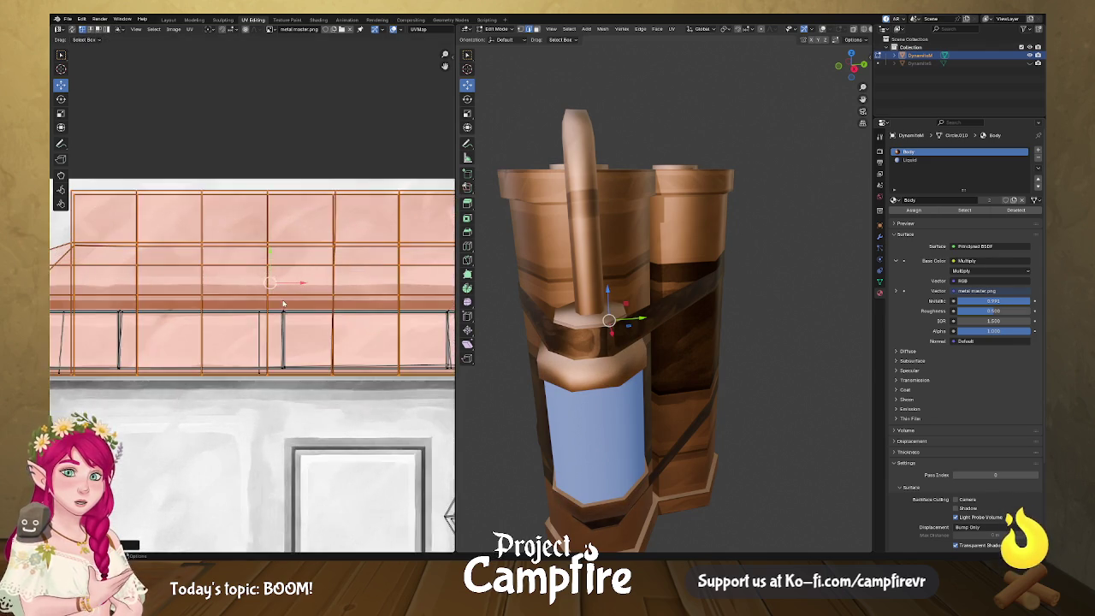
{"action": "scroll", "coordinate": [262, 271], "scroll_direction": "down", "scroll_amount": 2}
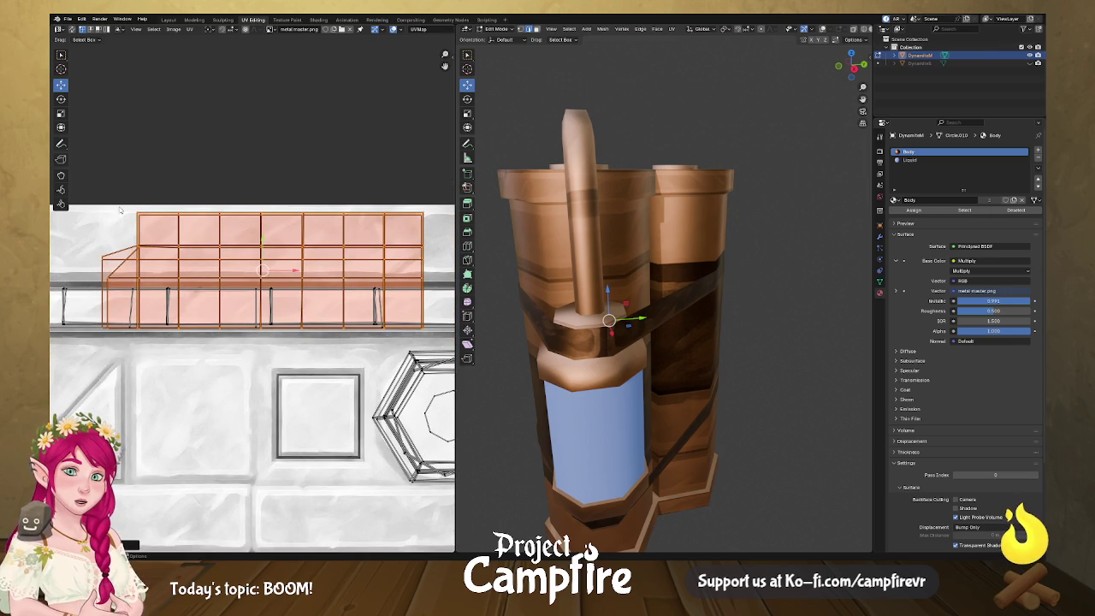
{"action": "left_click", "coordinate": [407, 206]}
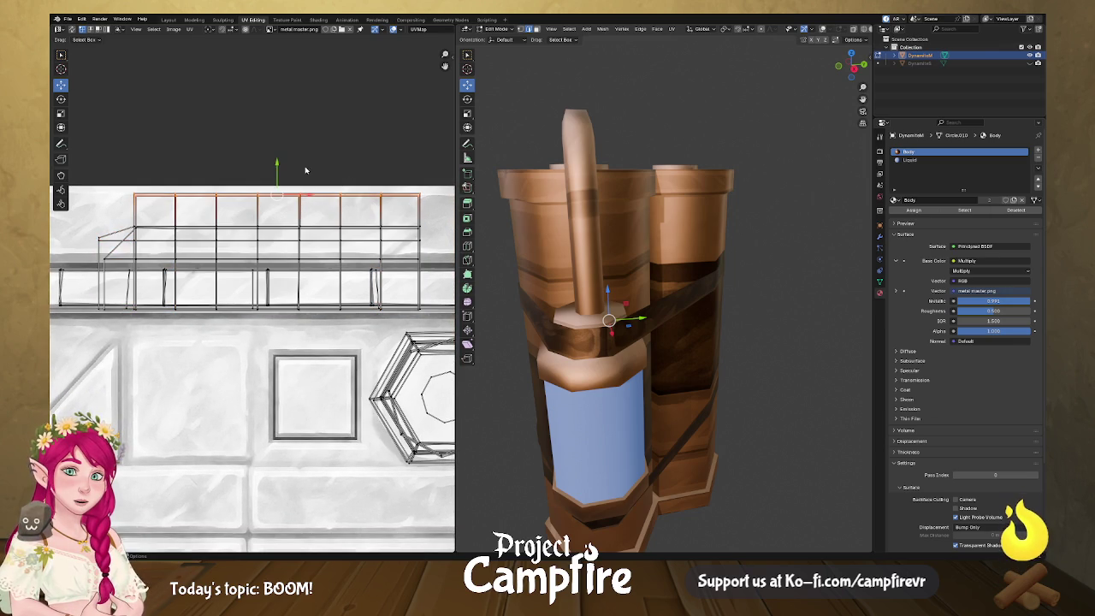
{"action": "left_click_drag", "start_coordinate": [276, 177], "coordinate": [284, 209]}
{"action": "left_click", "coordinate": [305, 210], "text": "alt"}
{"action": "key", "text": "ctrl+z"}
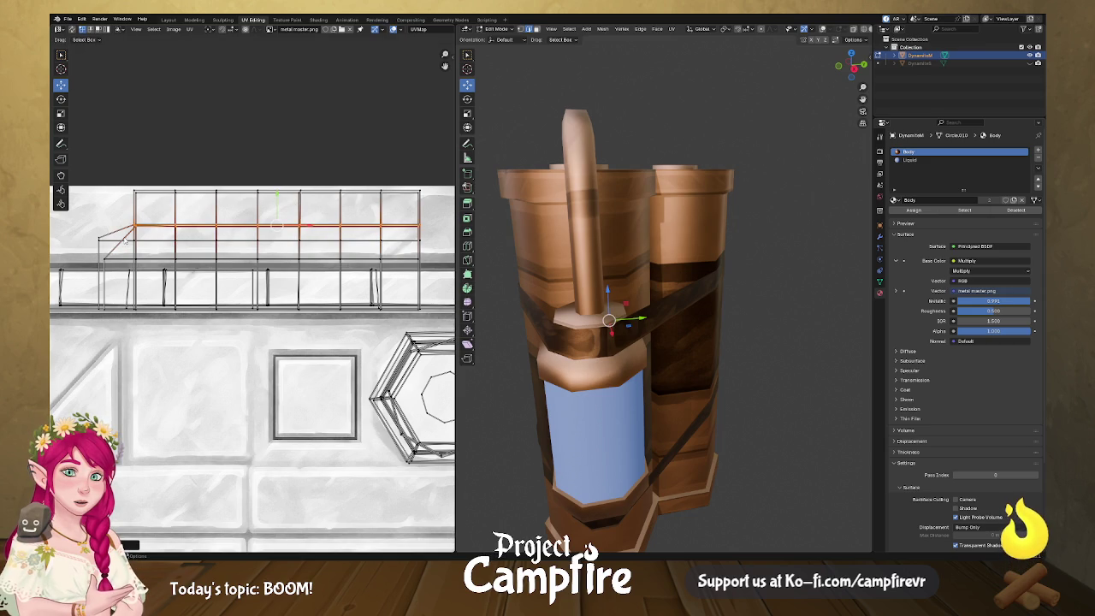
- Move the lower and top edge rows down onto the horizontal trim, then orbit to check
{"action": "left_click", "coordinate": [241, 243], "text": "alt"}
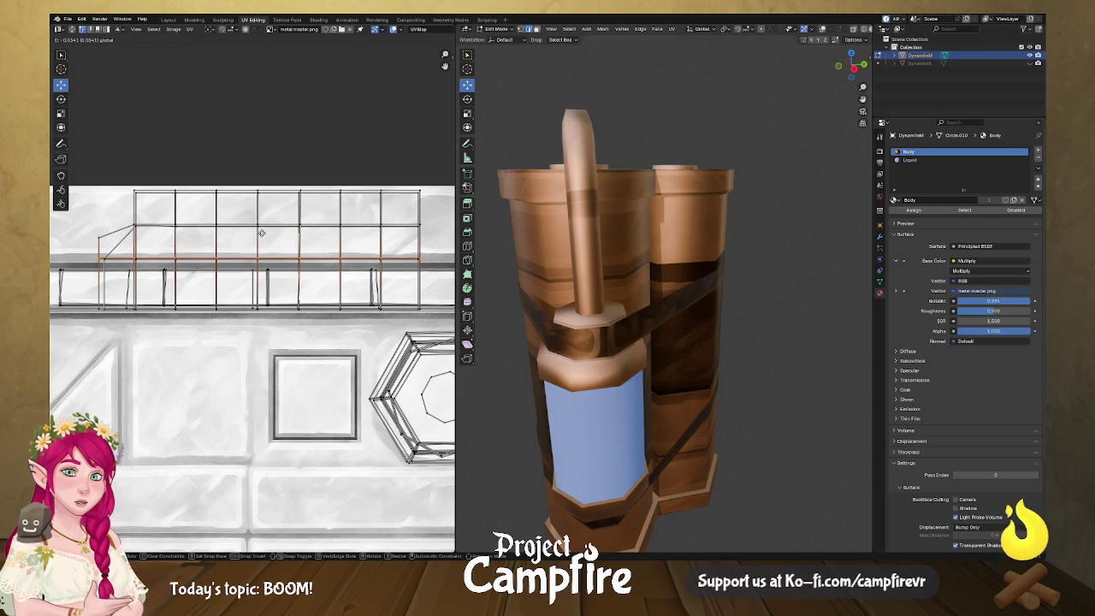
{"action": "left_click", "coordinate": [432, 264], "text": "alt"}
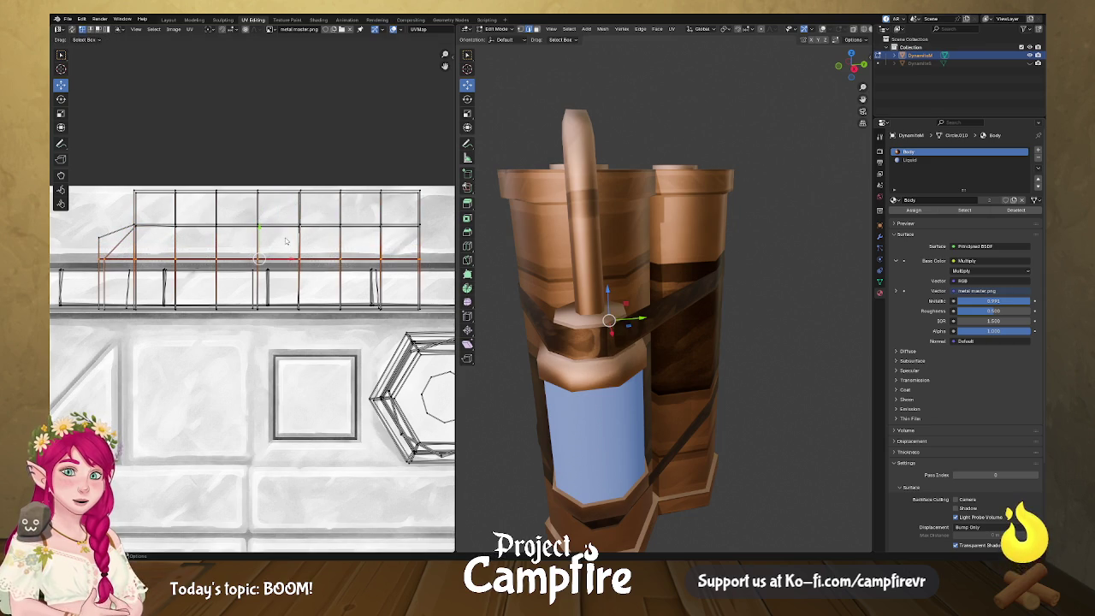
{"action": "key", "text": "g"}
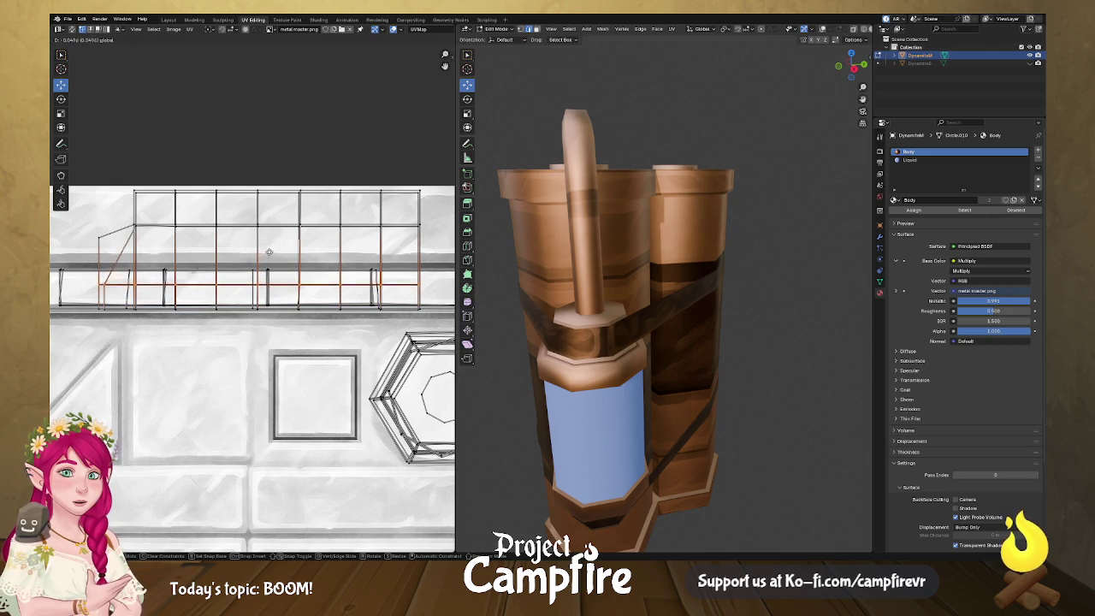
{"action": "left_click", "coordinate": [269, 248]}
{"action": "left_click_drag", "start_coordinate": [113, 215], "coordinate": [340, 243]}
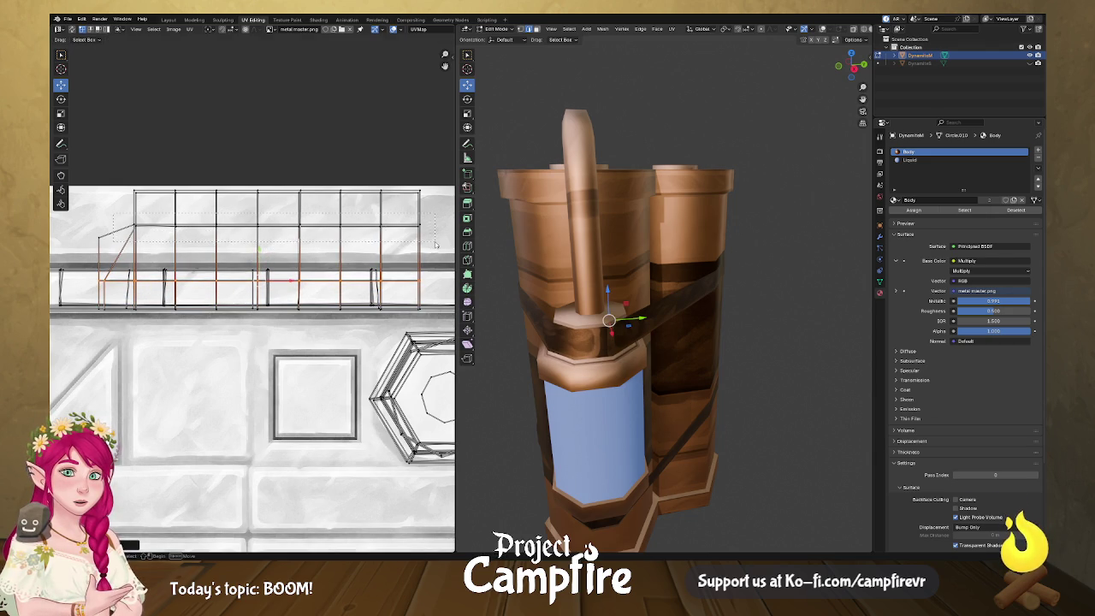
{"action": "key", "text": "g"}
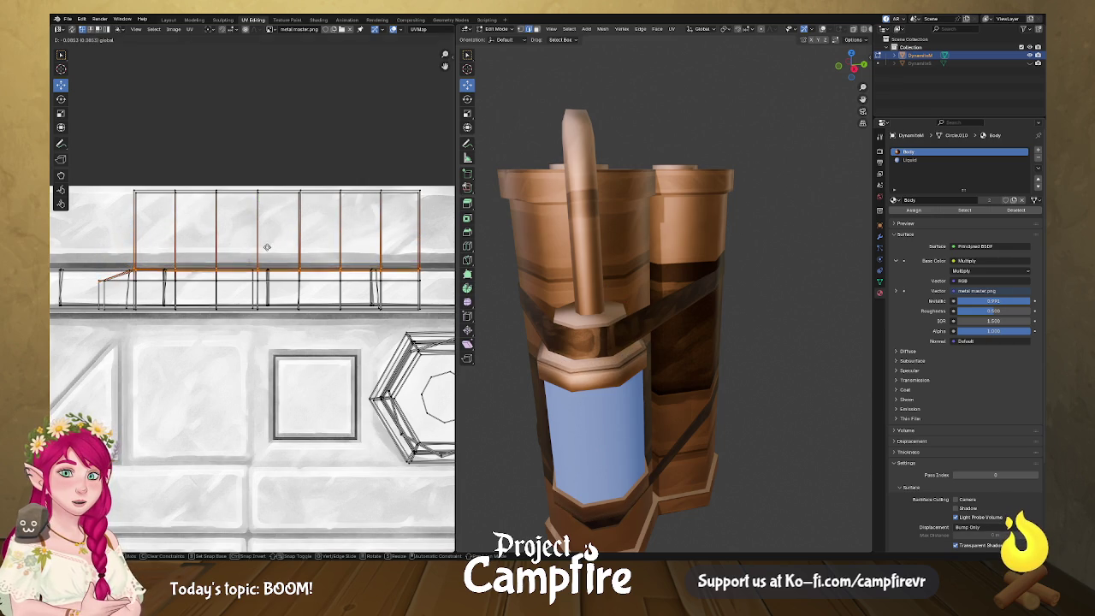
{"action": "left_click", "coordinate": [267, 247]}
{"action": "mouse_move", "coordinate": [564, 360]}
{"action": "left_mouse_down"}
{"action": "mouse_move", "coordinate": [625, 345]}
{"action": "mouse_move", "coordinate": [608, 393]}
{"action": "mouse_move", "coordinate": [696, 383]}
{"action": "left_mouse_up"}
{"action": "left_click_drag", "start_coordinate": [707, 390], "coordinate": [535, 369]}
{"action": "scroll", "coordinate": [54, 379], "scroll_direction": "left", "scroll_amount": 5}
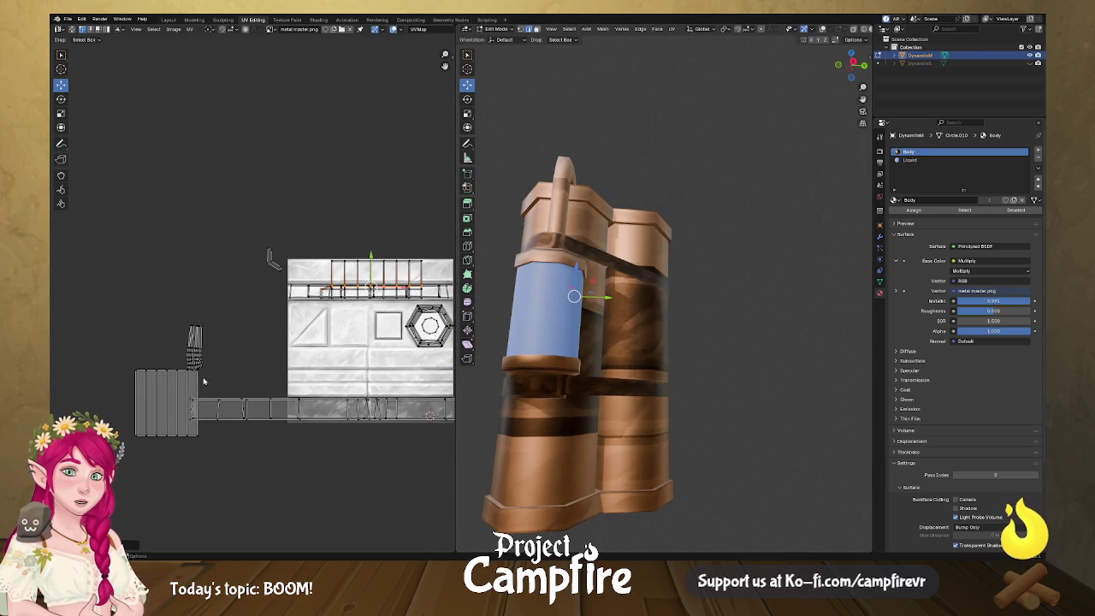
- Move the small narrow UV island to the texture's lower middle
{"action": "left_click_drag", "start_coordinate": [642, 164], "coordinate": [469, 275]}
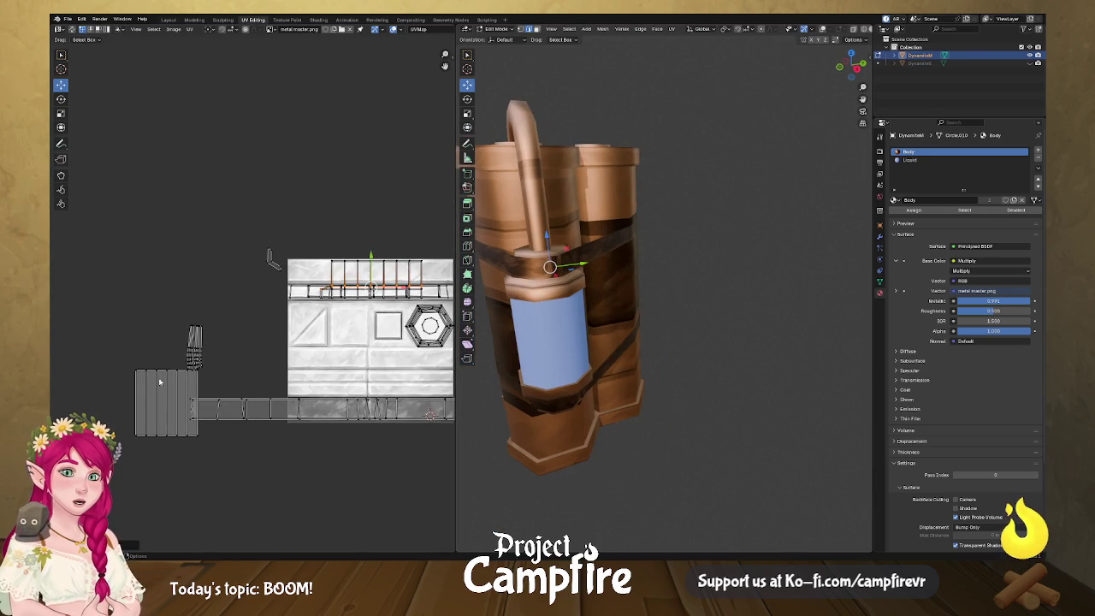
{"action": "left_click", "coordinate": [200, 340]}
{"action": "mouse_move", "coordinate": [198, 341]}
{"action": "left_mouse_down"}
{"action": "mouse_move", "coordinate": [347, 364]}
{"action": "mouse_move", "coordinate": [348, 382]}
{"action": "left_mouse_up"}
{"action": "scroll", "coordinate": [368, 389], "scroll_direction": "up", "scroll_amount": 4}
{"action": "scroll", "coordinate": [213, 272], "scroll_direction": "right", "scroll_amount": 5}
{"action": "scroll", "coordinate": [213, 273], "scroll_direction": "down", "scroll_amount": 4}
- Align two sets of the island's left-edge vertices vertically
{"action": "left_click", "coordinate": [231, 339]}
{"action": "key", "text": "u"}
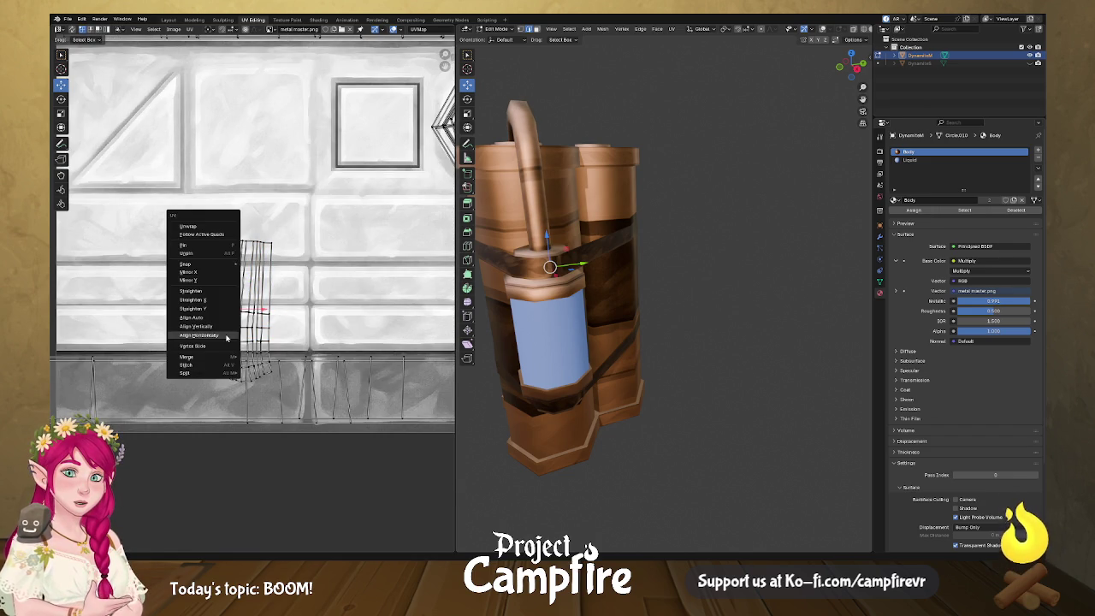
{"action": "left_click", "coordinate": [222, 327]}
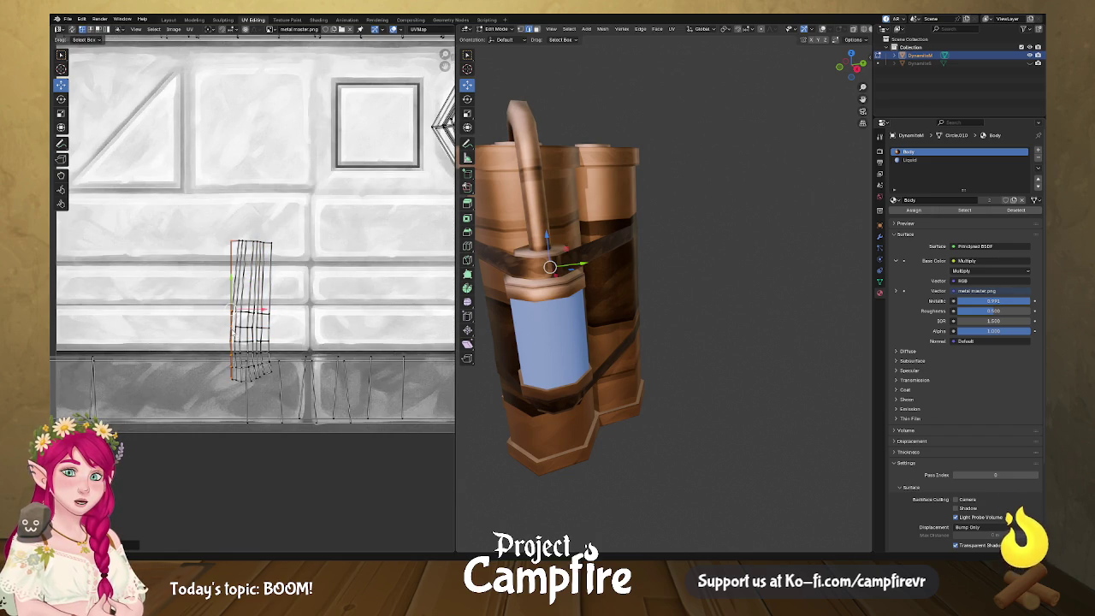
{"action": "left_click", "coordinate": [233, 303]}
{"action": "key", "text": "u"}
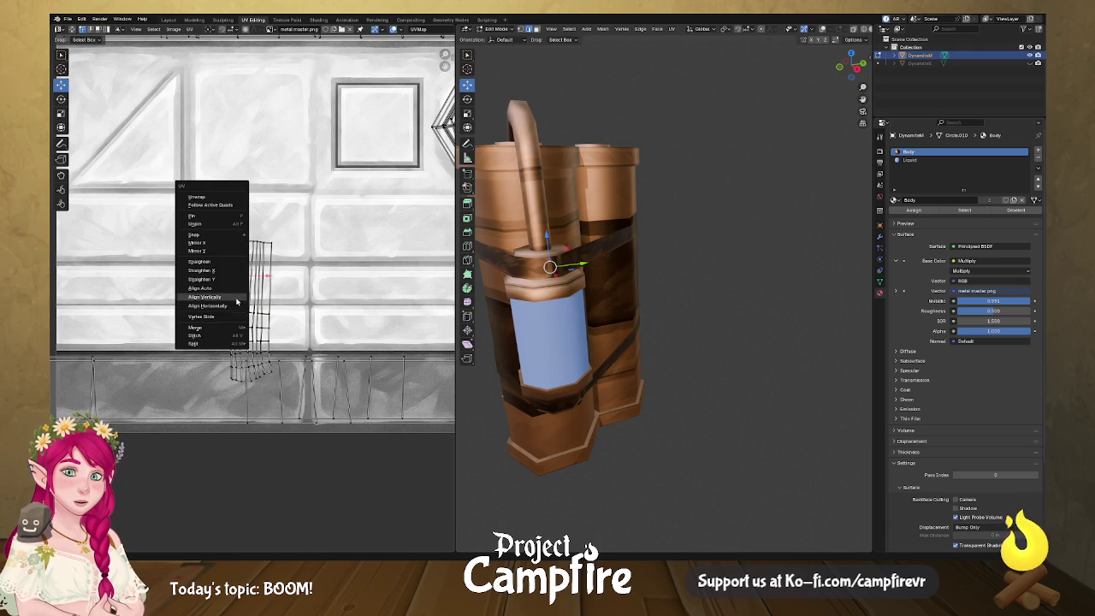
{"action": "left_click", "coordinate": [218, 332]}
{"action": "scroll", "coordinate": [260, 348], "scroll_direction": "up", "scroll_amount": 3}
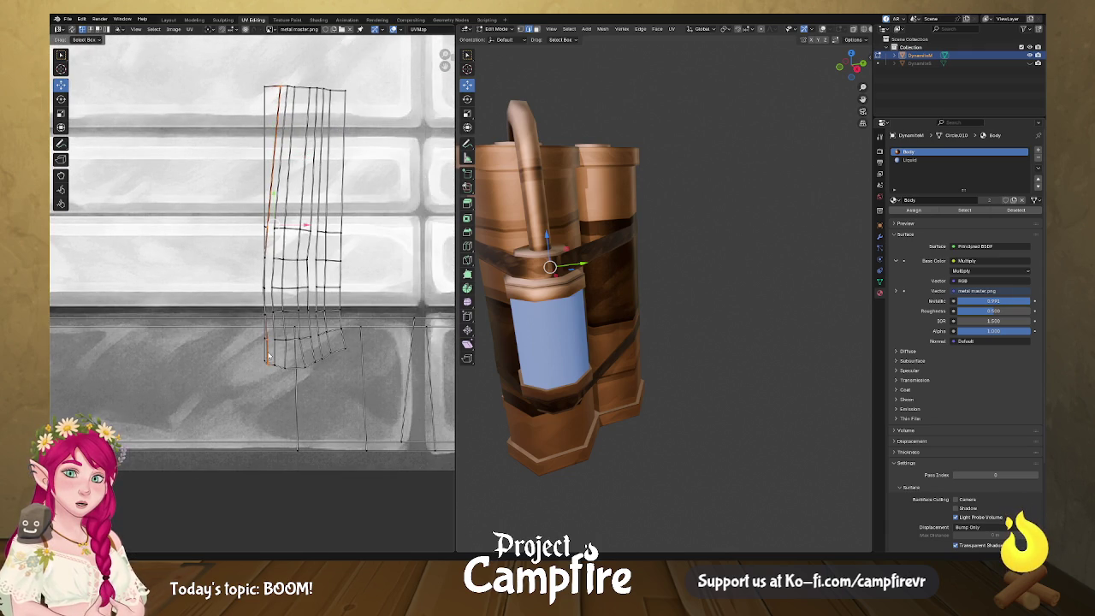
- Flatten the island's left edge into a vertical line with scale X 0, then rotate it slightly
{"action": "left_click", "coordinate": [263, 287]}
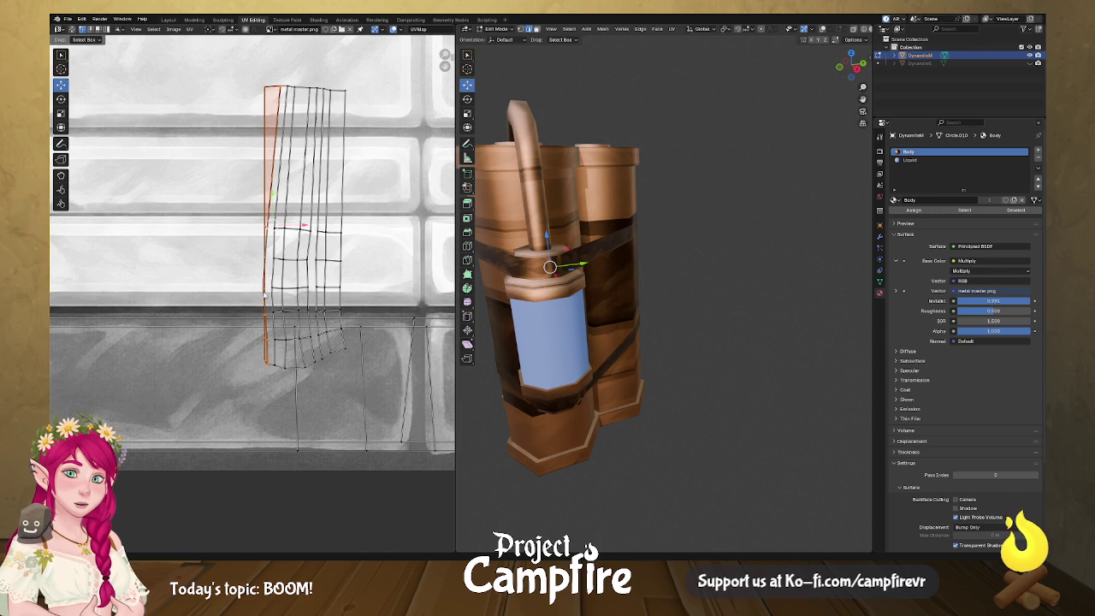
{"action": "key", "text": "u"}
{"action": "left_click", "coordinate": [264, 294]}
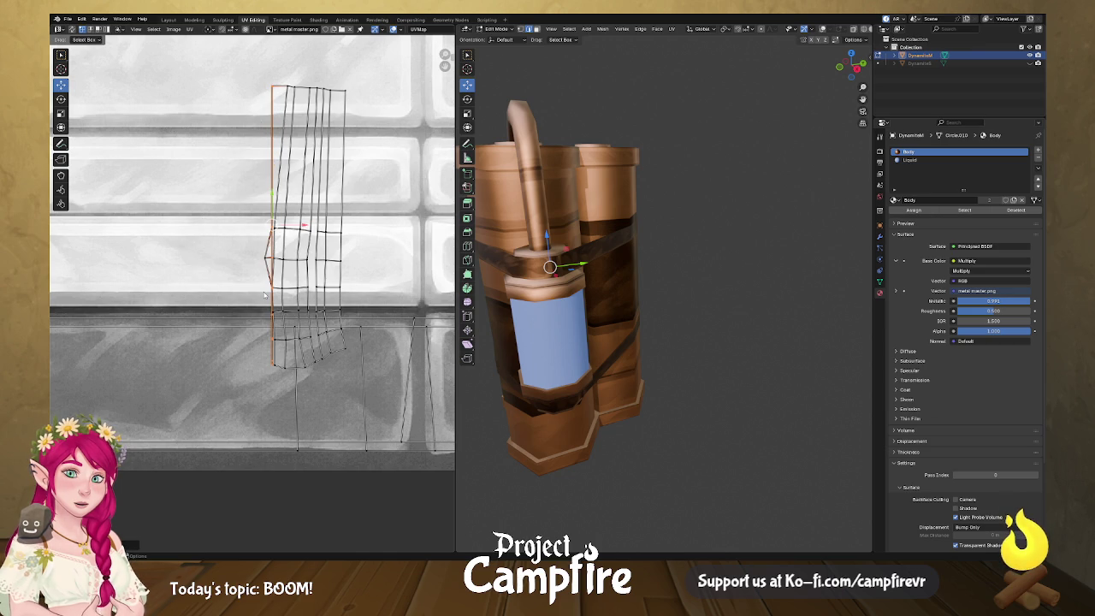
{"action": "key", "text": "s"}
{"action": "key", "text": "x"}
{"action": "key", "text": "0"}
{"action": "key", "text": "Return"}
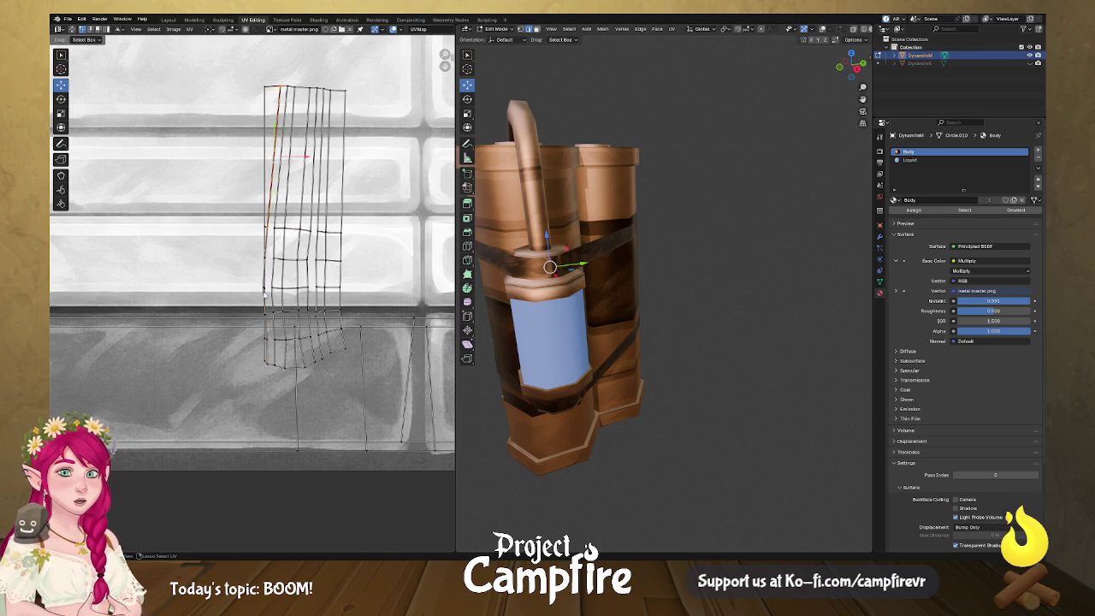
{"action": "key", "text": "r"}
{"action": "left_click", "coordinate": [341, 316], "text": "alt"}
- Align the right-hand and inner vertical edge loops of the UV island vertically
{"action": "right_click", "coordinate": [341, 297]}
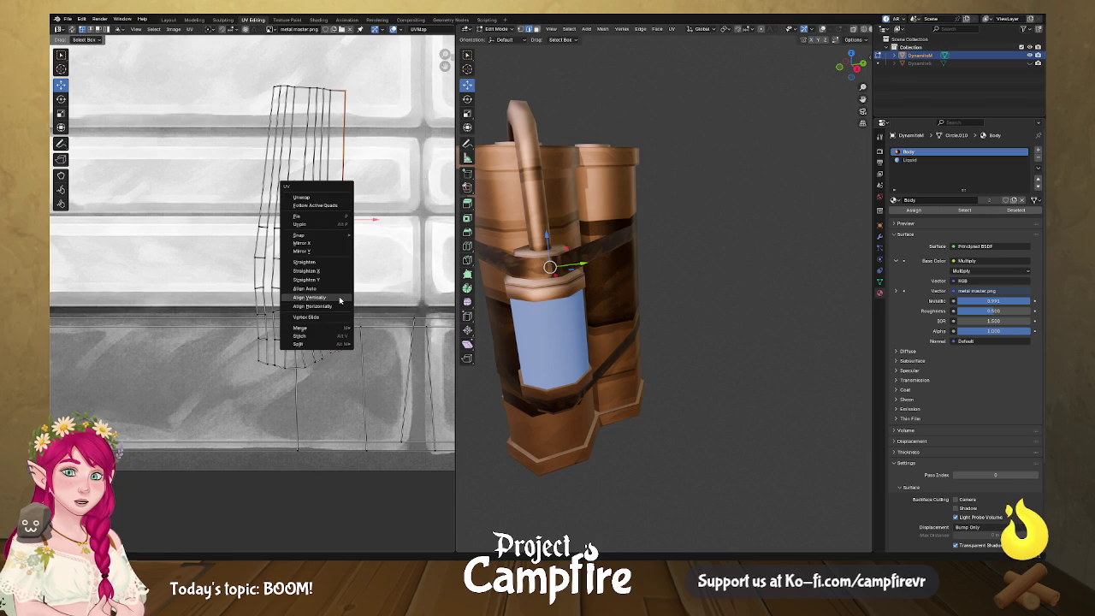
{"action": "left_click", "coordinate": [339, 299]}
{"action": "left_click", "coordinate": [327, 298], "text": "alt"}
{"action": "right_click", "coordinate": [325, 298]}
{"action": "left_click", "coordinate": [326, 298]}
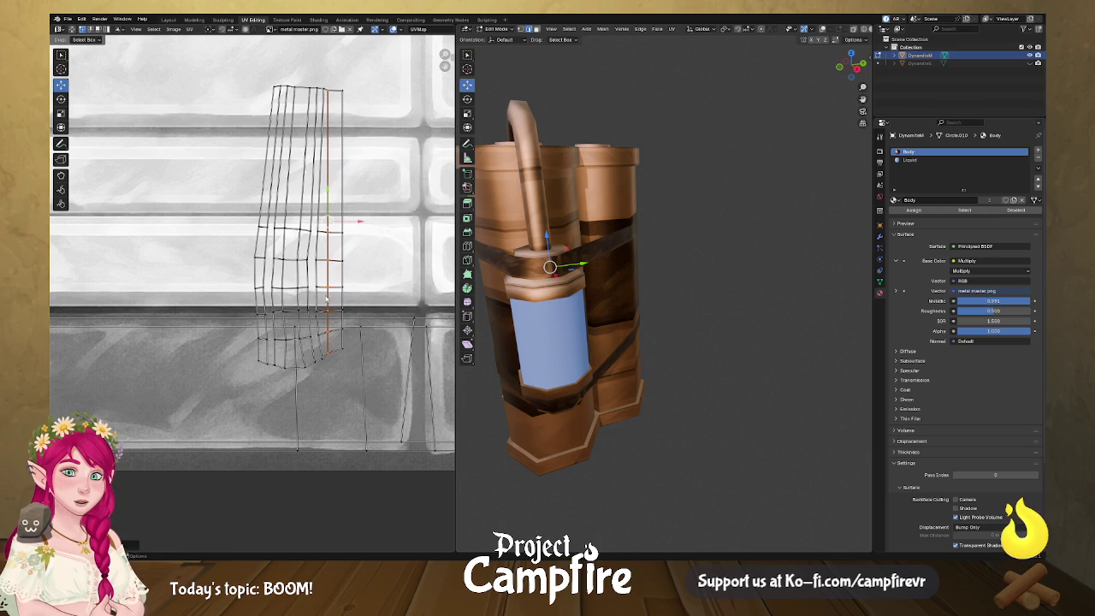
{"action": "left_click", "coordinate": [318, 301]}
{"action": "left_click", "coordinate": [322, 344], "text": "alt"}
{"action": "left_click", "coordinate": [320, 224], "text": "alt"}
{"action": "right_click", "coordinate": [318, 183]}
{"action": "left_click", "coordinate": [318, 183]}
- Straighten the two slanted middle edge loops with Align Vertically
{"action": "left_click", "coordinate": [312, 215], "text": "alt"}
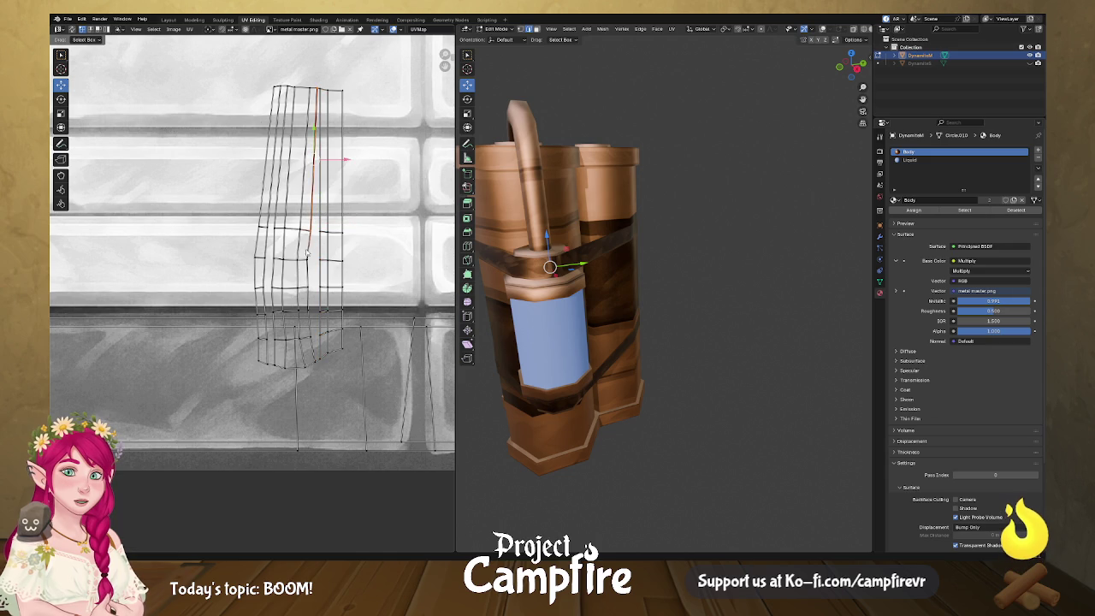
{"action": "left_click", "coordinate": [312, 335], "text": "alt"}
{"action": "right_click", "coordinate": [314, 353]}
{"action": "left_click", "coordinate": [321, 350]}
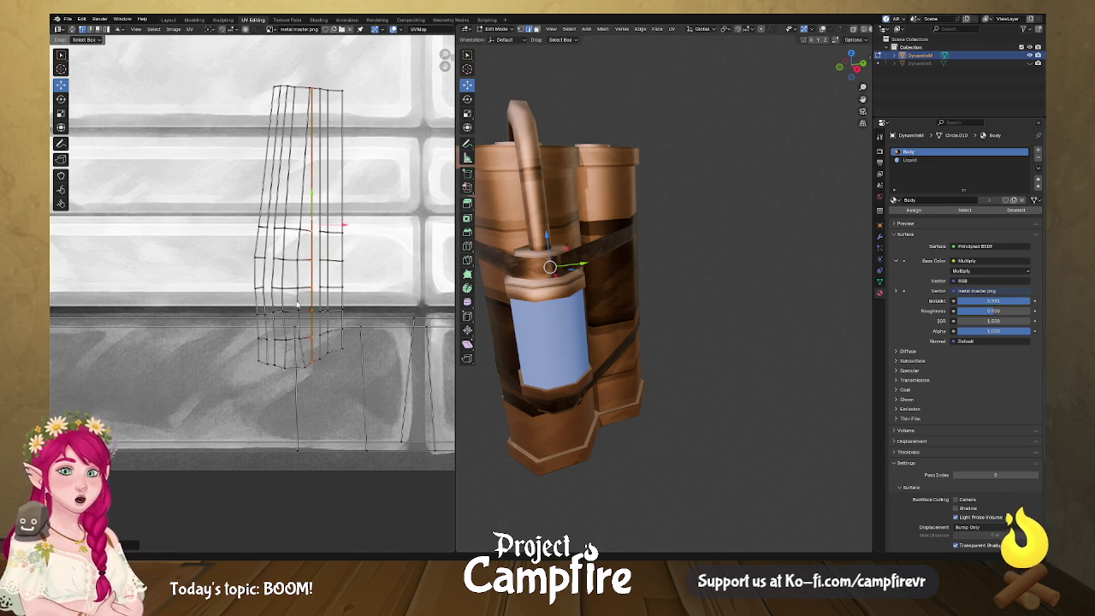
{"action": "left_click", "coordinate": [301, 358], "text": "alt"}
{"action": "left_click", "coordinate": [301, 330], "text": "alt"}
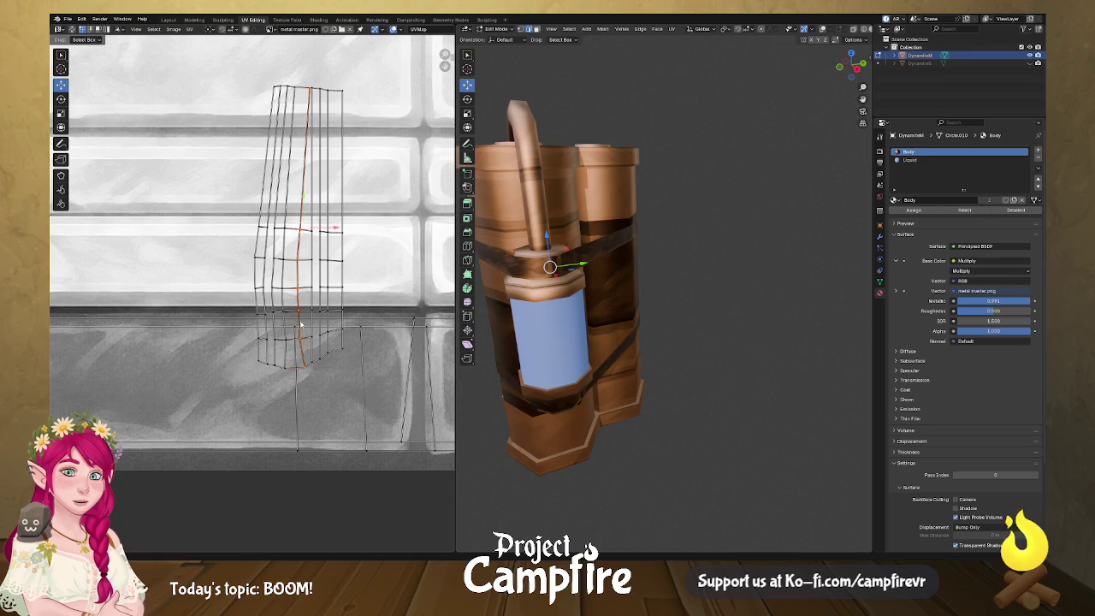
{"action": "right_click", "coordinate": [304, 197]}
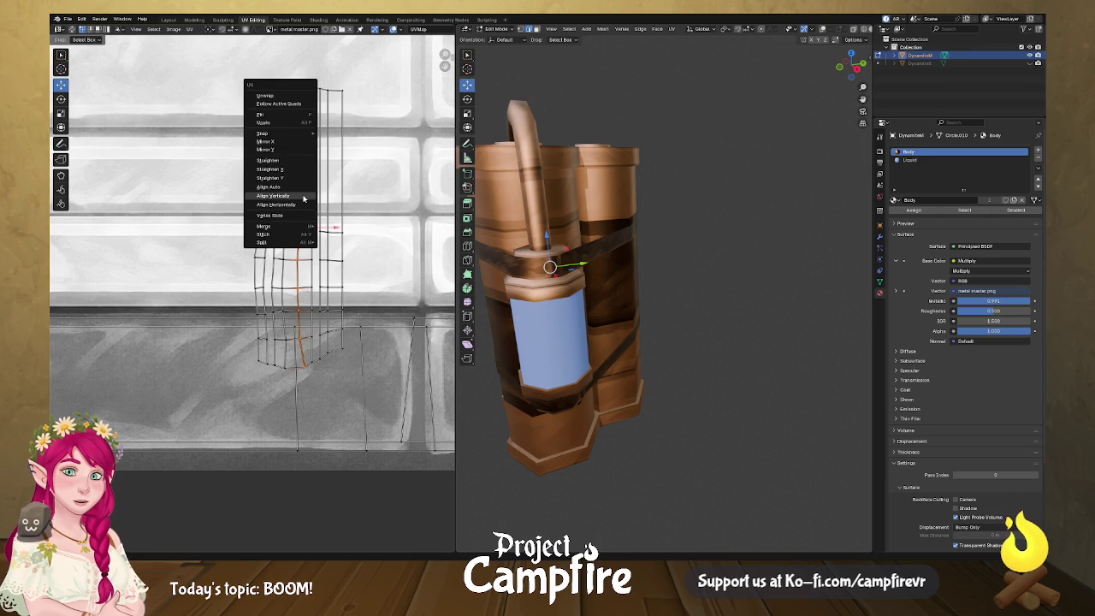
{"action": "left_click", "coordinate": [305, 197]}
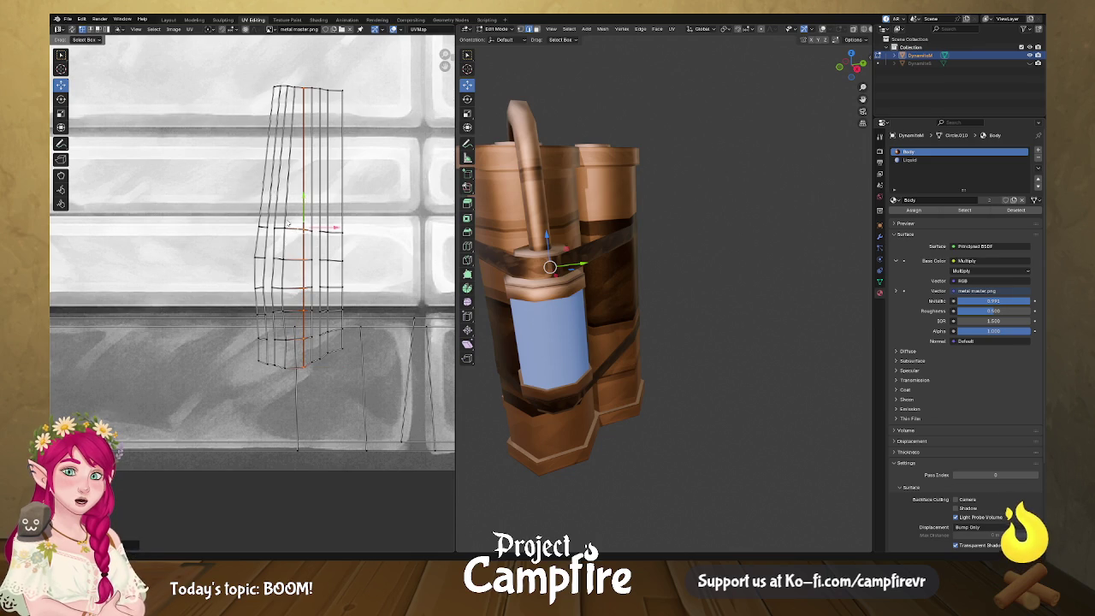
- Align the leftmost edge loops vertically, re-aligning the left column after an undo
{"action": "left_click", "coordinate": [276, 279]}
{"action": "left_click", "coordinate": [276, 340]}
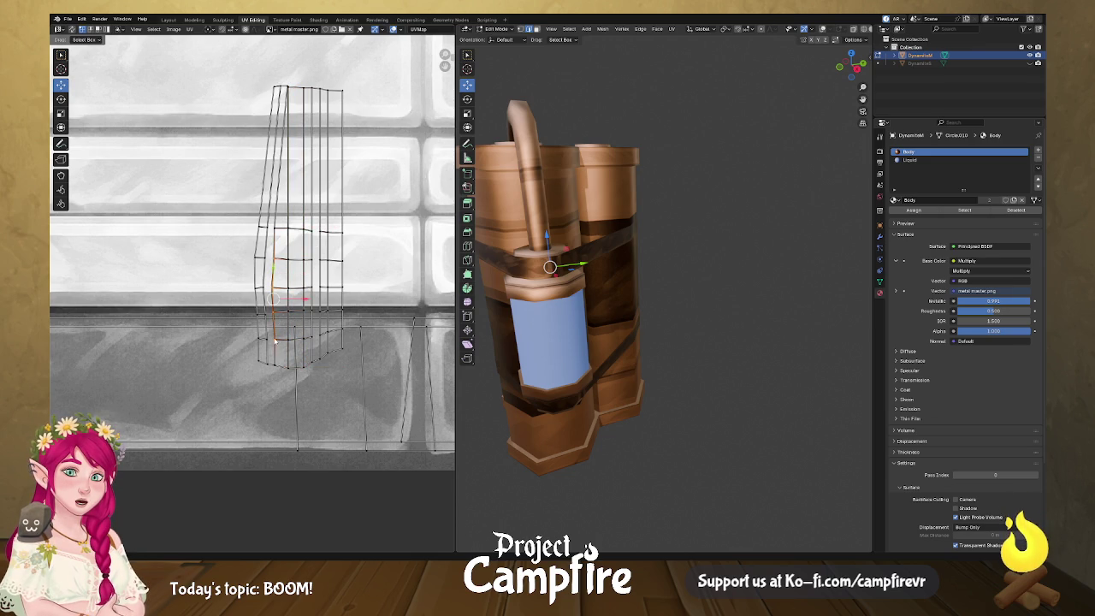
{"action": "left_click", "coordinate": [276, 218], "text": "alt"}
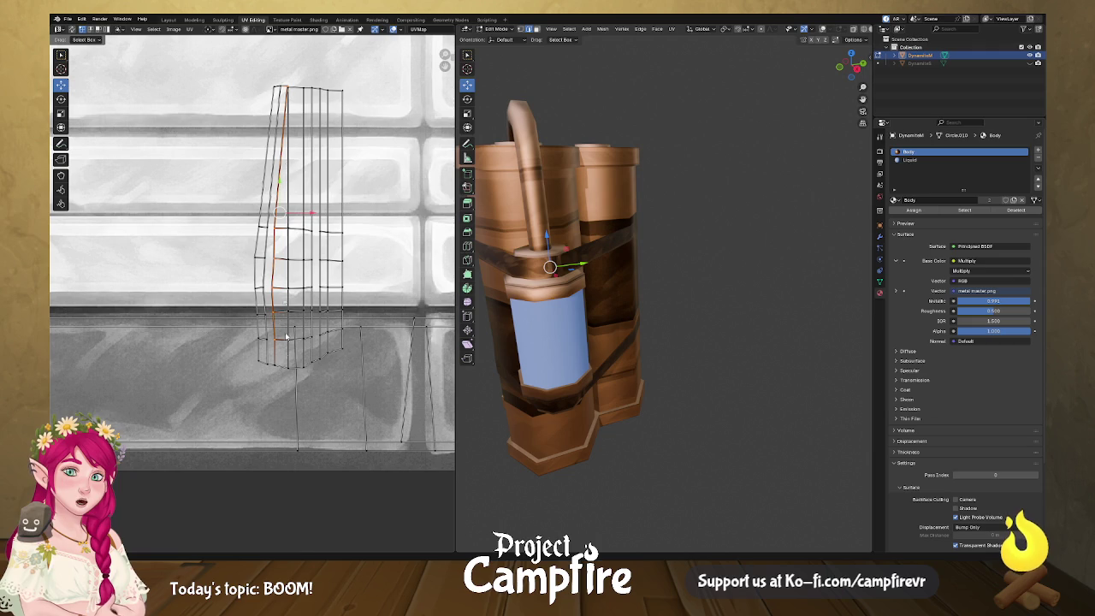
{"action": "right_click", "coordinate": [276, 363]}
{"action": "left_click", "coordinate": [272, 359]}
{"action": "left_click", "coordinate": [267, 350]}
{"action": "left_click", "coordinate": [267, 238], "text": "alt"}
{"action": "right_click", "coordinate": [273, 174]}
{"action": "left_click", "coordinate": [274, 174]}
{"action": "key", "text": "ctrl+z"}
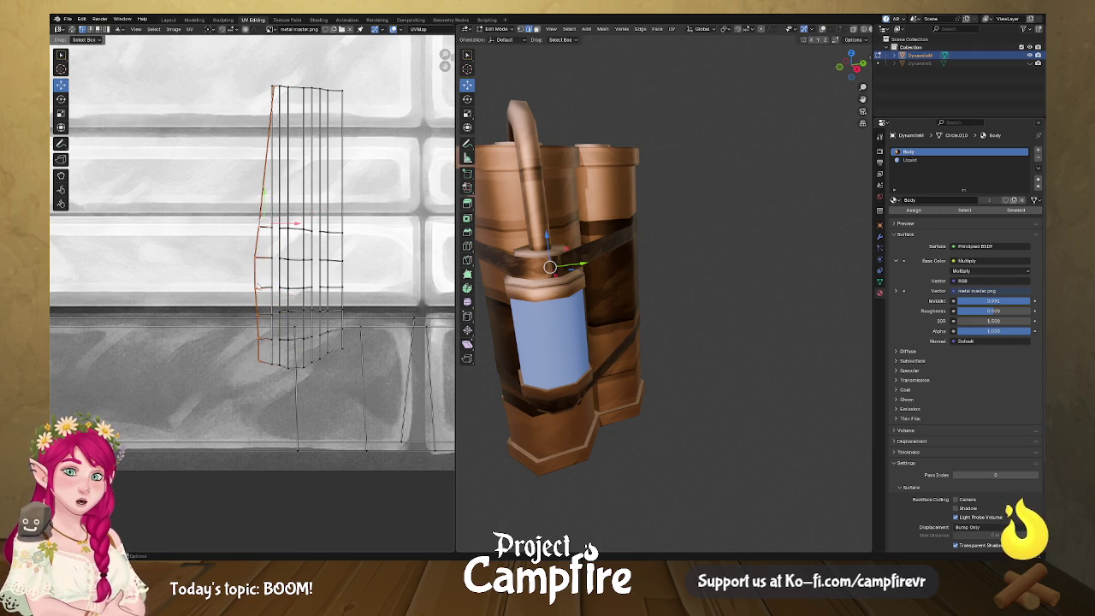
{"action": "right_click", "coordinate": [257, 286]}
{"action": "left_click", "coordinate": [258, 287]}
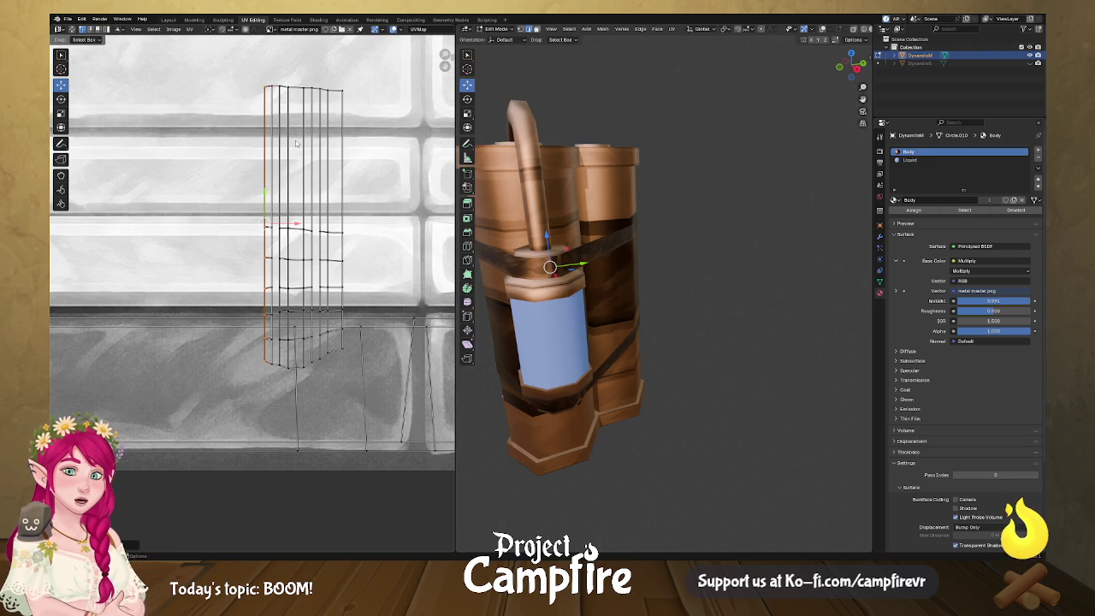
{"action": "key", "text": "a"}
{"action": "scroll", "coordinate": [304, 214], "scroll_direction": "down", "scroll_amount": 4}
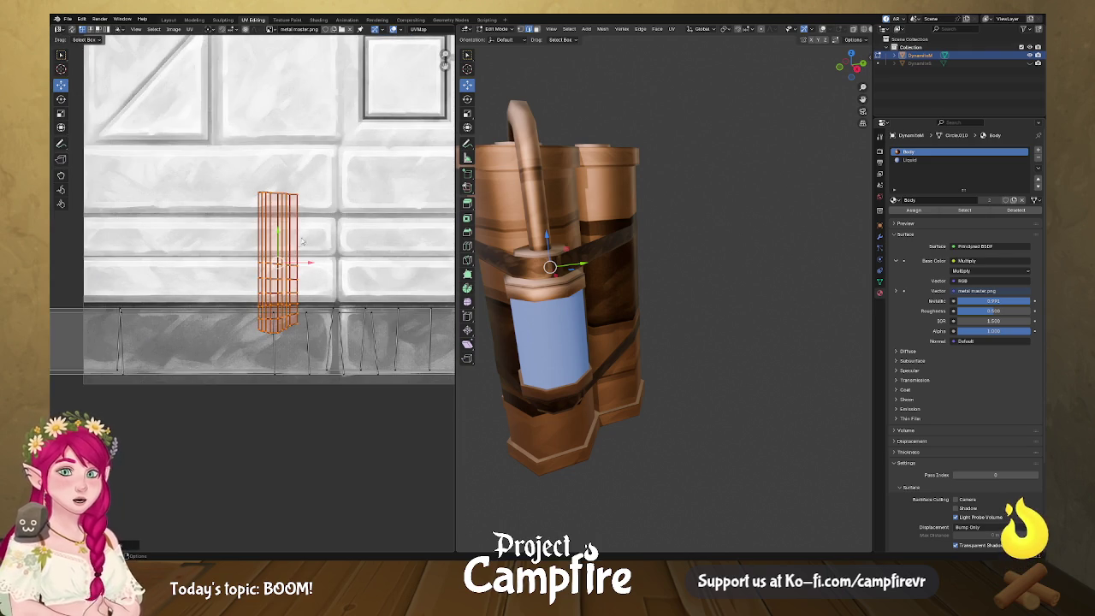
- Move the UV island up and align its bottom edge horizontally
{"action": "key", "text": "g"}
{"action": "left_click", "coordinate": [292, 165]}
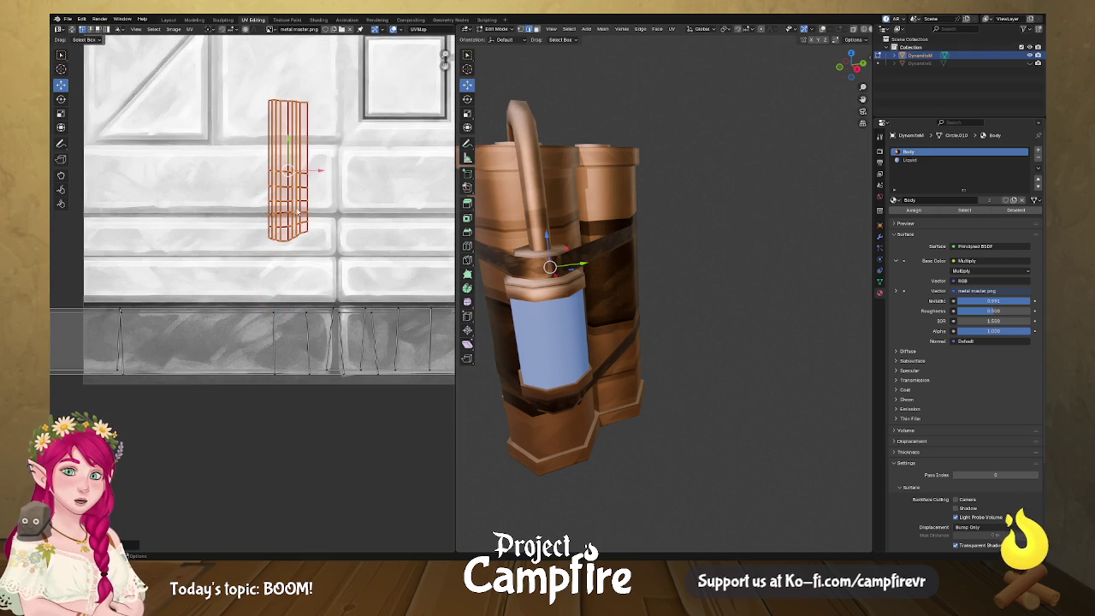
{"action": "left_click", "coordinate": [297, 239]}
{"action": "right_click", "coordinate": [297, 239]}
{"action": "left_click", "coordinate": [300, 242]}
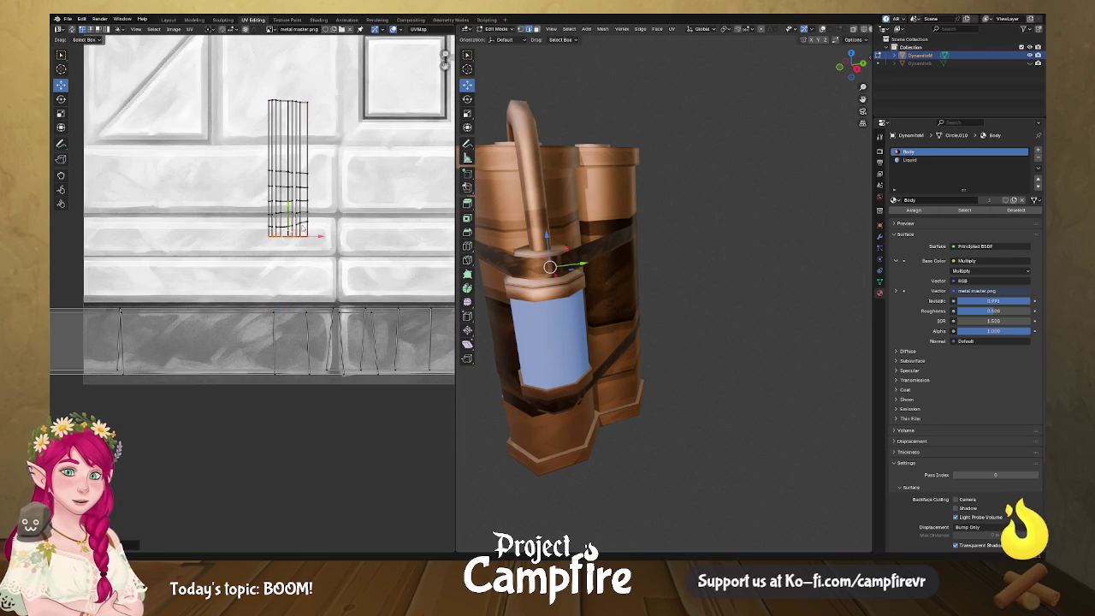
- Align each remaining horizontal row, up to the top row, horizontally
{"action": "right_click", "coordinate": [306, 225]}
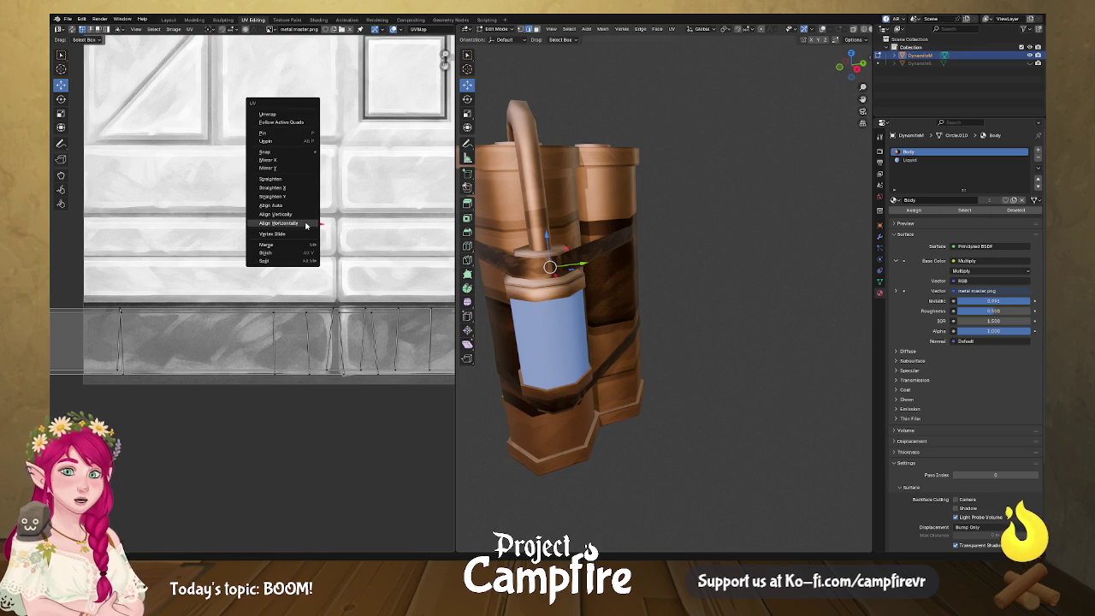
{"action": "left_click", "coordinate": [306, 226]}
{"action": "right_click", "coordinate": [305, 217]}
{"action": "left_click", "coordinate": [306, 216]}
{"action": "right_click", "coordinate": [299, 202]}
{"action": "left_click", "coordinate": [293, 200]}
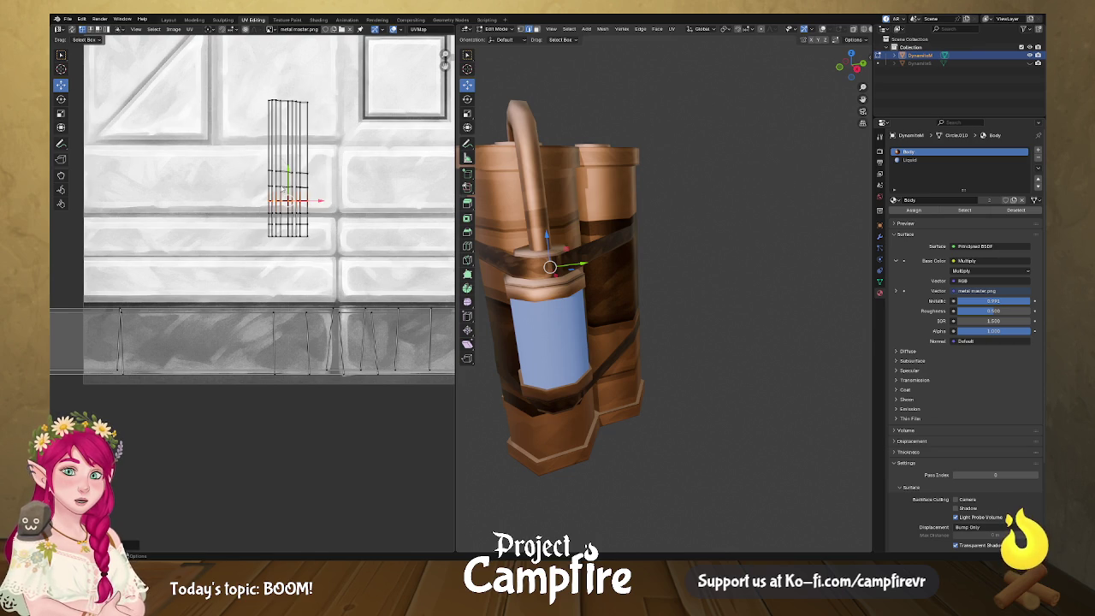
{"action": "left_click", "coordinate": [293, 172], "text": "alt"}
{"action": "right_click", "coordinate": [299, 172]}
{"action": "left_click", "coordinate": [306, 171]}
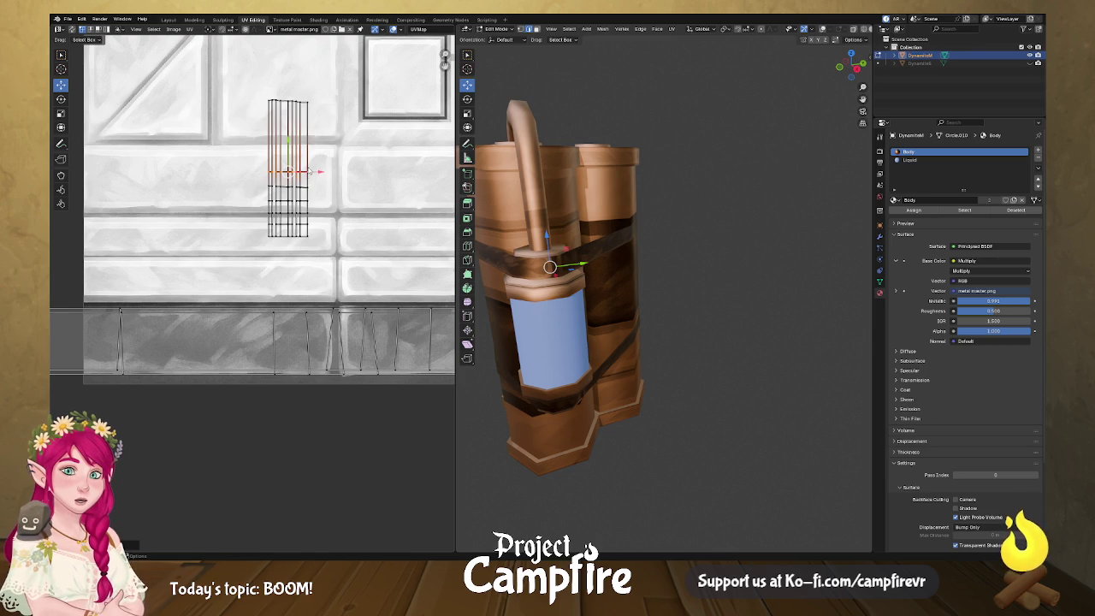
{"action": "right_click", "coordinate": [306, 108]}
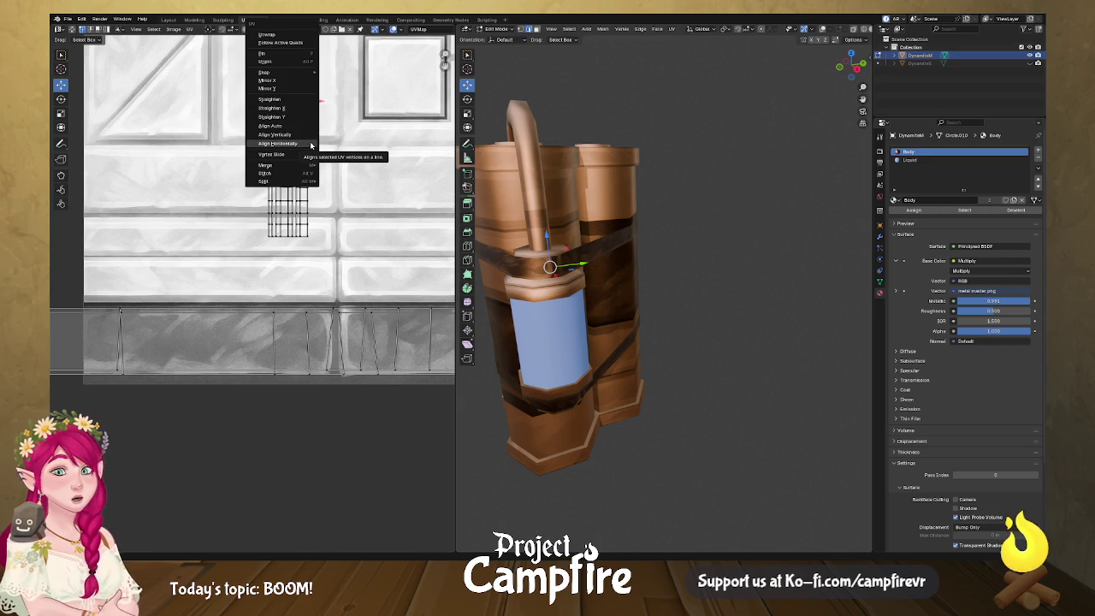
{"action": "left_click", "coordinate": [310, 146]}
{"action": "scroll", "coordinate": [312, 197], "scroll_direction": "down", "scroll_amount": 2}
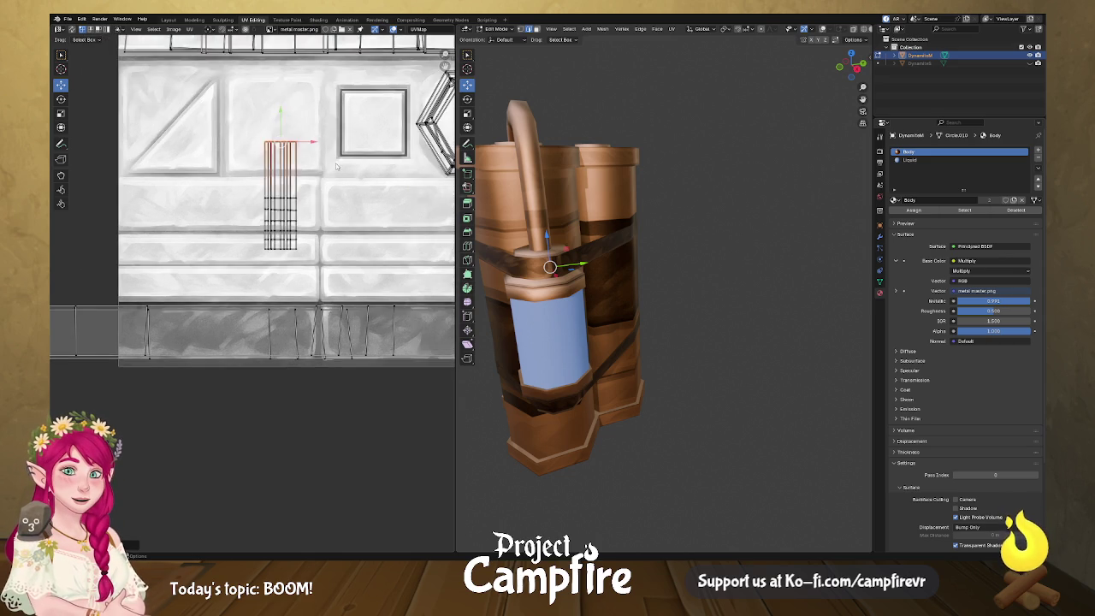
- Scale the UV island about 1.85x and move it lower and left on the texture
{"action": "scroll", "coordinate": [313, 210], "scroll_direction": "up", "scroll_amount": 1}
{"action": "key", "text": "l"}
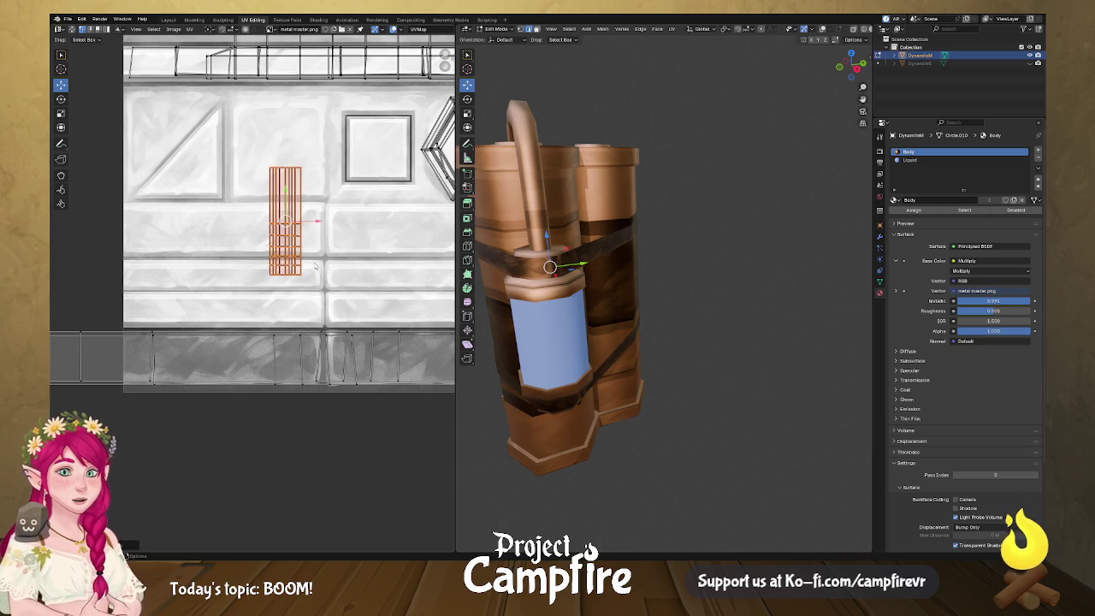
{"action": "key", "text": "s"}
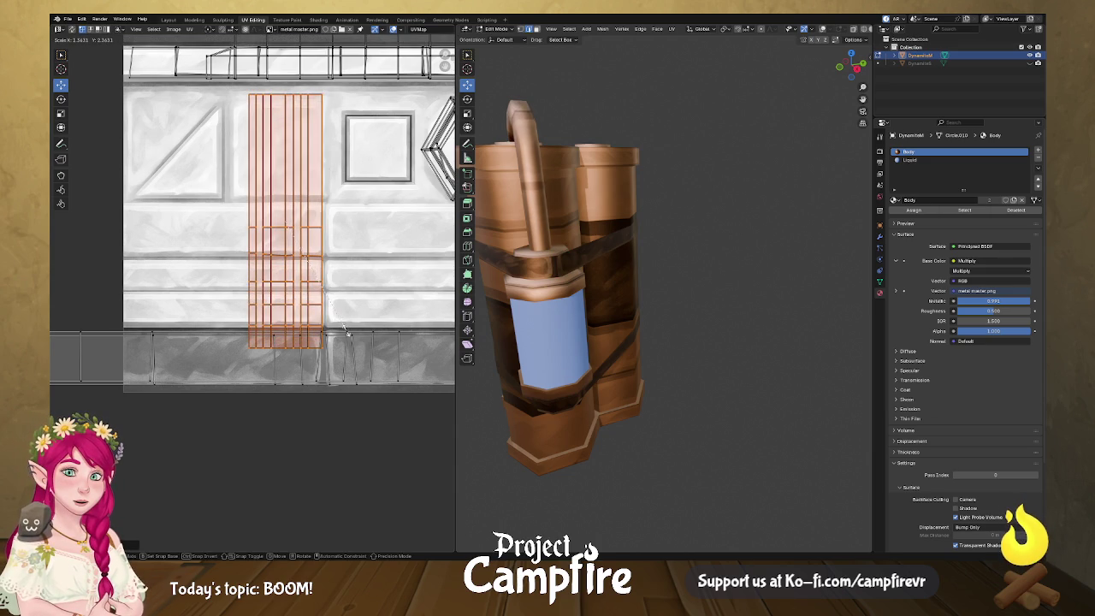
{"action": "left_click", "coordinate": [301, 264]}
{"action": "key", "text": "g"}
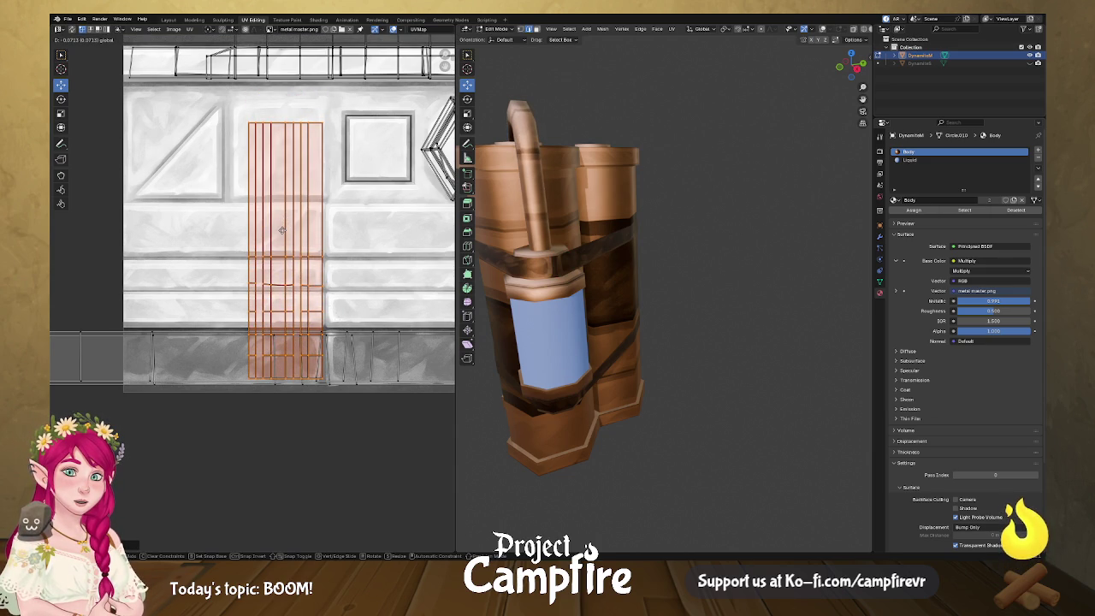
{"action": "left_click", "coordinate": [282, 230]}
{"action": "key", "text": "ctrl+z"}
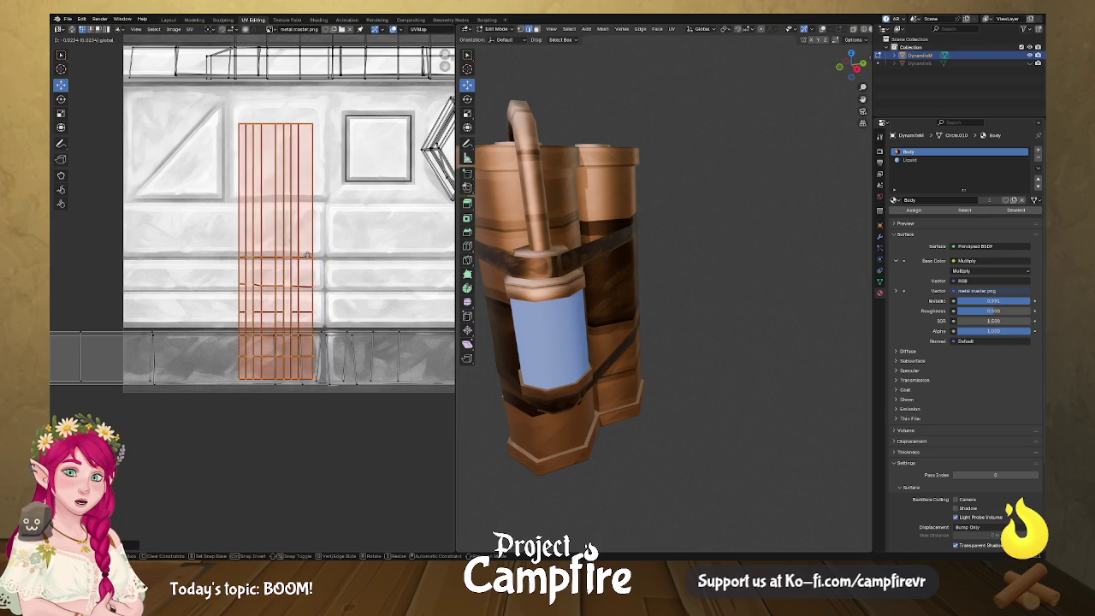
- Orbit the model to view it from above and pan the texture view right
{"action": "mouse_move", "coordinate": [555, 257]}
{"action": "left_mouse_down"}
{"action": "mouse_move", "coordinate": [638, 280]}
{"action": "mouse_move", "coordinate": [598, 283]}
{"action": "mouse_move", "coordinate": [536, 249]}
{"action": "mouse_move", "coordinate": [630, 258]}
{"action": "mouse_move", "coordinate": [638, 273]}
{"action": "left_mouse_up"}
{"action": "scroll", "coordinate": [631, 259], "scroll_direction": "down", "scroll_amount": 2}
{"action": "scroll", "coordinate": [363, 384], "scroll_direction": "down", "scroll_amount": 5}
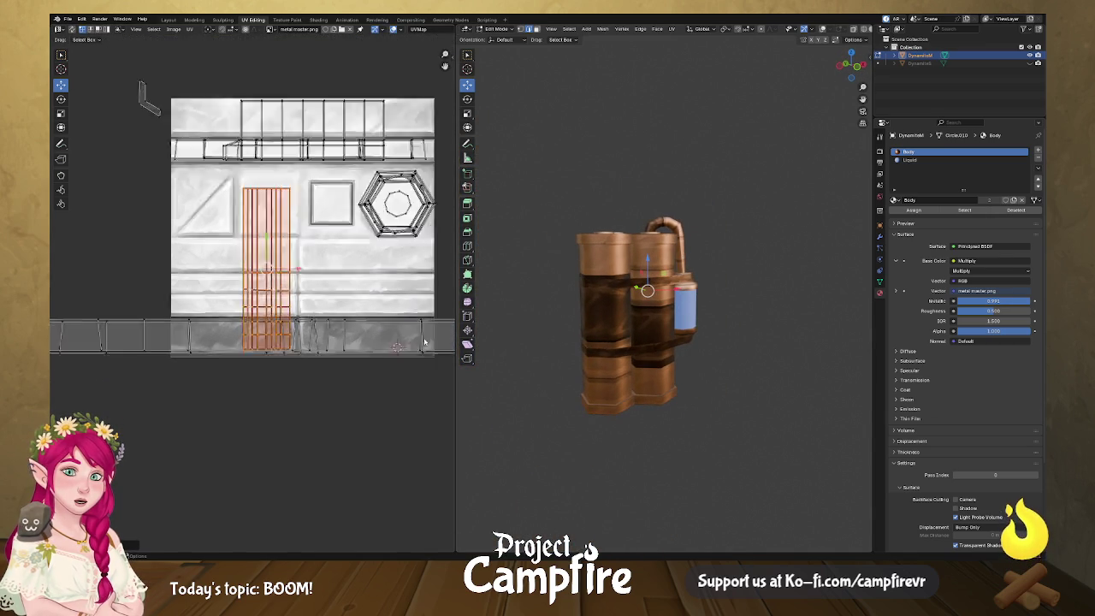
{"action": "left_click_drag", "start_coordinate": [363, 384], "coordinate": [457, 377]}
{"action": "left_click_drag", "start_coordinate": [184, 361], "coordinate": [226, 343]}
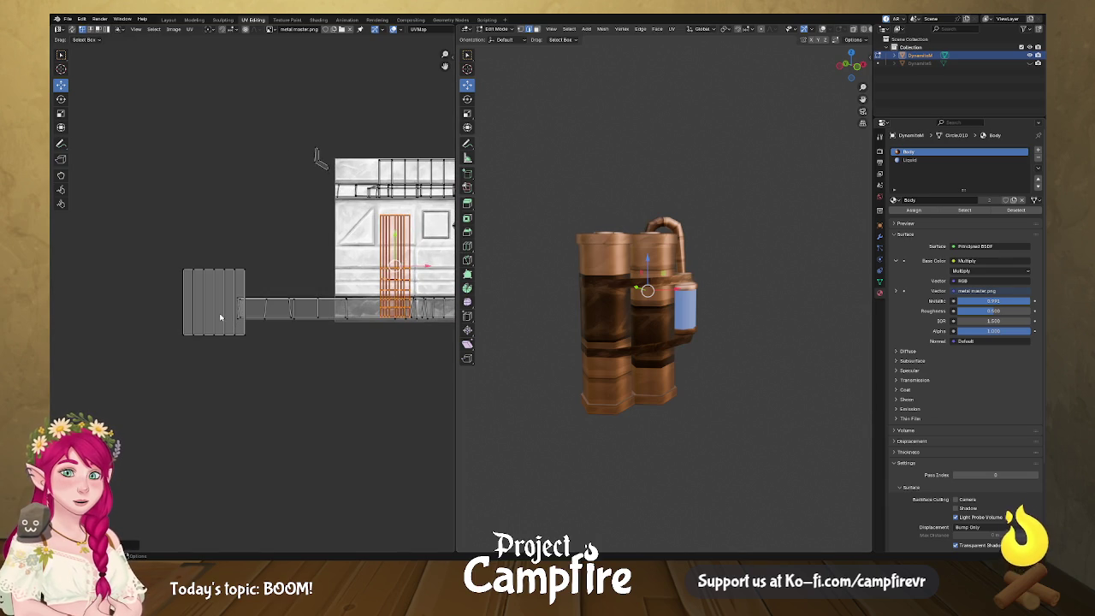
{"action": "scroll", "coordinate": [217, 311], "scroll_direction": "up", "scroll_amount": 4}
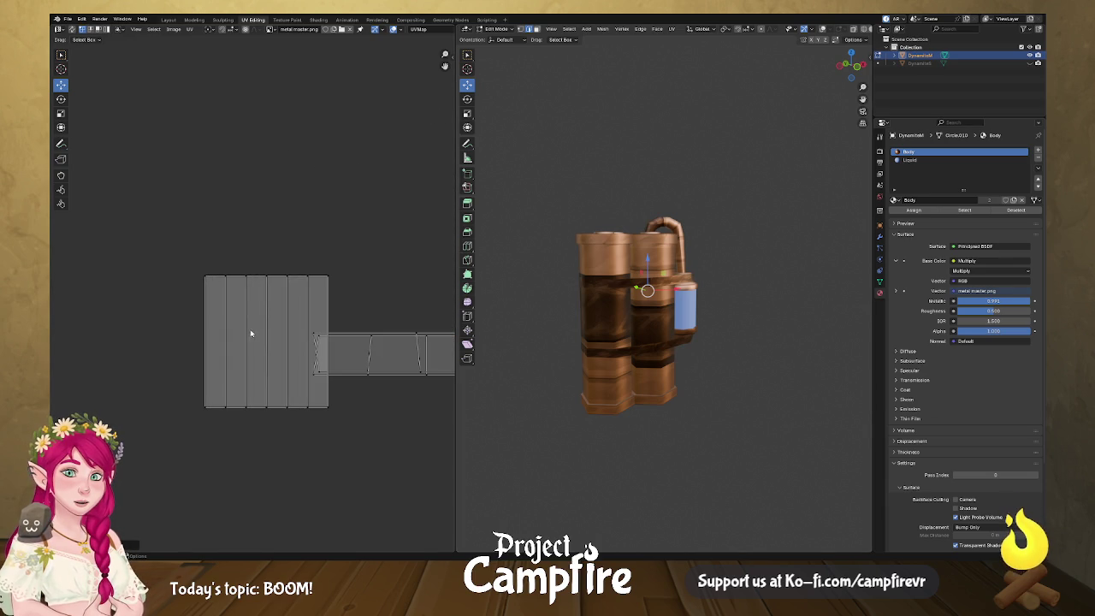
- Slide the grey island's vertical edges left so they stack onto one line
{"action": "left_click_drag", "start_coordinate": [235, 358], "coordinate": [257, 349]}
{"action": "left_click_drag", "start_coordinate": [204, 255], "coordinate": [232, 410]}
{"action": "left_click_drag", "start_coordinate": [260, 333], "coordinate": [302, 336]}
{"action": "left_click_drag", "start_coordinate": [287, 255], "coordinate": [290, 407]}
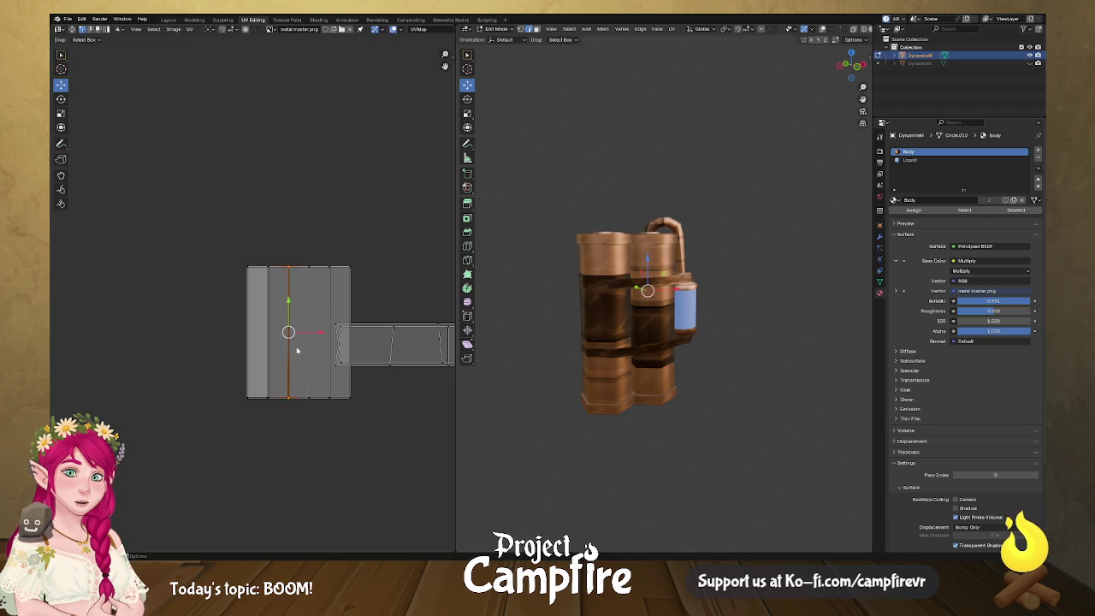
{"action": "left_click_drag", "start_coordinate": [323, 333], "coordinate": [278, 334]}
{"action": "left_click_drag", "start_coordinate": [292, 257], "coordinate": [321, 413]}
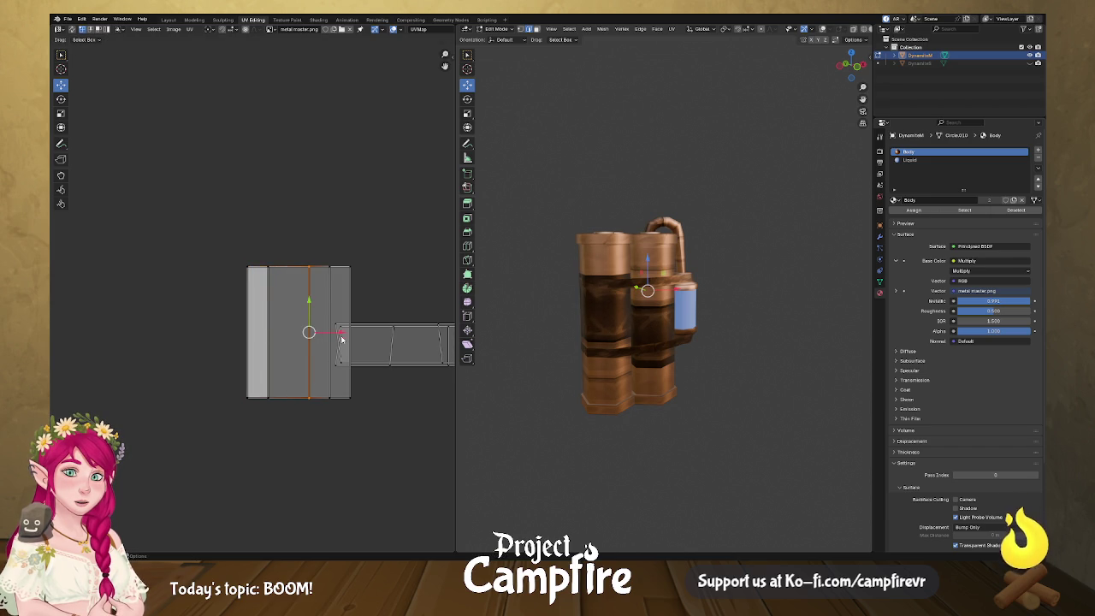
{"action": "left_click_drag", "start_coordinate": [341, 334], "coordinate": [300, 334]}
{"action": "left_click_drag", "start_coordinate": [313, 282], "coordinate": [333, 418]}
{"action": "left_click_drag", "start_coordinate": [352, 333], "coordinate": [272, 331]}
- Collapse the right edge into a thin strip and move it onto metal master.png
{"action": "left_click_drag", "start_coordinate": [378, 240], "coordinate": [342, 416]}
{"action": "left_click_drag", "start_coordinate": [380, 331], "coordinate": [296, 335]}
{"action": "left_click_drag", "start_coordinate": [210, 252], "coordinate": [295, 419]}
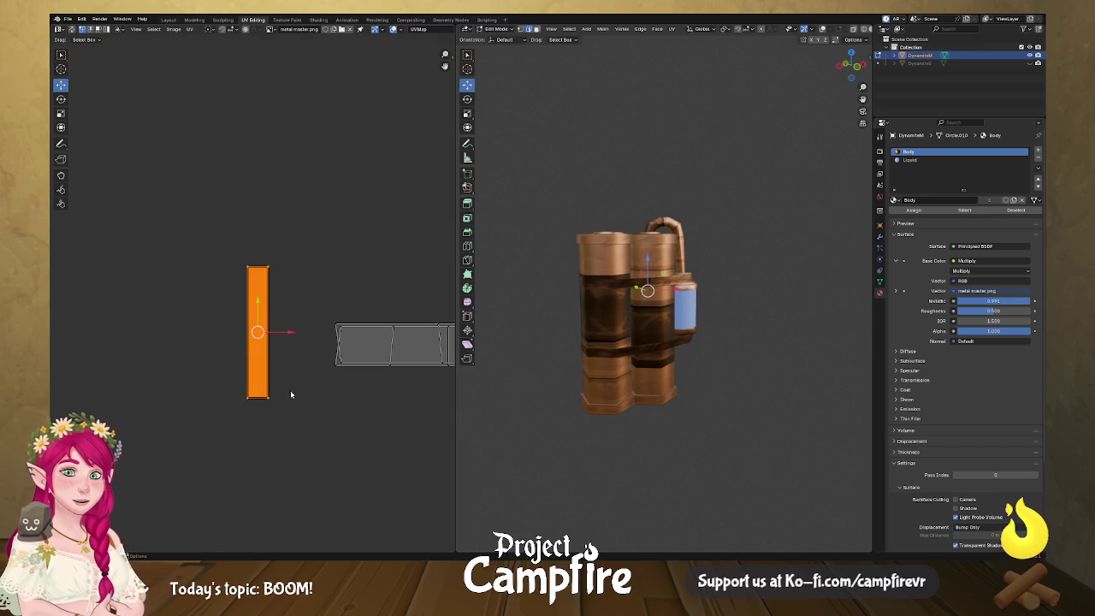
{"action": "mouse_move", "coordinate": [256, 331]}
{"action": "left_mouse_down"}
{"action": "mouse_move", "coordinate": [430, 227]}
{"action": "mouse_move", "coordinate": [325, 245]}
{"action": "mouse_move", "coordinate": [285, 322]}
{"action": "left_mouse_up"}
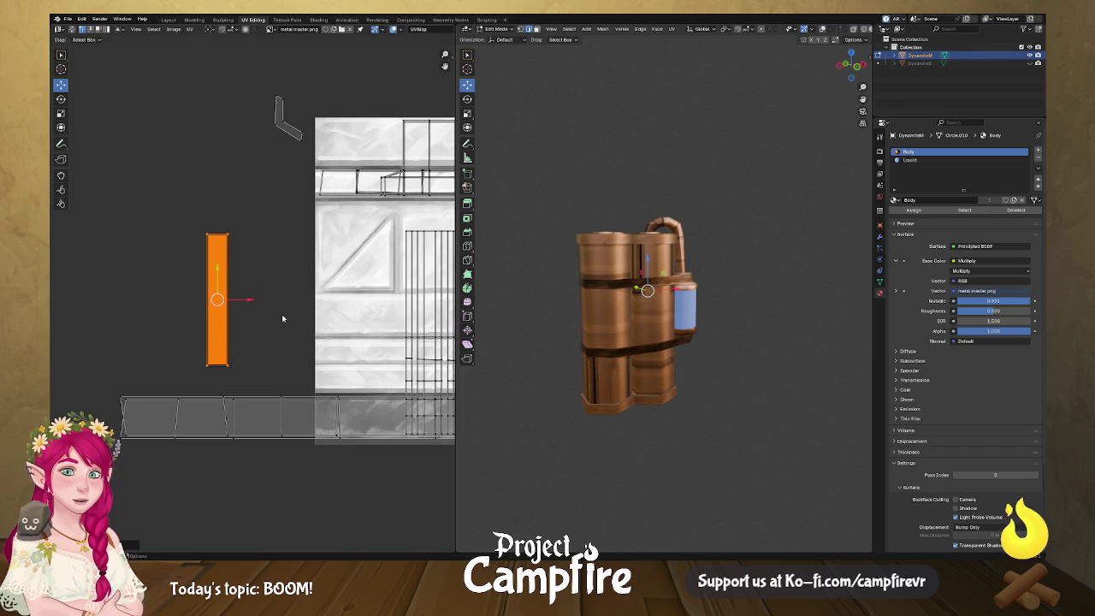
- Rotate the band strip 90 degrees, scale it about 1.5x and place it on the texture
{"action": "type", "text": "r90"}
{"action": "key", "text": "Return"}
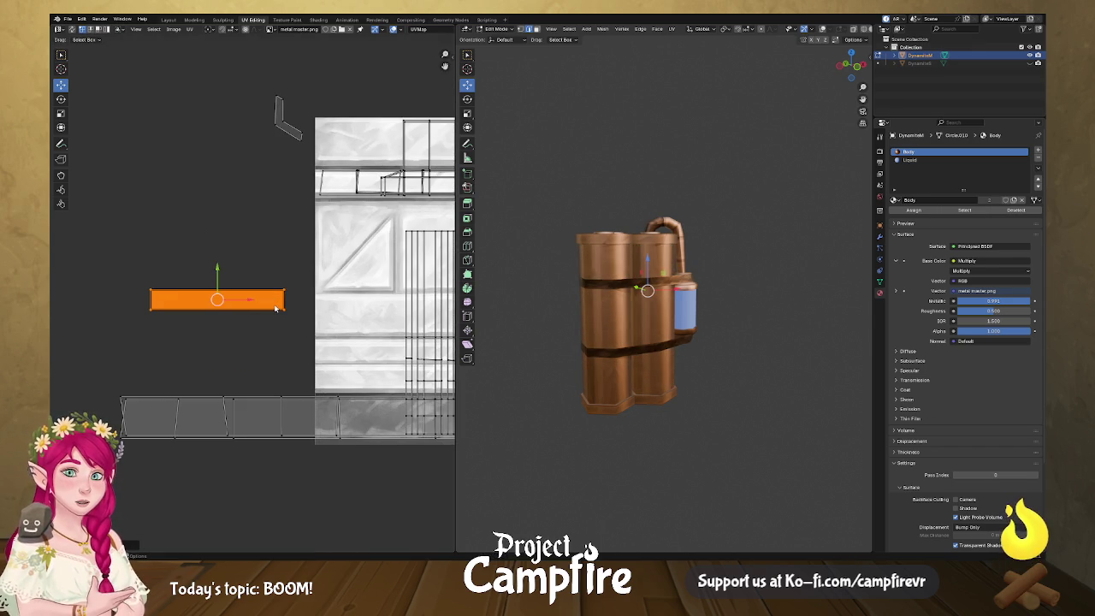
{"action": "left_click_drag", "start_coordinate": [217, 298], "coordinate": [407, 313]}
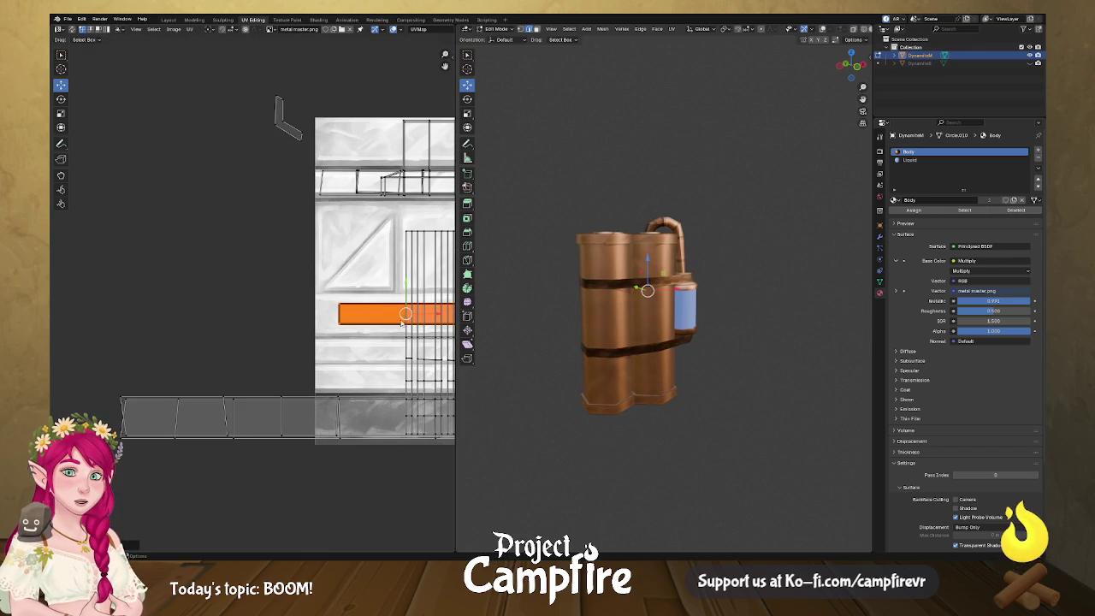
{"action": "scroll", "coordinate": [256, 325], "scroll_direction": "right", "scroll_amount": 5}
{"action": "key", "text": "s"}
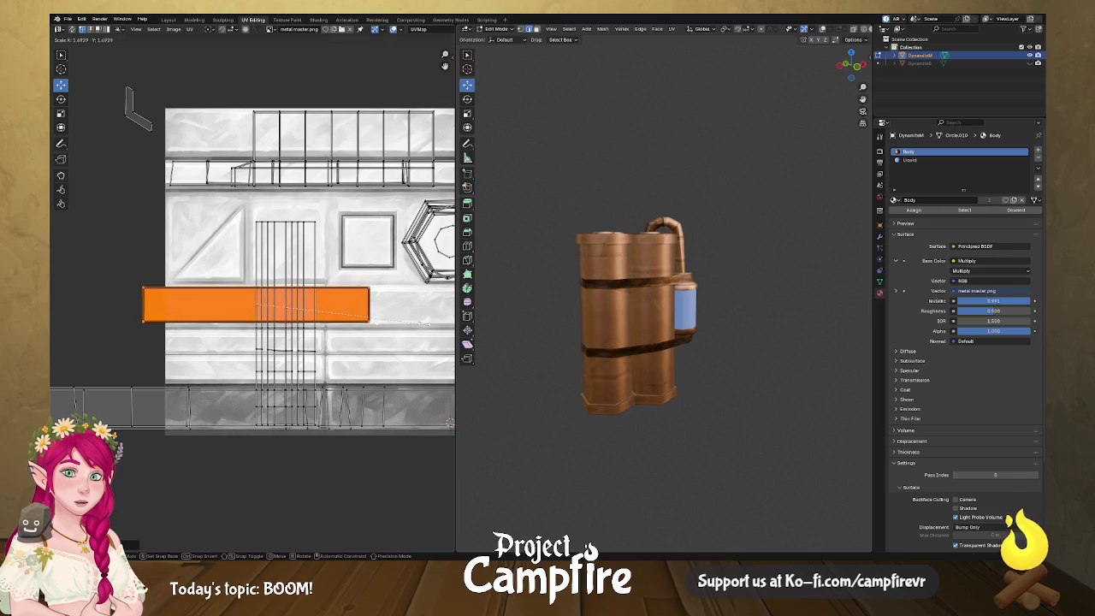
{"action": "left_click", "coordinate": [439, 329]}
{"action": "key", "text": "g"}
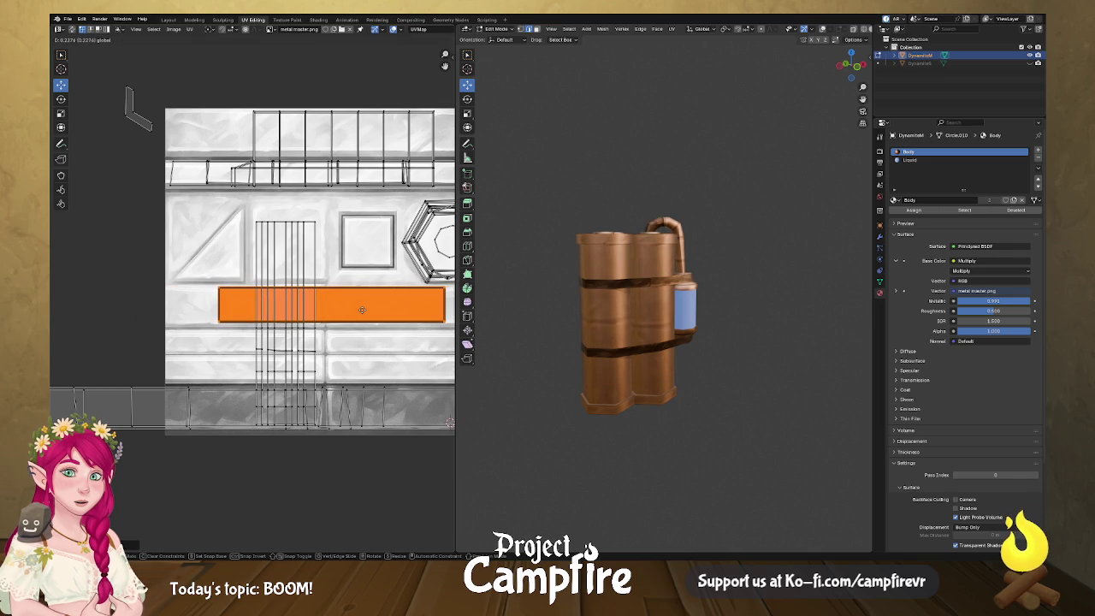
{"action": "left_click", "coordinate": [359, 310]}
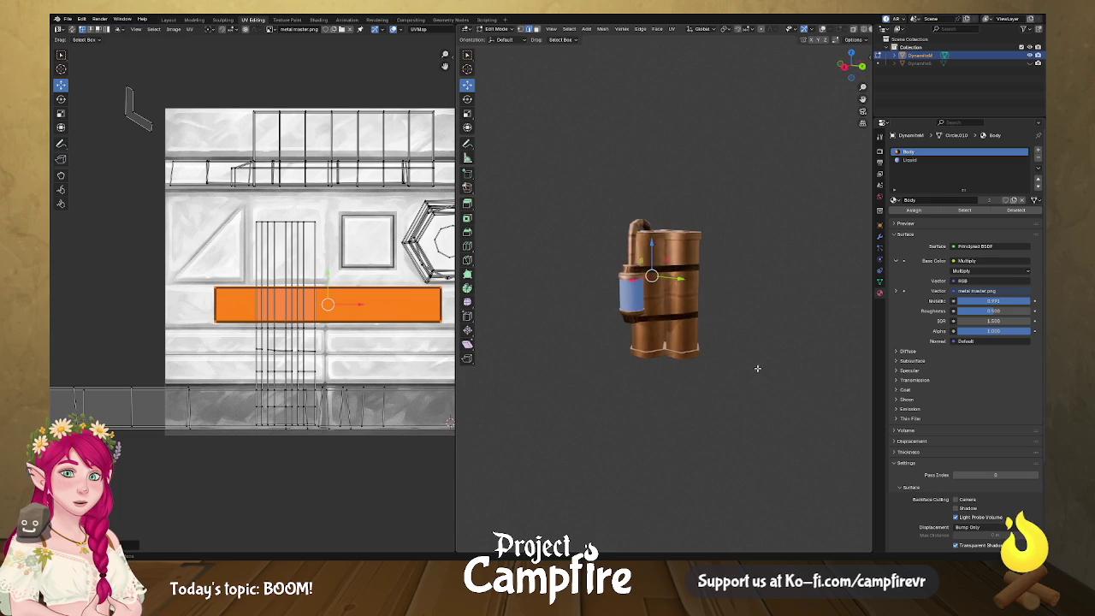
- Slide the strip left along the texture bar, select the other band and Mirror X
{"action": "left_click_drag", "start_coordinate": [754, 366], "coordinate": [817, 365]}
{"action": "left_click_drag", "start_coordinate": [419, 308], "coordinate": [295, 305]}
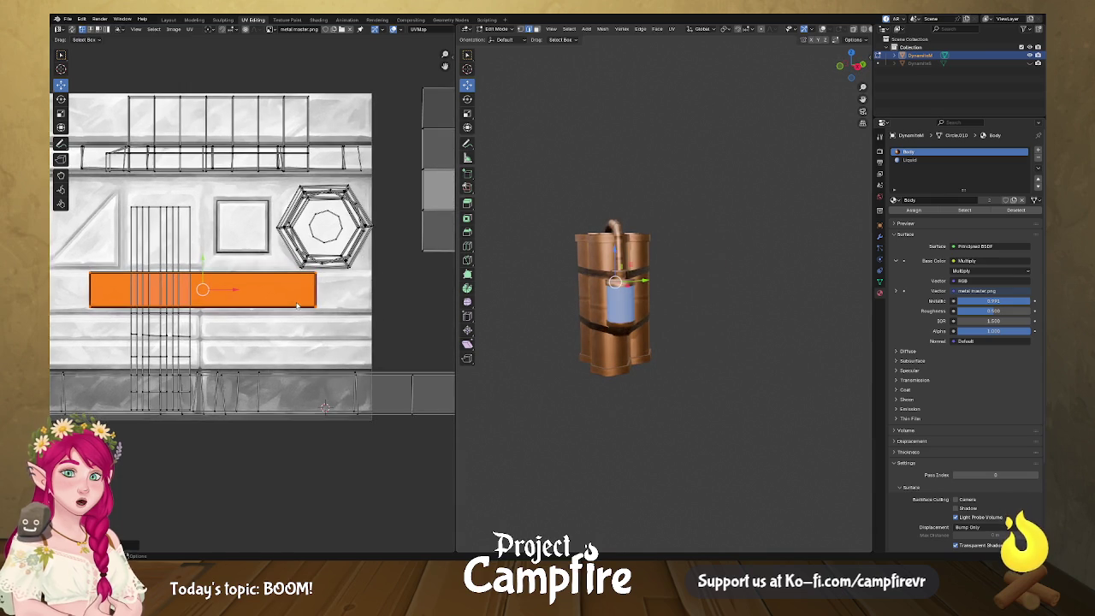
{"action": "scroll", "coordinate": [289, 301], "scroll_direction": "up", "scroll_amount": 2}
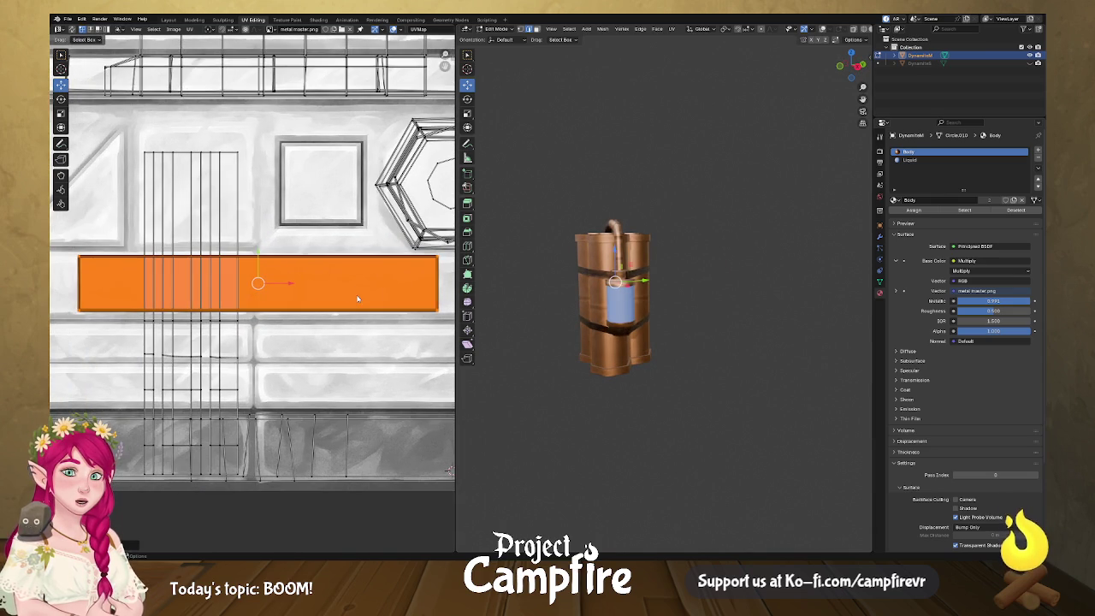
{"action": "left_click_drag", "start_coordinate": [549, 290], "coordinate": [575, 299]}
{"action": "left_click_drag", "start_coordinate": [290, 285], "coordinate": [183, 288]}
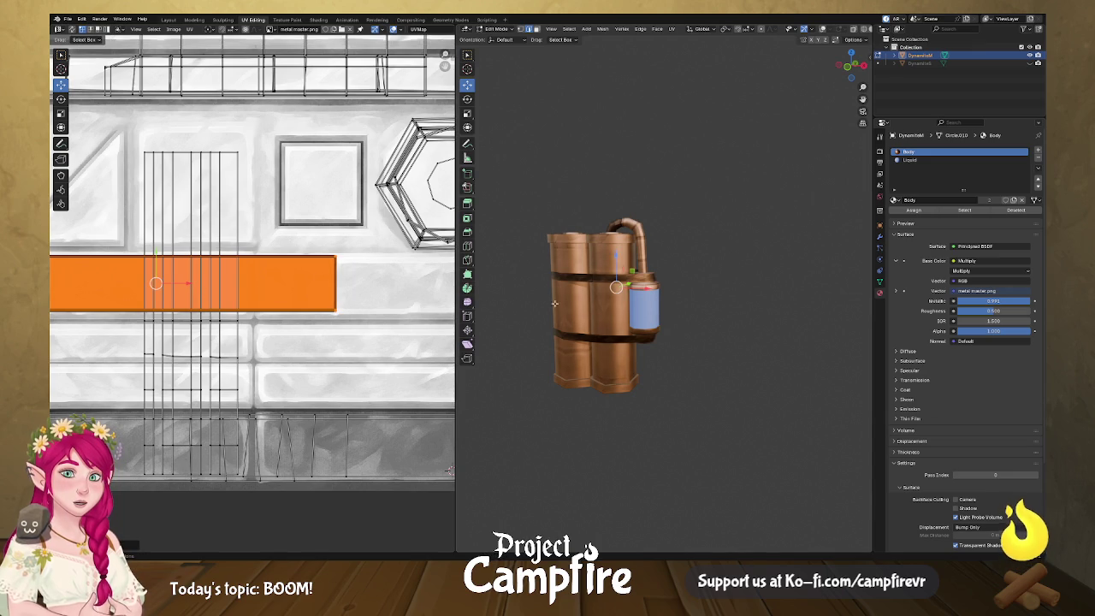
{"action": "left_click", "coordinate": [559, 305]}
{"action": "left_click", "coordinate": [574, 308]}
{"action": "scroll", "coordinate": [303, 299], "scroll_direction": "left", "scroll_amount": 3}
{"action": "key", "text": "u"}
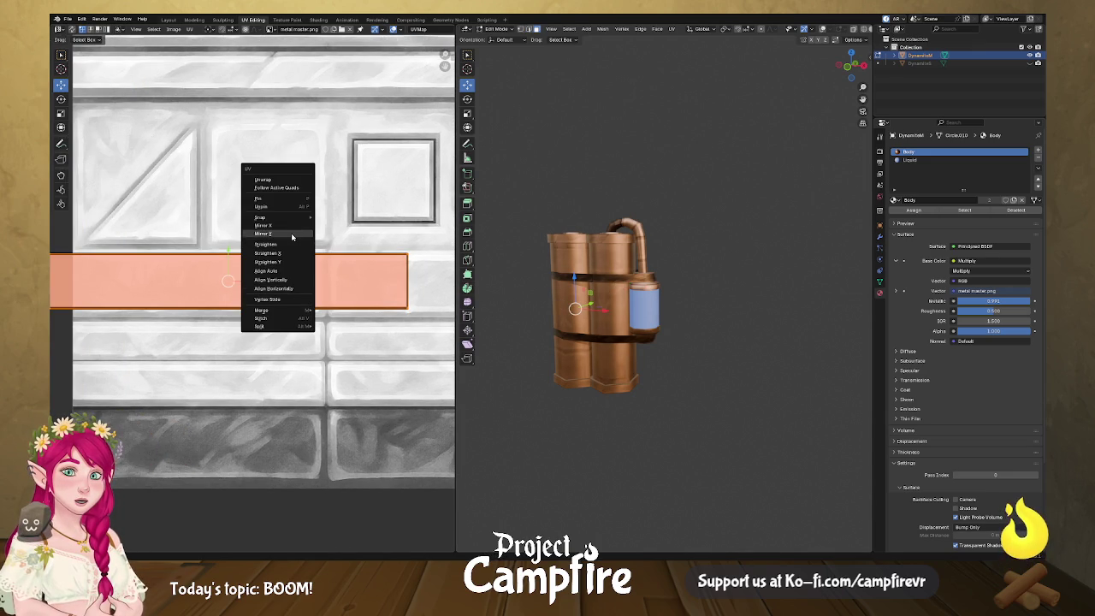
{"action": "left_click", "coordinate": [289, 226]}
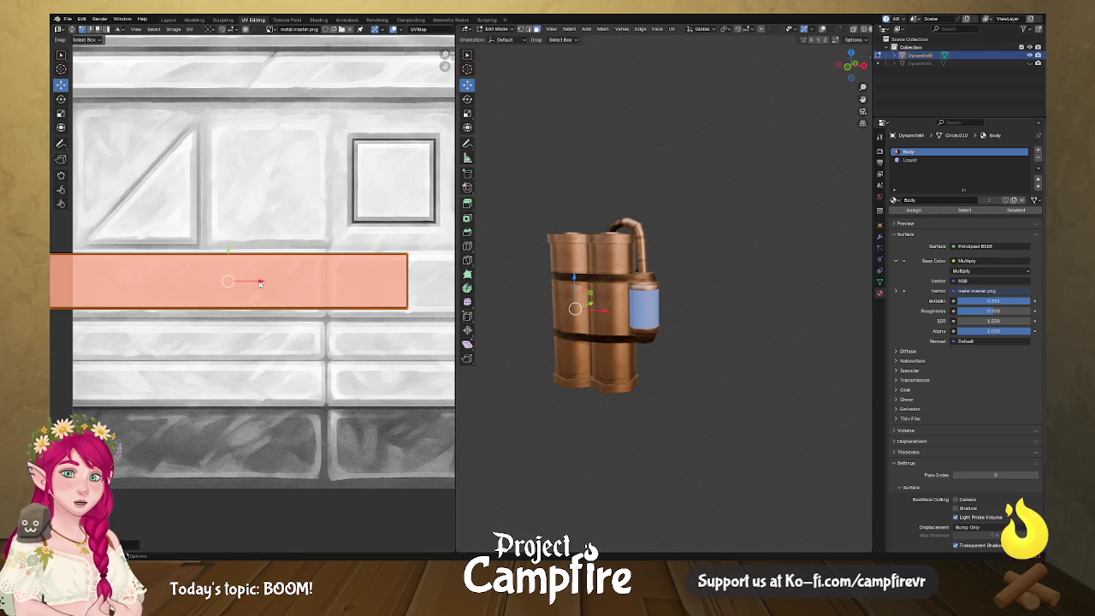
{"action": "key", "text": "alt+a"}
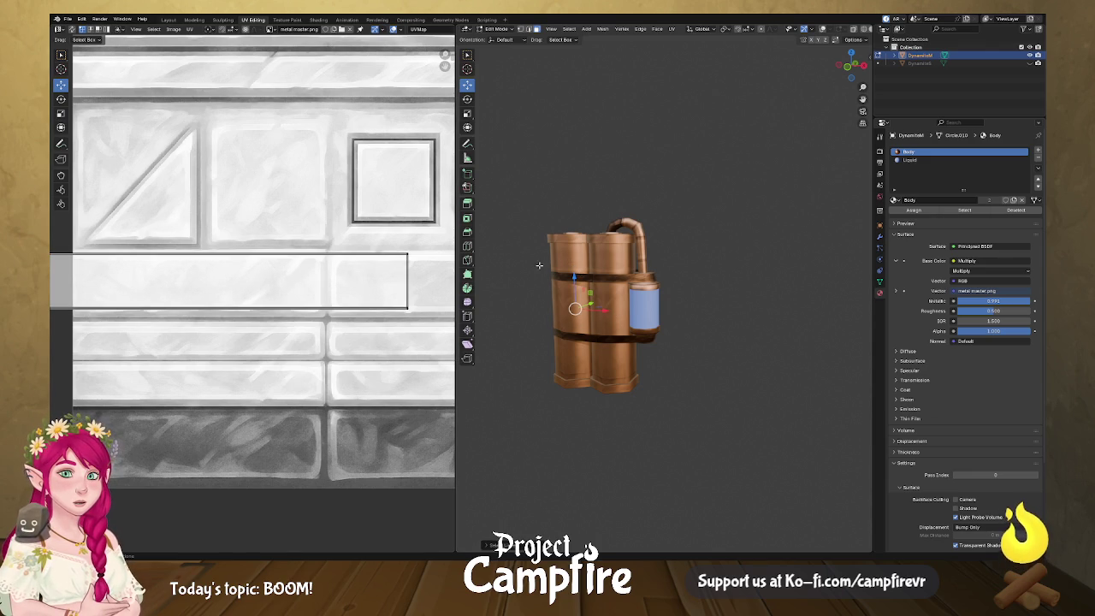
{"action": "scroll", "coordinate": [347, 282], "scroll_direction": "down", "scroll_amount": 2}
- Mirror the wide band strip on X and slide it right along the bar
{"action": "left_click", "coordinate": [183, 270]}
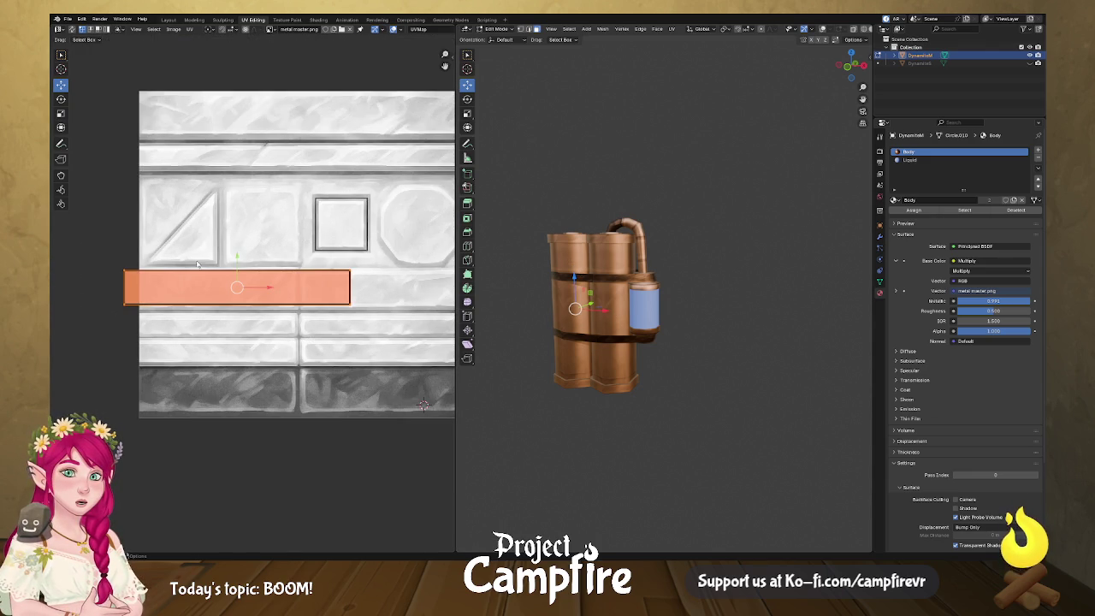
{"action": "key", "text": "g"}
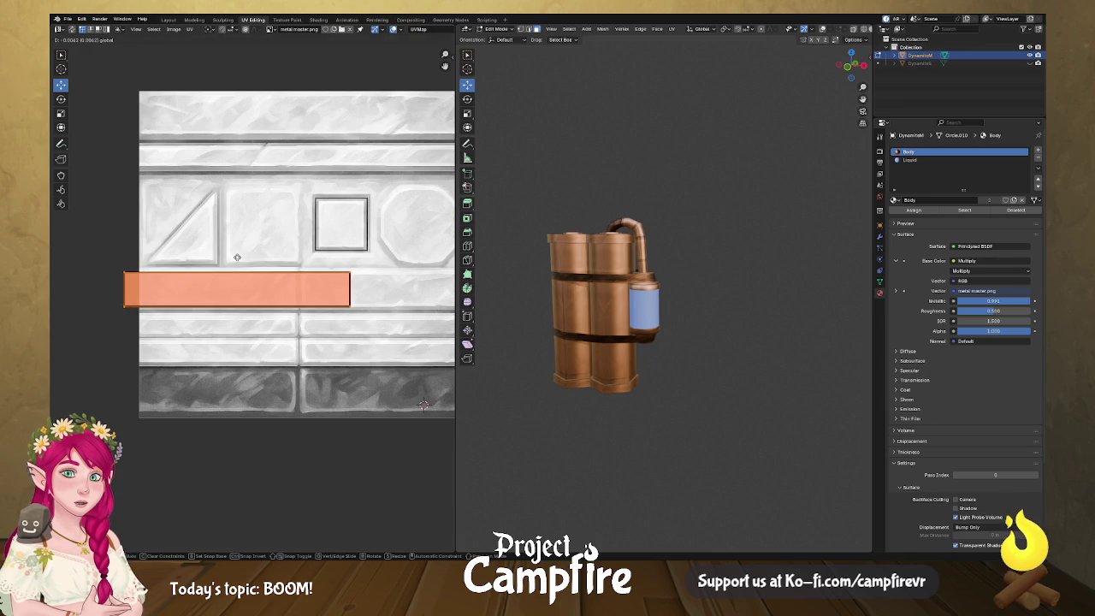
{"action": "left_click", "coordinate": [237, 256]}
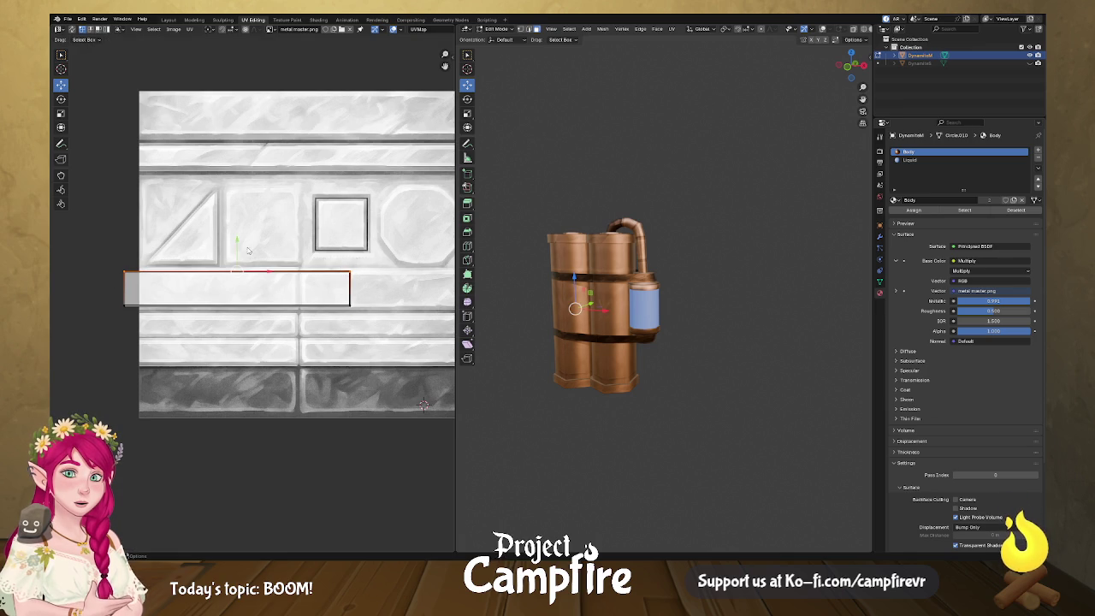
{"action": "left_click_drag", "start_coordinate": [119, 260], "coordinate": [237, 318]}
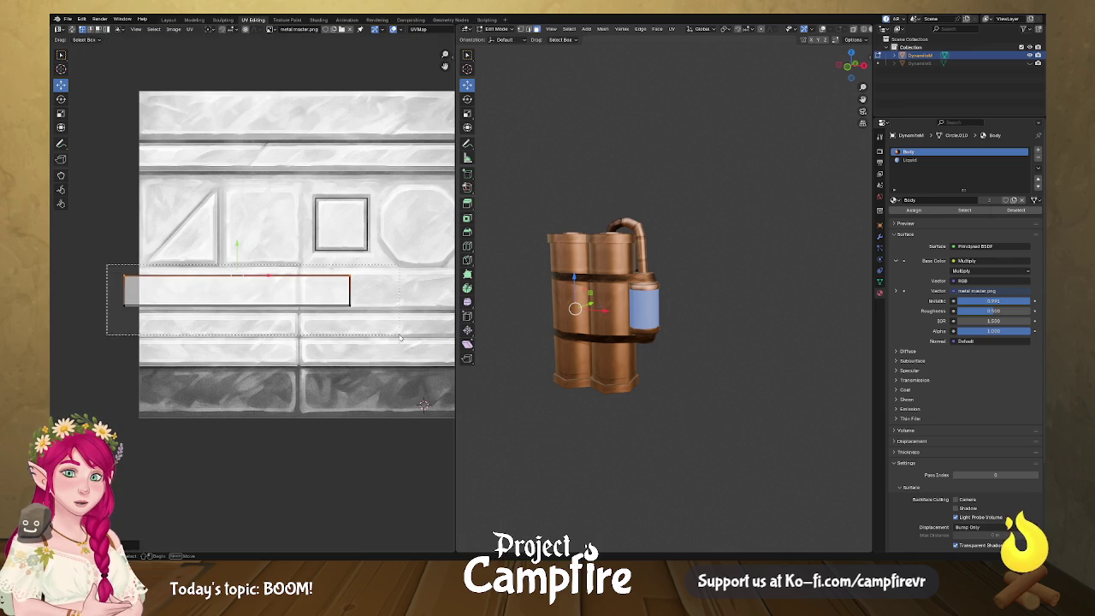
{"action": "right_click", "coordinate": [321, 296]}
{"action": "left_click", "coordinate": [321, 296]}
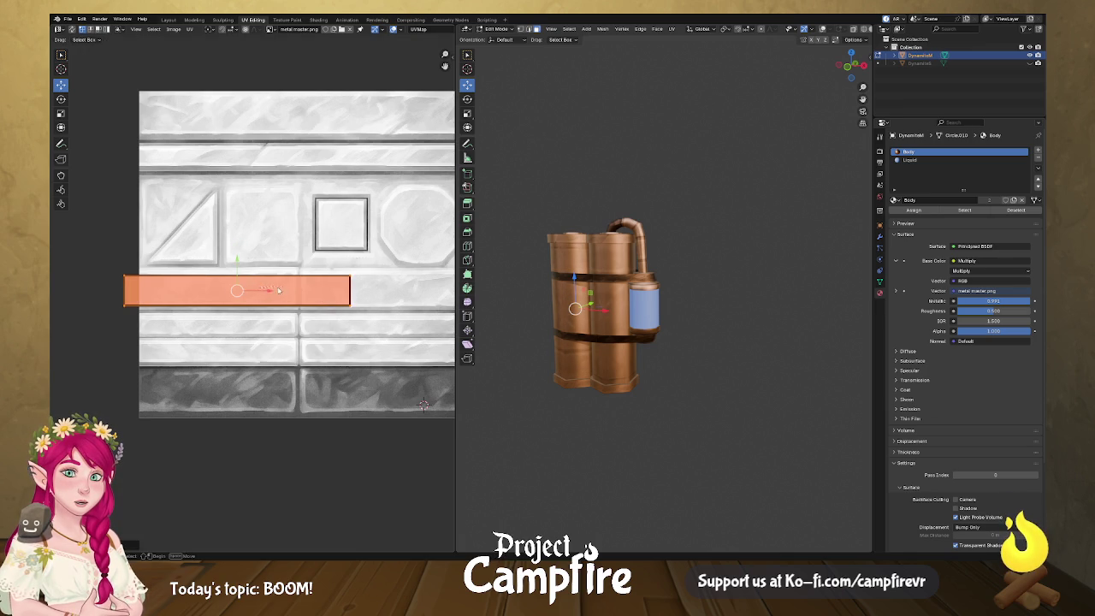
{"action": "key", "text": "alt+a"}
{"action": "left_click_drag", "start_coordinate": [103, 261], "coordinate": [351, 323]}
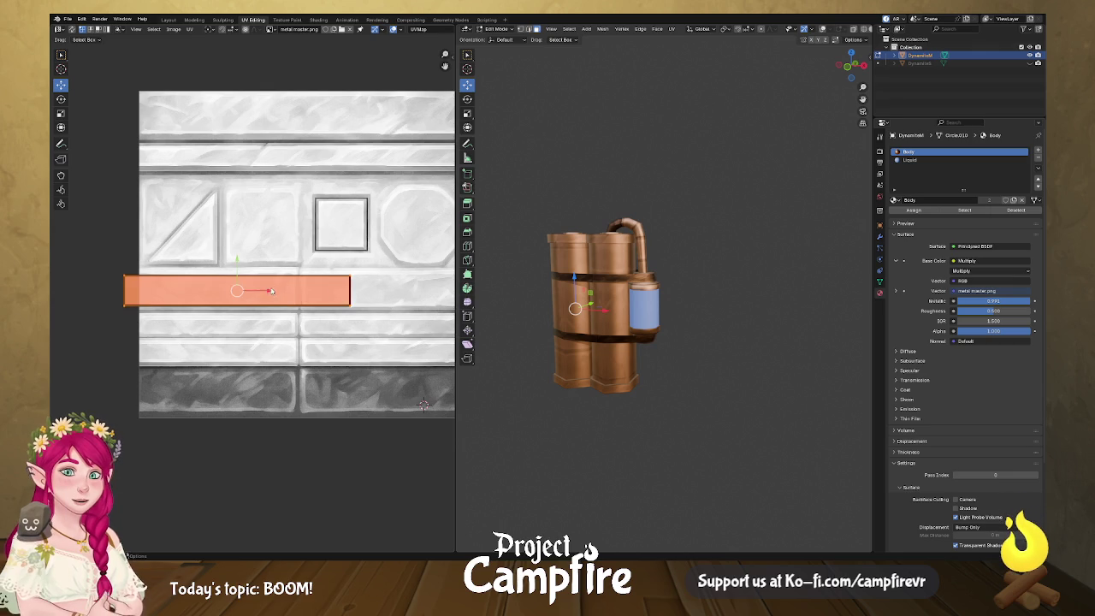
{"action": "key", "text": "g"}
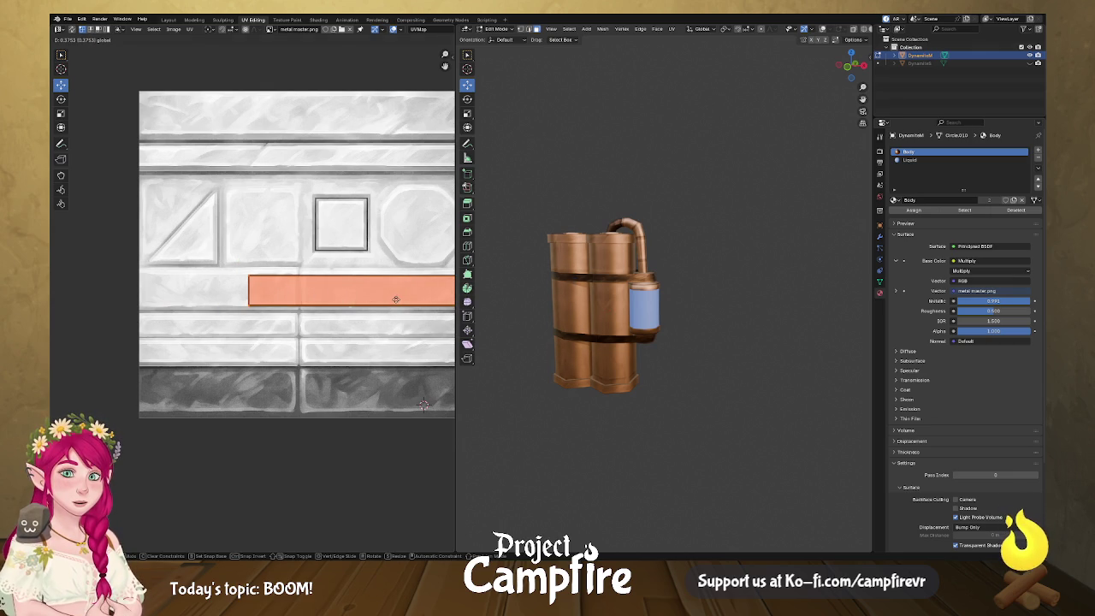
{"action": "left_click", "coordinate": [394, 299]}
- Pull the strip's right edge left and raise its bottom edge to fit the bar
{"action": "scroll", "coordinate": [262, 319], "scroll_direction": "right", "scroll_amount": 5}
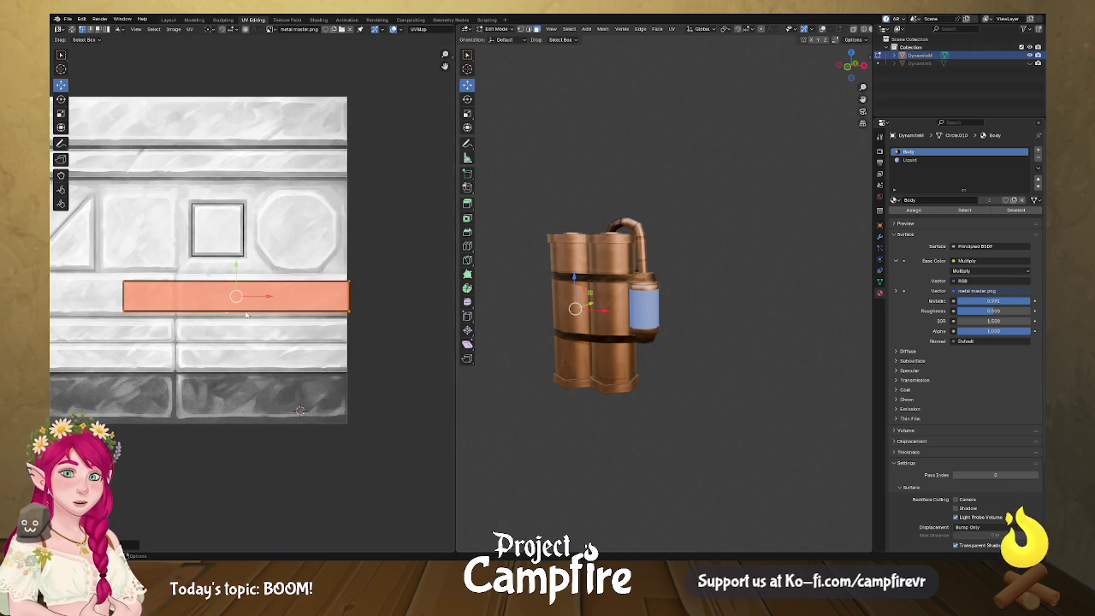
{"action": "left_click_drag", "start_coordinate": [359, 279], "coordinate": [336, 318]}
{"action": "key", "text": "g"}
{"action": "left_click", "coordinate": [110, 262]}
{"action": "left_click", "coordinate": [232, 275]}
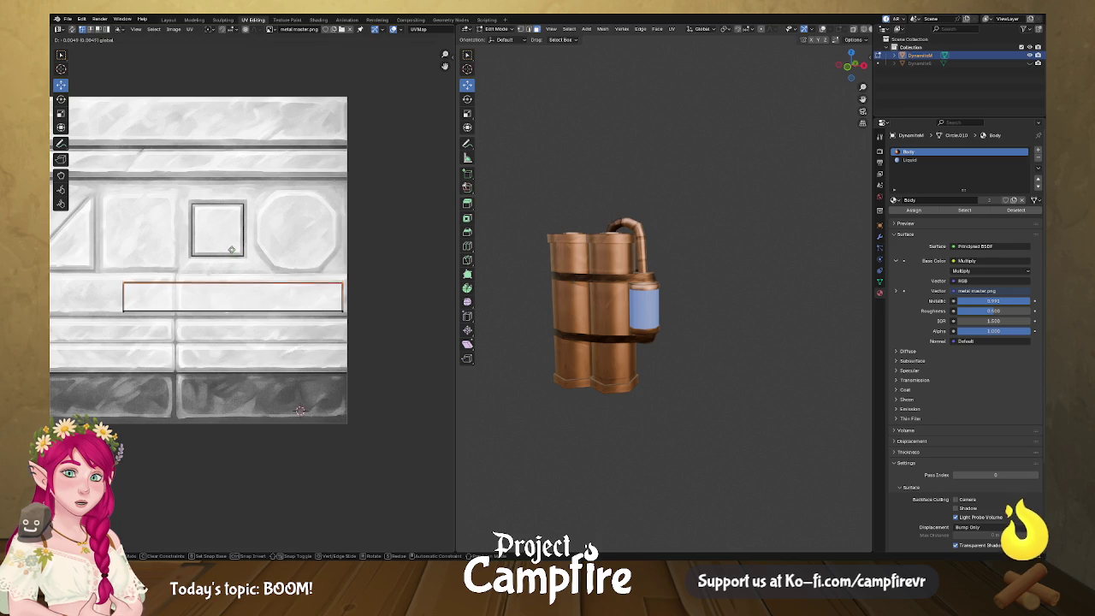
{"action": "left_click", "coordinate": [256, 311]}
{"action": "key", "text": "g"}
{"action": "left_click", "coordinate": [248, 279]}
{"action": "scroll", "coordinate": [633, 336], "scroll_direction": "up", "scroll_amount": 1}
- For the other band, lower the strip's top edge and slide the strip right along the bar
{"action": "left_click_drag", "start_coordinate": [633, 336], "coordinate": [765, 350]}
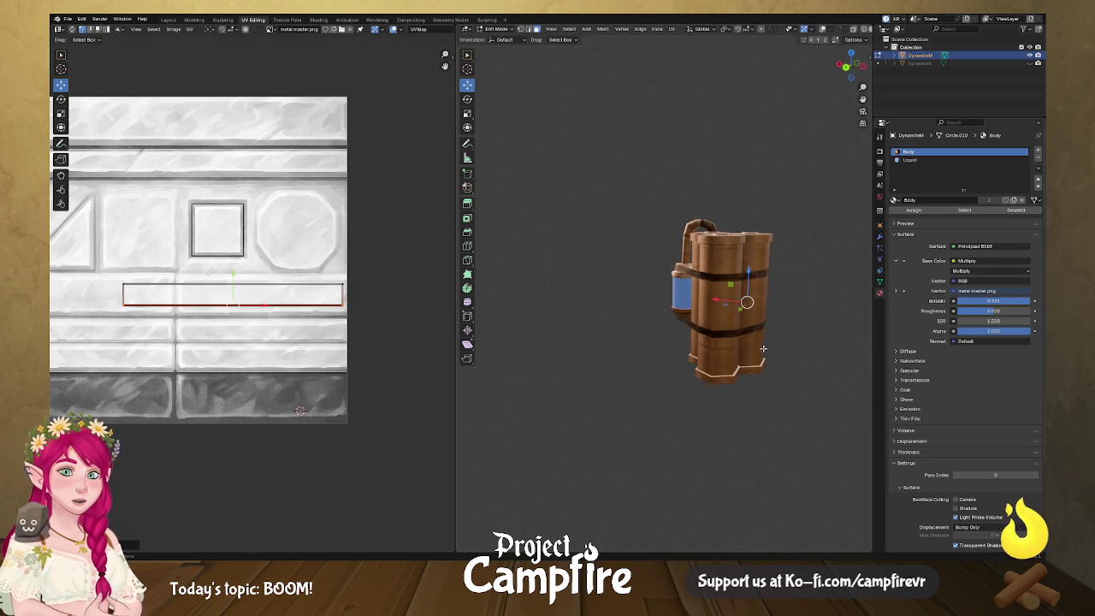
{"action": "left_click", "coordinate": [723, 353]}
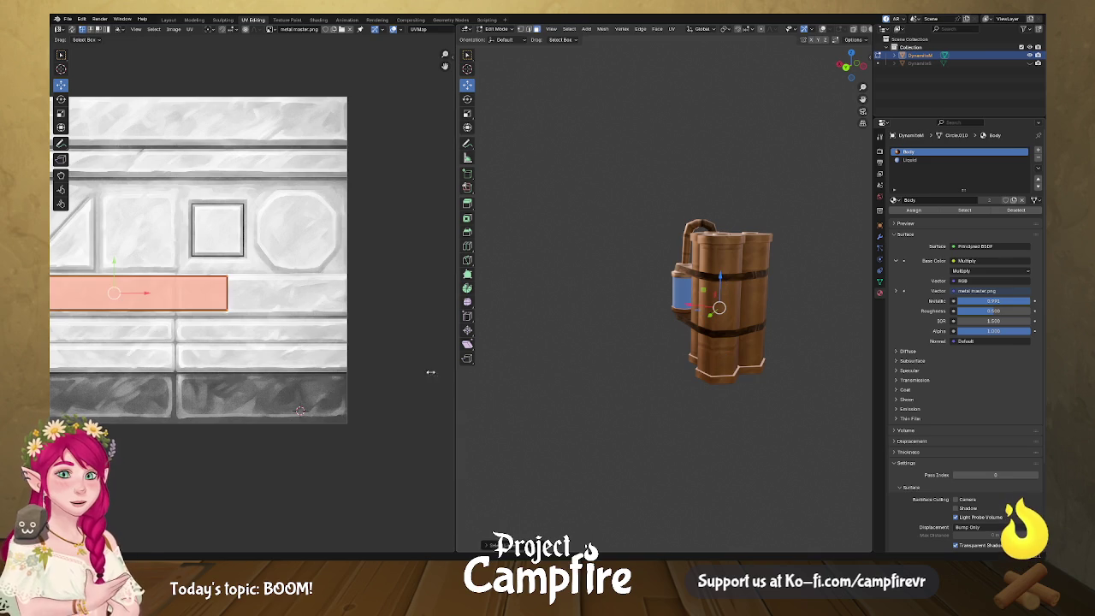
{"action": "left_click_drag", "start_coordinate": [112, 247], "coordinate": [338, 287]}
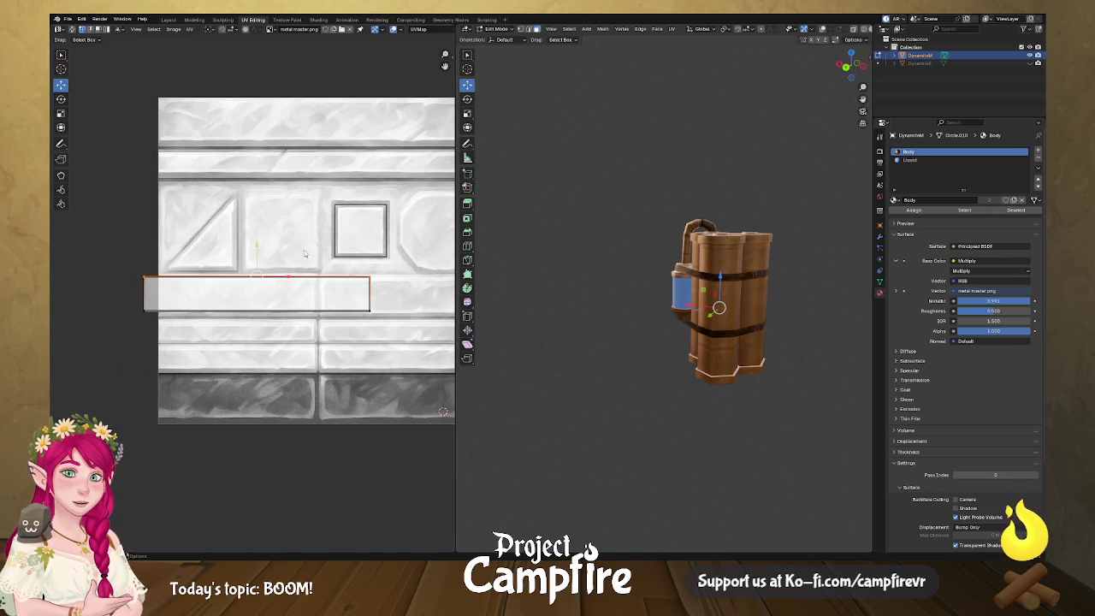
{"action": "key", "text": "g"}
{"action": "left_click", "coordinate": [258, 254]}
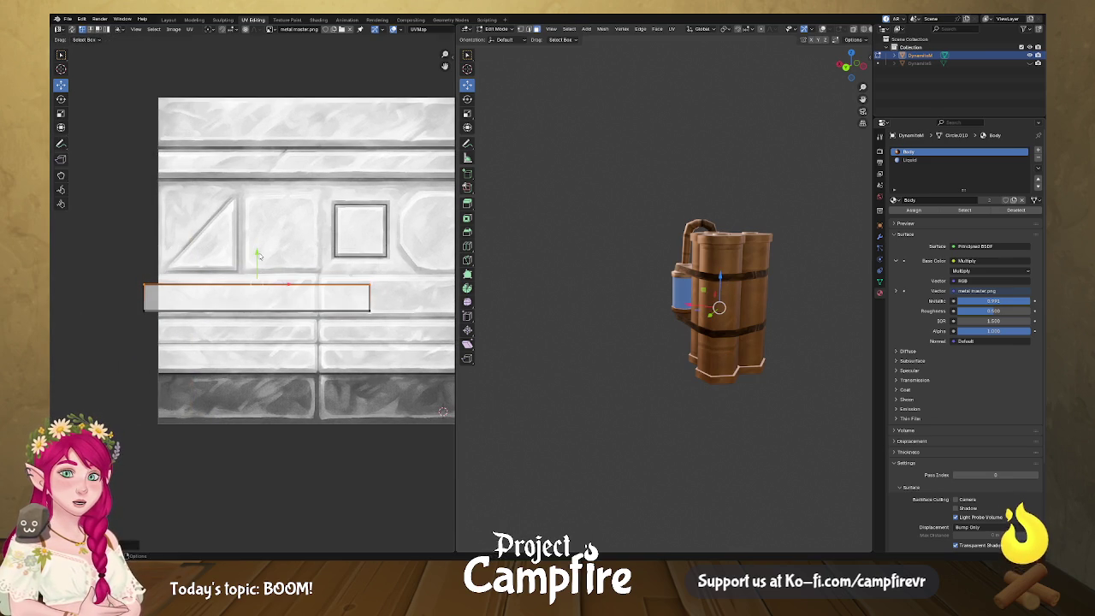
{"action": "mouse_move", "coordinate": [111, 267]}
{"action": "left_mouse_down"}
{"action": "mouse_move", "coordinate": [147, 305]}
{"action": "mouse_move", "coordinate": [157, 337]}
{"action": "left_mouse_up"}
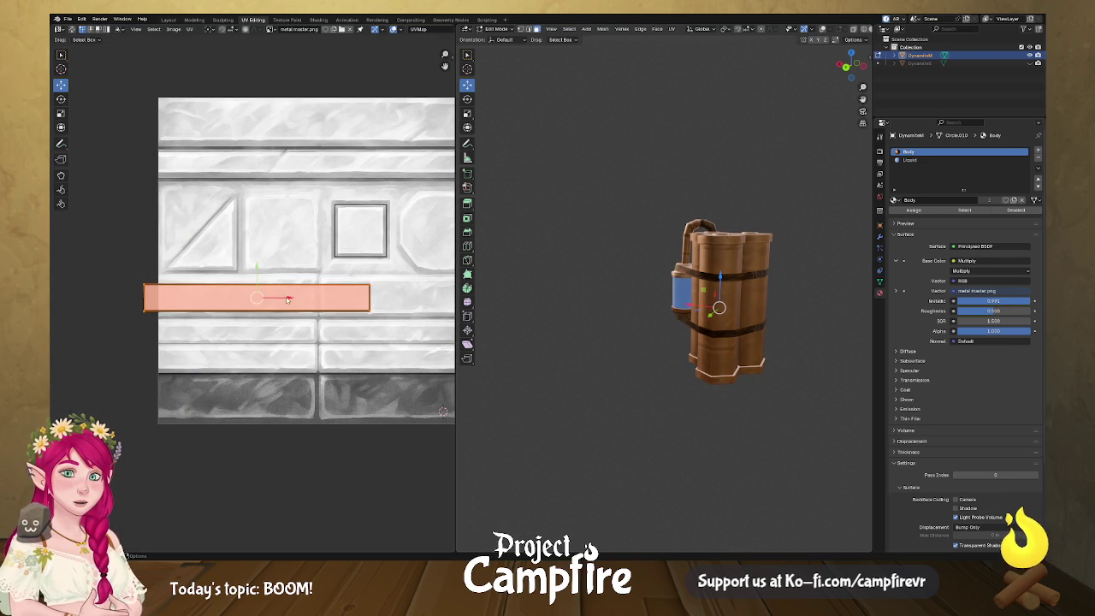
{"action": "key", "text": "g"}
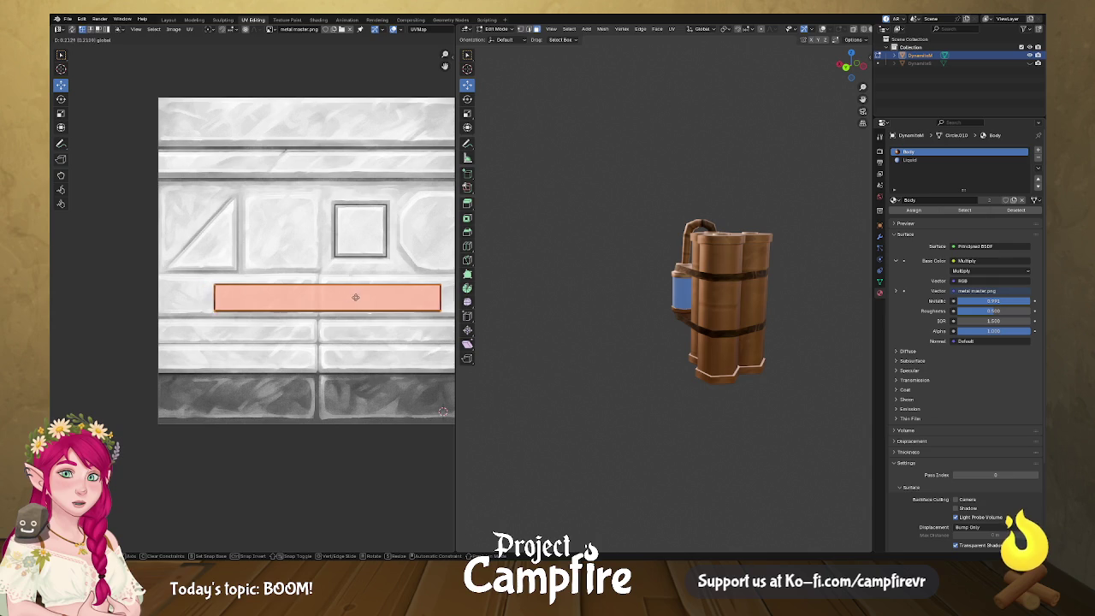
{"action": "left_click", "coordinate": [408, 297]}
{"action": "scroll", "coordinate": [316, 316], "scroll_direction": "right", "scroll_amount": 5}
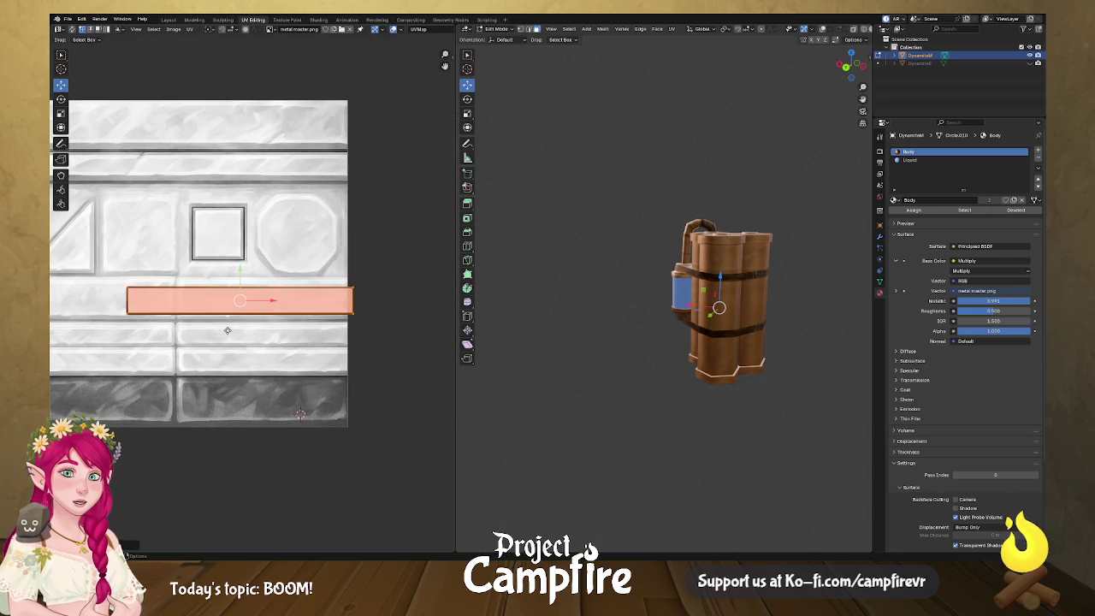
{"action": "left_click", "coordinate": [377, 302]}
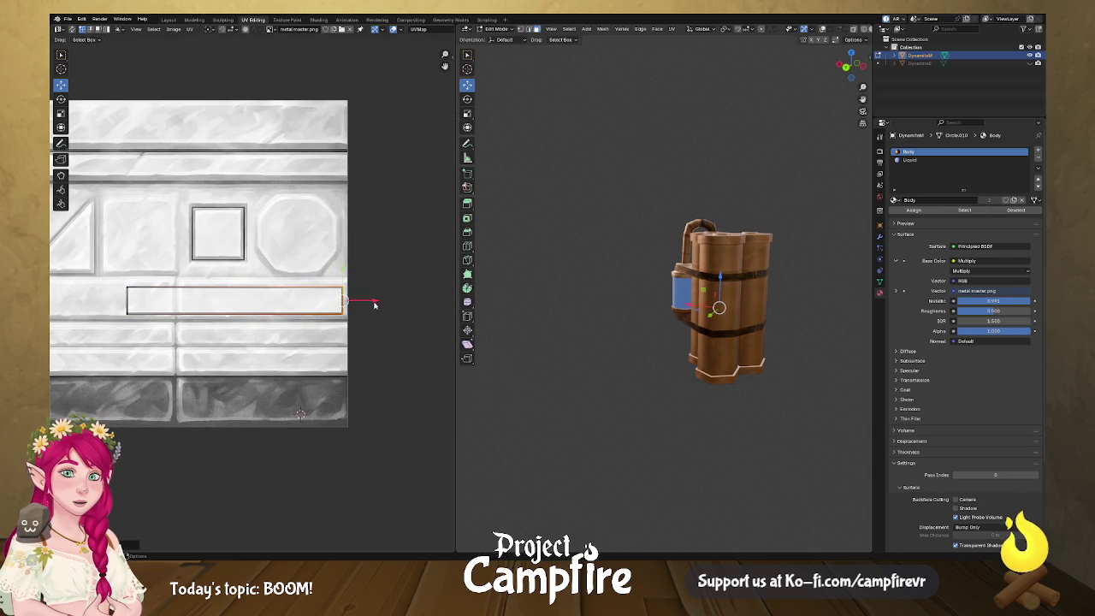
{"action": "mouse_move", "coordinate": [644, 358]}
{"action": "left_mouse_down"}
{"action": "mouse_move", "coordinate": [507, 358]}
{"action": "mouse_move", "coordinate": [750, 357]}
{"action": "mouse_move", "coordinate": [716, 355]}
{"action": "mouse_move", "coordinate": [774, 391]}
{"action": "mouse_move", "coordinate": [742, 274]}
{"action": "mouse_move", "coordinate": [607, 287]}
{"action": "left_mouse_up"}
- Scale the dynamite top's hexagon UV island up to fit the texture's hexagon area
{"action": "scroll", "coordinate": [716, 355], "scroll_direction": "up", "scroll_amount": 2}
{"action": "left_click", "coordinate": [606, 286]}
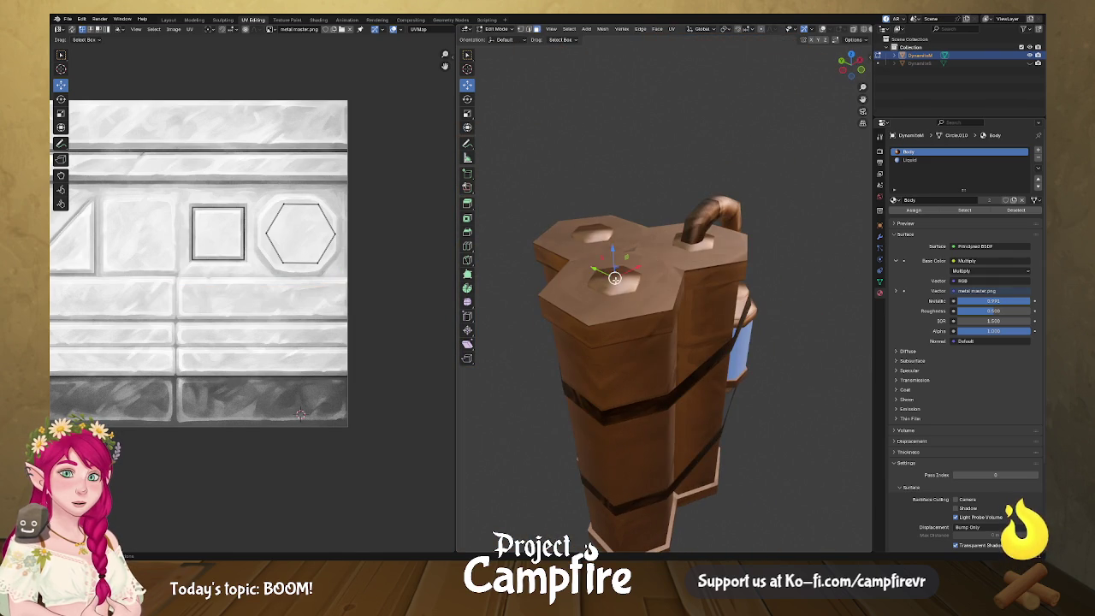
{"action": "scroll", "coordinate": [607, 287], "scroll_direction": "down", "scroll_amount": 2}
{"action": "left_click_drag", "start_coordinate": [607, 286], "coordinate": [420, 297]}
{"action": "scroll", "coordinate": [467, 295], "scroll_direction": "up", "scroll_amount": 2}
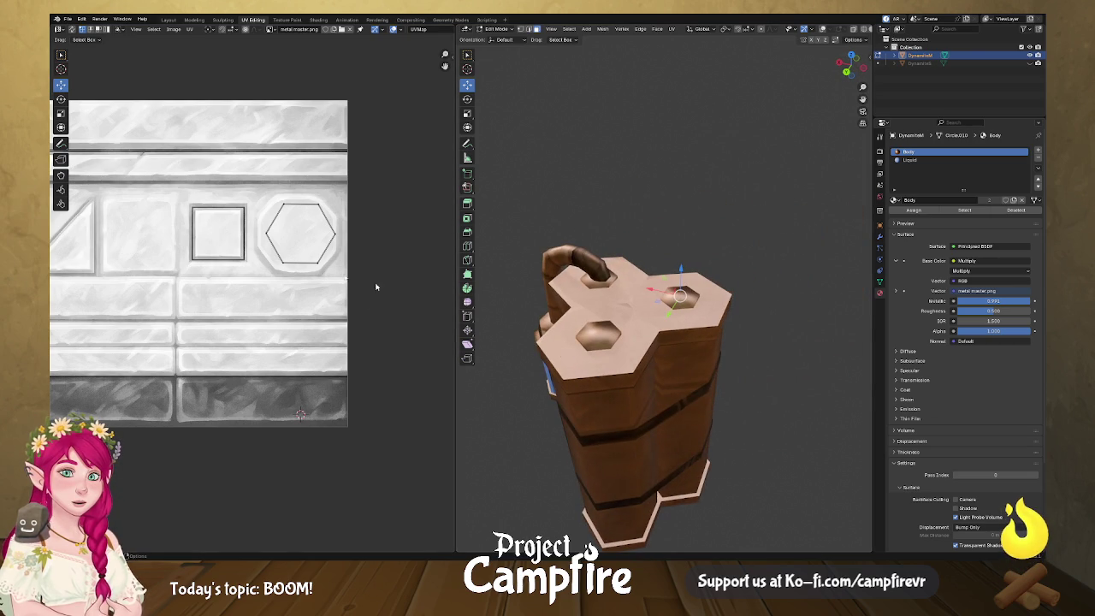
{"action": "key", "text": "a"}
{"action": "key", "text": "s"}
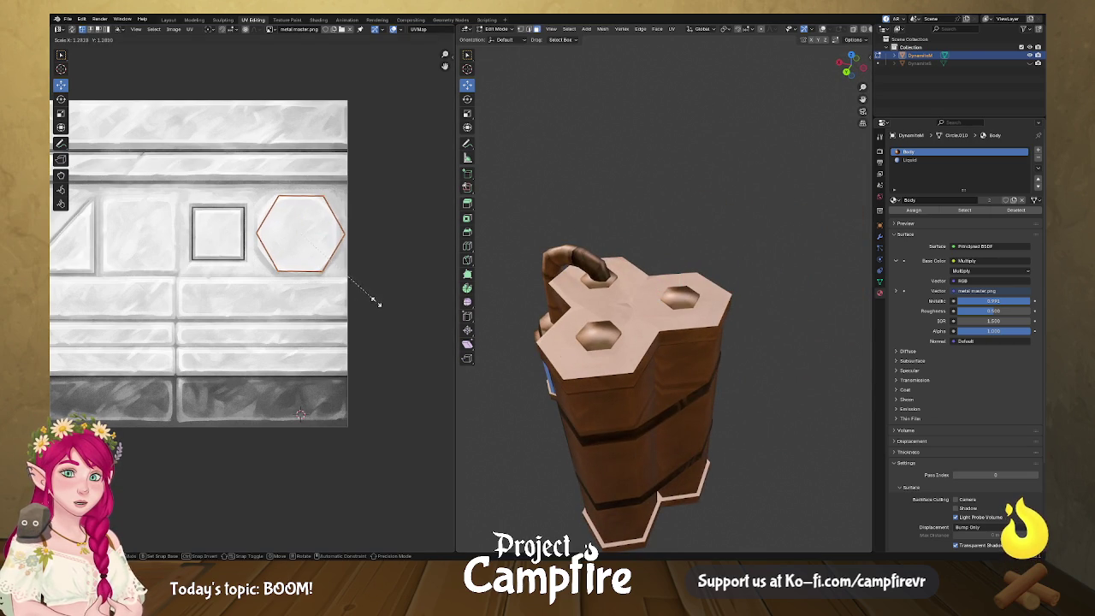
{"action": "left_click", "coordinate": [374, 298]}
{"action": "mouse_move", "coordinate": [685, 342]}
{"action": "left_mouse_down"}
{"action": "mouse_move", "coordinate": [741, 341]}
{"action": "mouse_move", "coordinate": [587, 350]}
{"action": "mouse_move", "coordinate": [715, 395]}
{"action": "mouse_move", "coordinate": [724, 413]}
{"action": "left_mouse_up"}
{"action": "left_click", "coordinate": [742, 342]}
{"action": "scroll", "coordinate": [587, 349], "scroll_direction": "down", "scroll_amount": 3}
{"action": "key", "text": "Tab"}
{"action": "scroll", "coordinate": [724, 413], "scroll_direction": "up", "scroll_amount": 2}
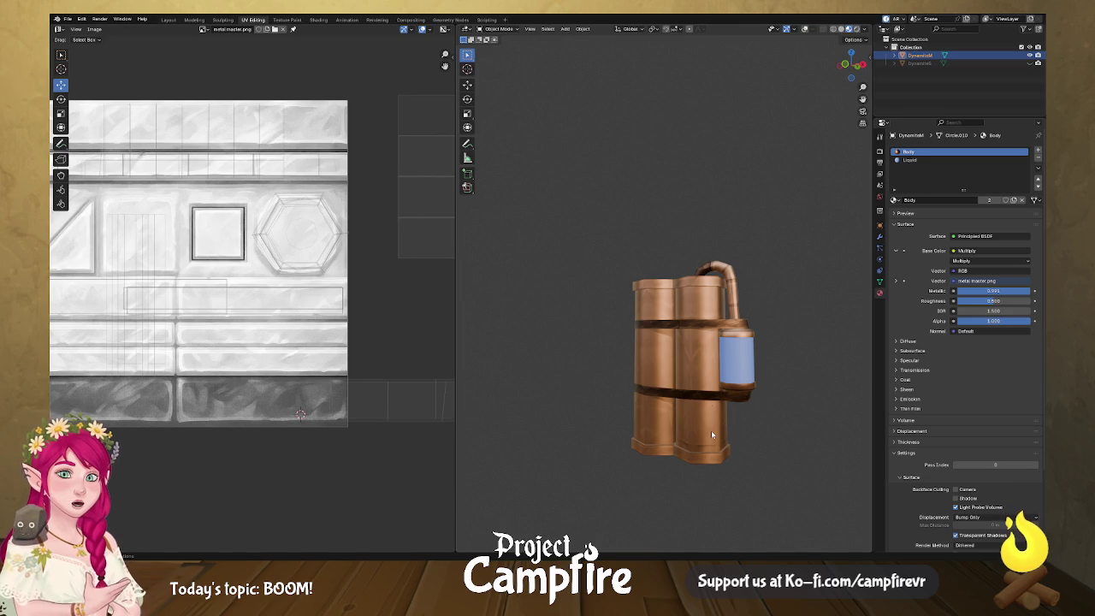
- Move the band strip island's top and bottom edges to squash it into the middle bar
{"action": "key", "text": "Tab"}
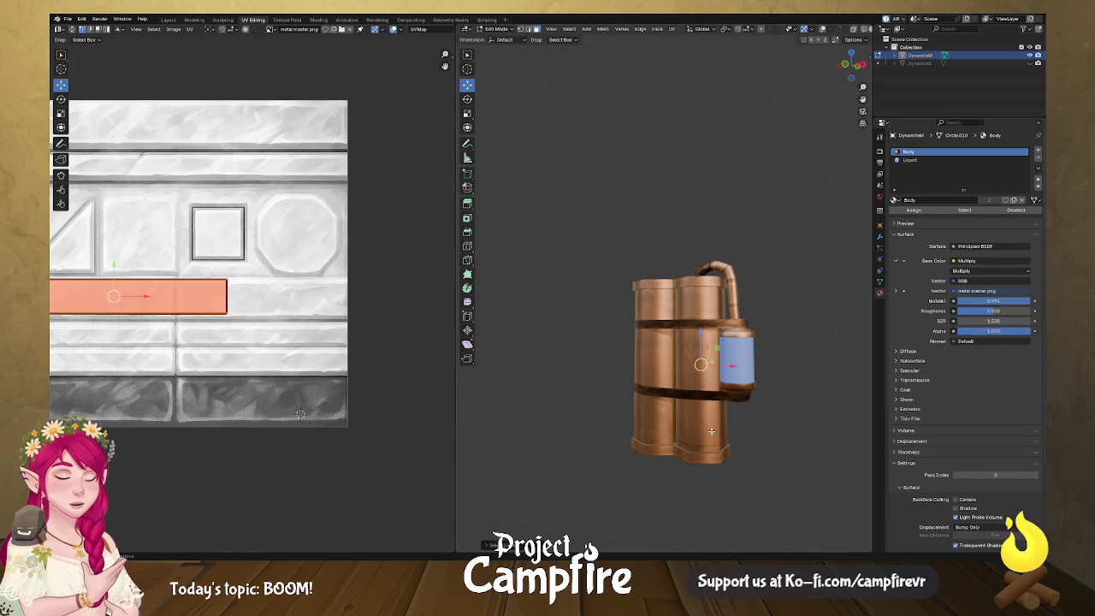
{"action": "left_click_drag", "start_coordinate": [375, 406], "coordinate": [454, 415]}
{"action": "left_click_drag", "start_coordinate": [370, 349], "coordinate": [94, 274]}
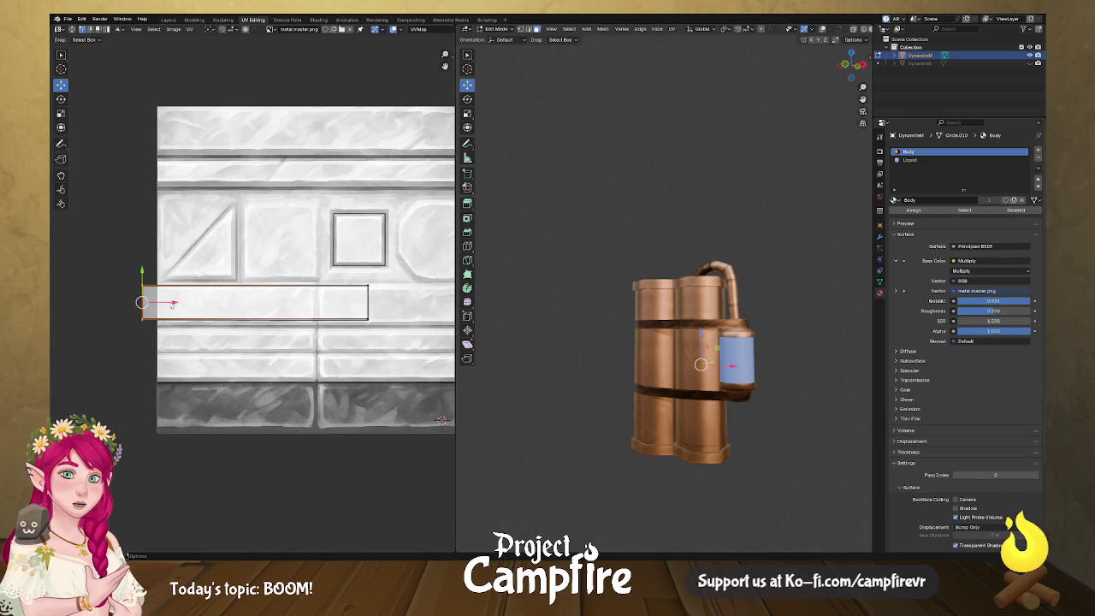
{"action": "left_click", "coordinate": [188, 302]}
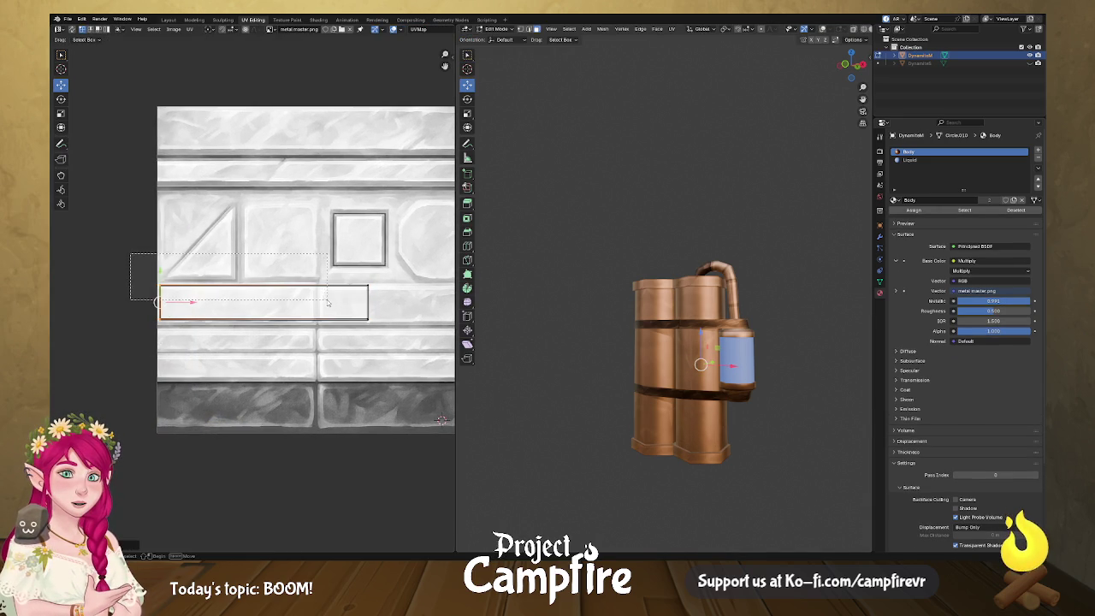
{"action": "key", "text": "g"}
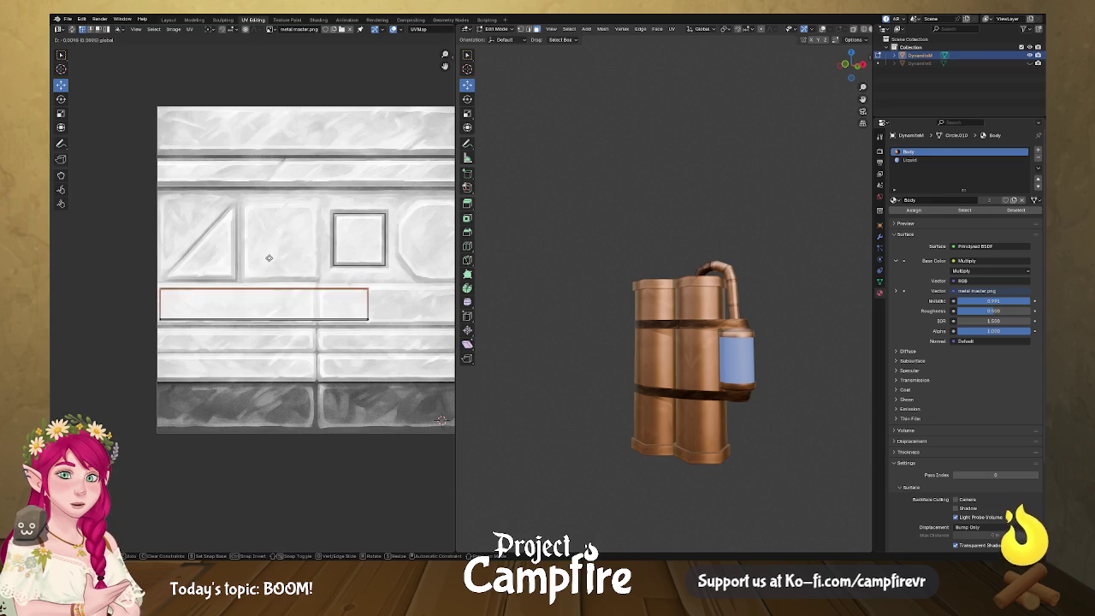
{"action": "left_click", "coordinate": [270, 263]}
{"action": "left_click", "coordinate": [256, 320]}
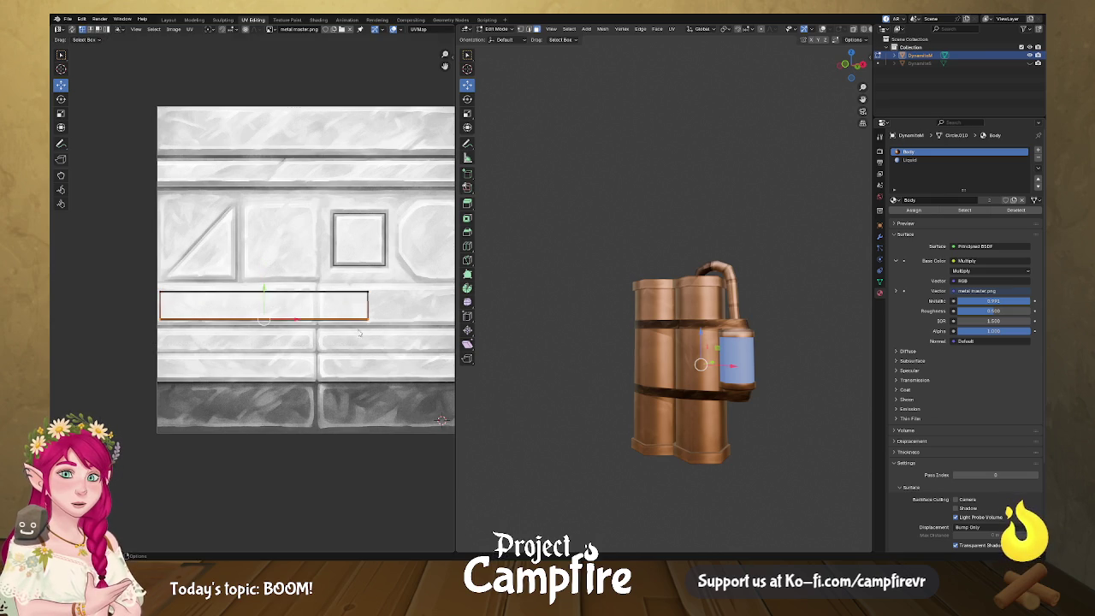
{"action": "key", "text": "g"}
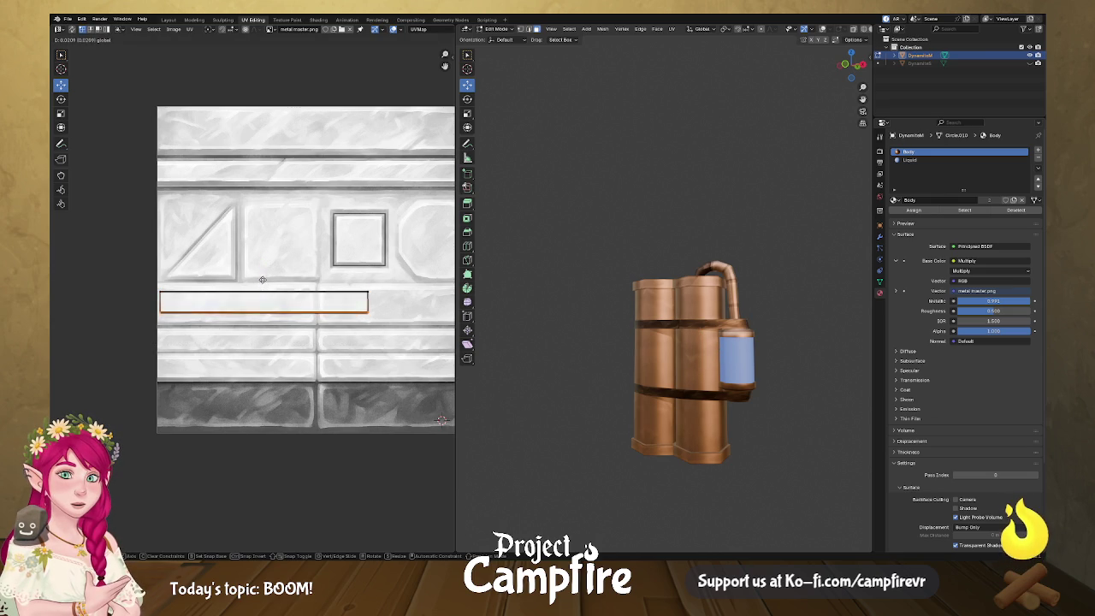
{"action": "left_click", "coordinate": [263, 274]}
{"action": "mouse_move", "coordinate": [445, 376]}
{"action": "left_mouse_down"}
{"action": "mouse_move", "coordinate": [501, 396]}
{"action": "mouse_move", "coordinate": [534, 299]}
{"action": "left_mouse_up"}
{"action": "key", "text": "Tab"}
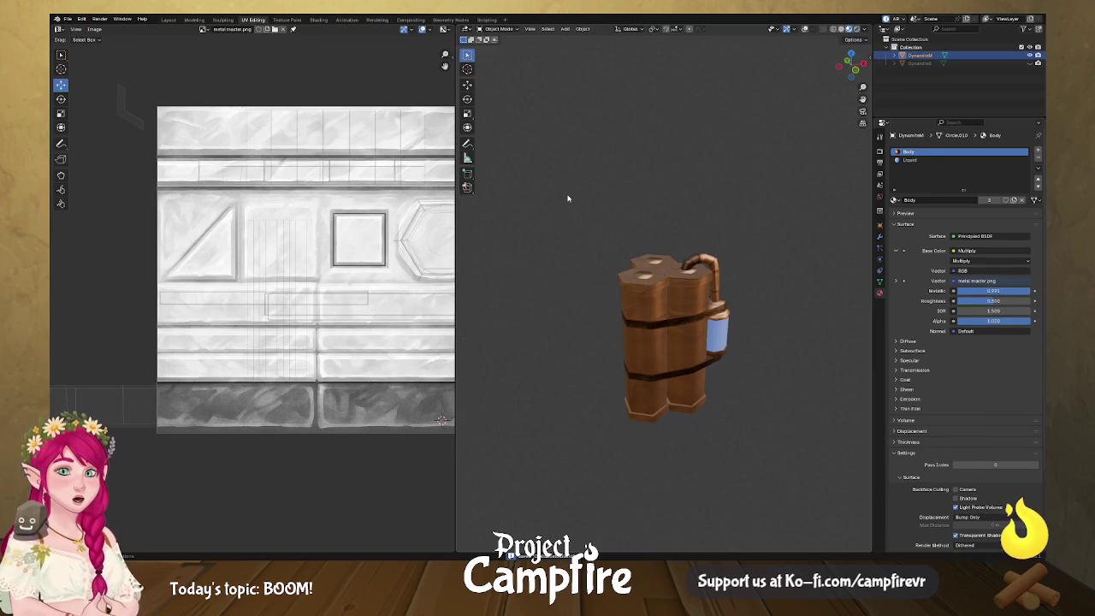
- Widen the 3D view, unhide the second dynamite, show the transform sidebar and switch to Layout
{"action": "left_click_drag", "start_coordinate": [456, 239], "coordinate": [207, 238]}
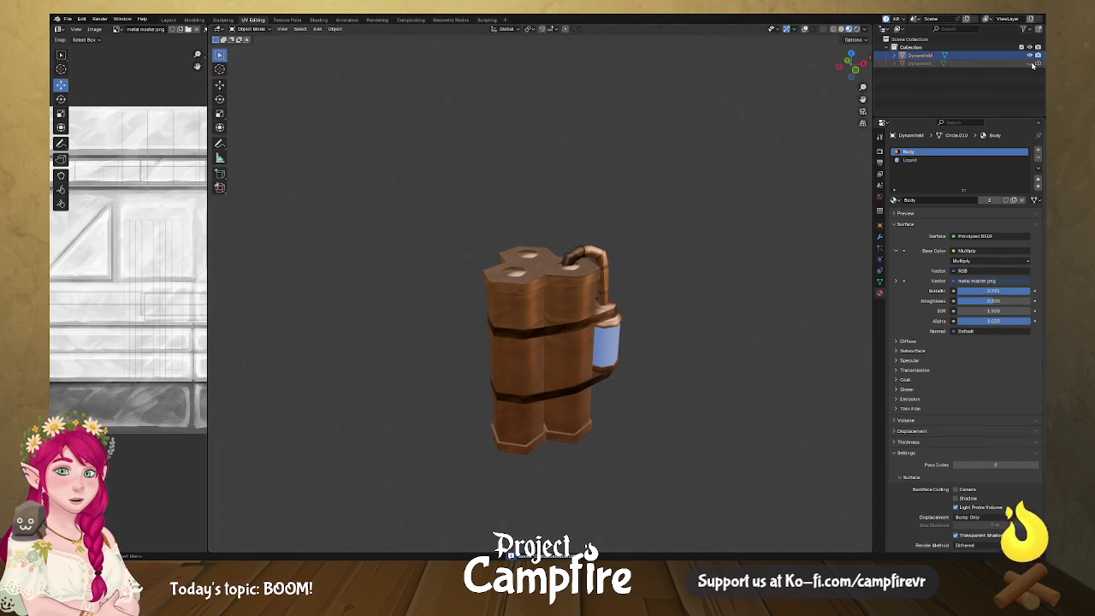
{"action": "left_click", "coordinate": [1031, 63]}
{"action": "left_click_drag", "start_coordinate": [690, 255], "coordinate": [586, 249]}
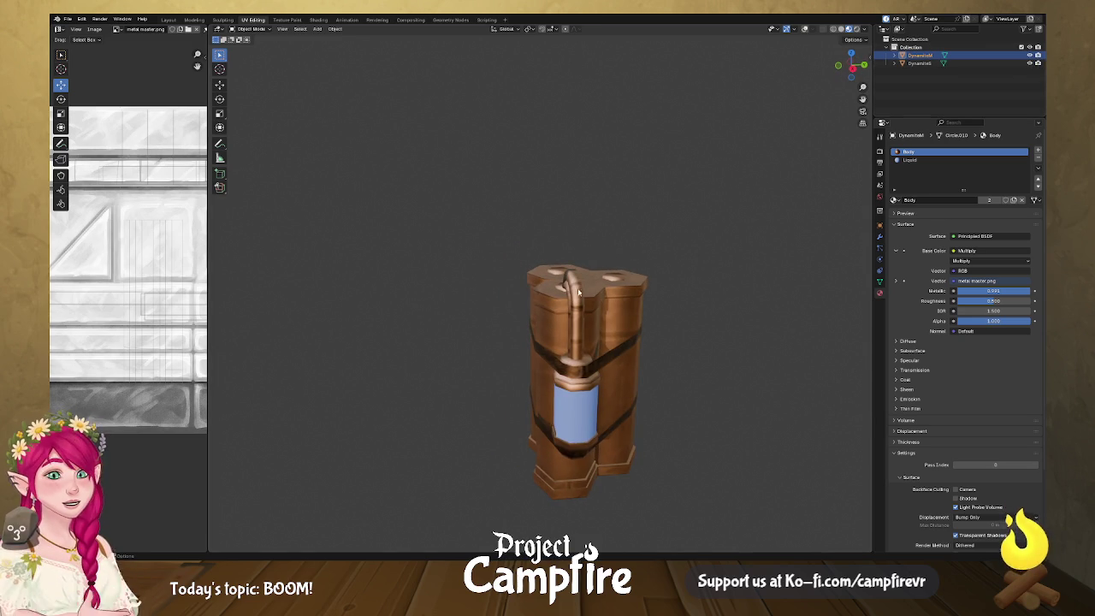
{"action": "left_click", "coordinate": [870, 57]}
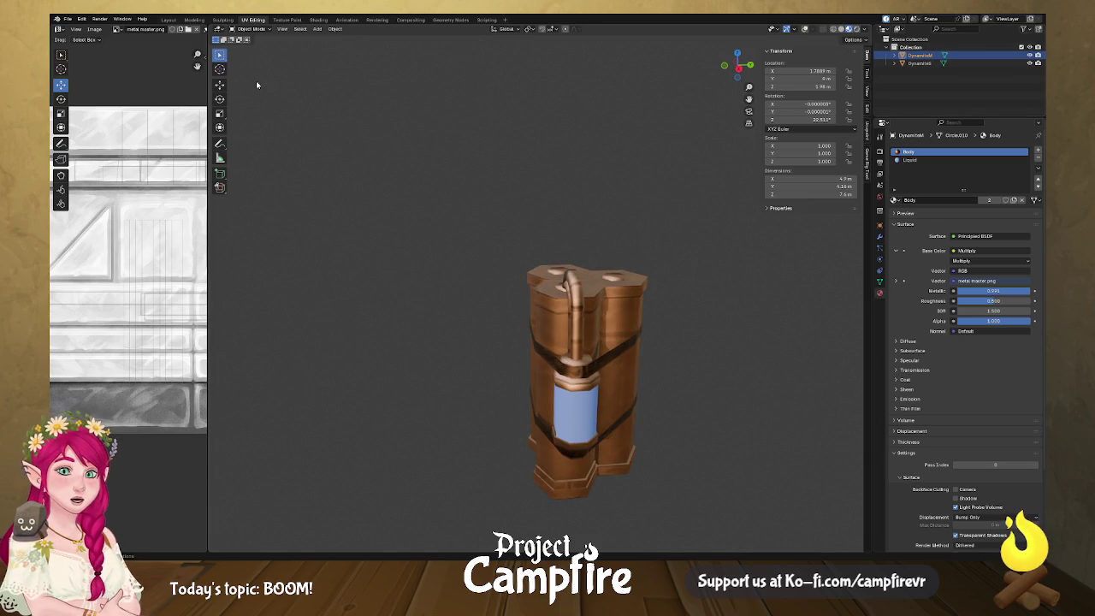
{"action": "left_click", "coordinate": [169, 19]}
{"action": "mouse_move", "coordinate": [518, 191]}
{"action": "left_mouse_down"}
{"action": "mouse_move", "coordinate": [557, 191]}
{"action": "mouse_move", "coordinate": [481, 202]}
{"action": "mouse_move", "coordinate": [547, 369]}
{"action": "mouse_move", "coordinate": [557, 296]}
{"action": "mouse_move", "coordinate": [637, 347]}
{"action": "mouse_move", "coordinate": [541, 332]}
{"action": "left_mouse_up"}
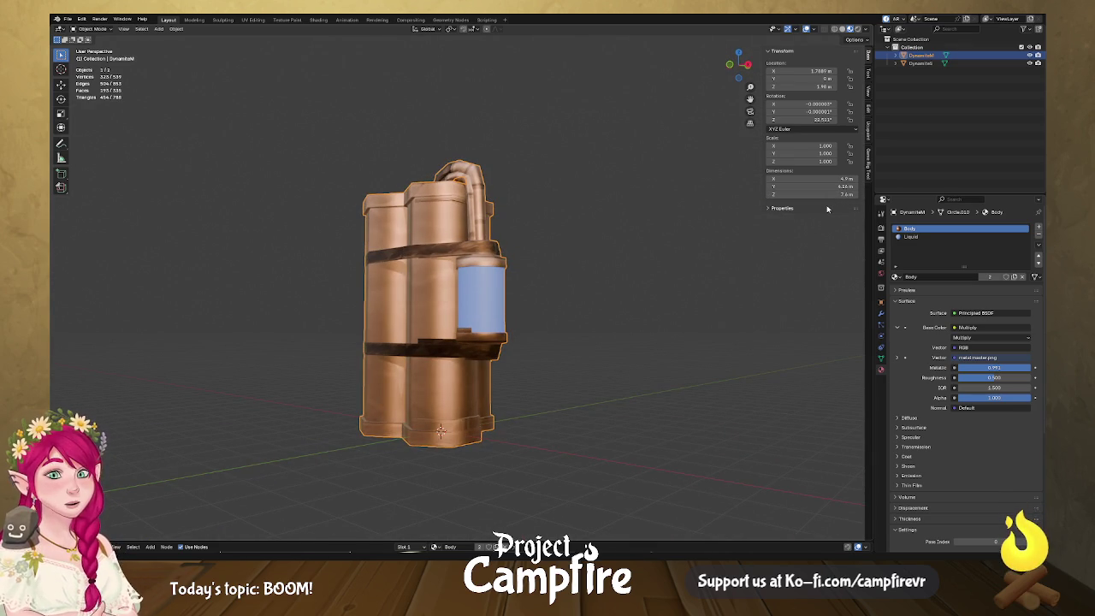
- Snap the 3D cursor to the selected bottom vertices of the dynamite's hexagonal end
{"action": "left_click_drag", "start_coordinate": [521, 366], "coordinate": [526, 303]}
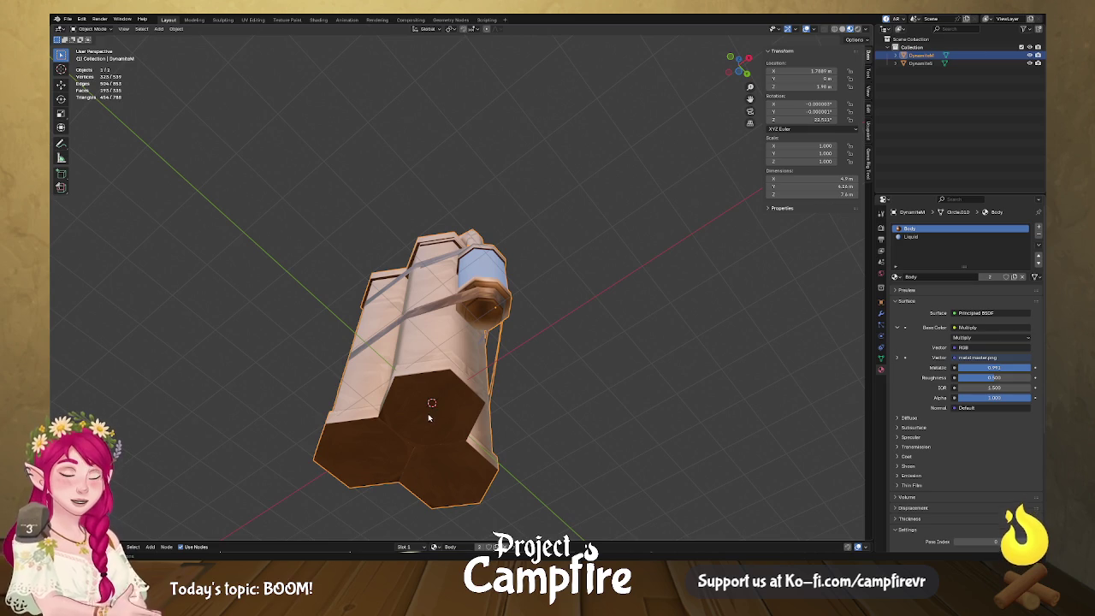
{"action": "key", "text": "Tab"}
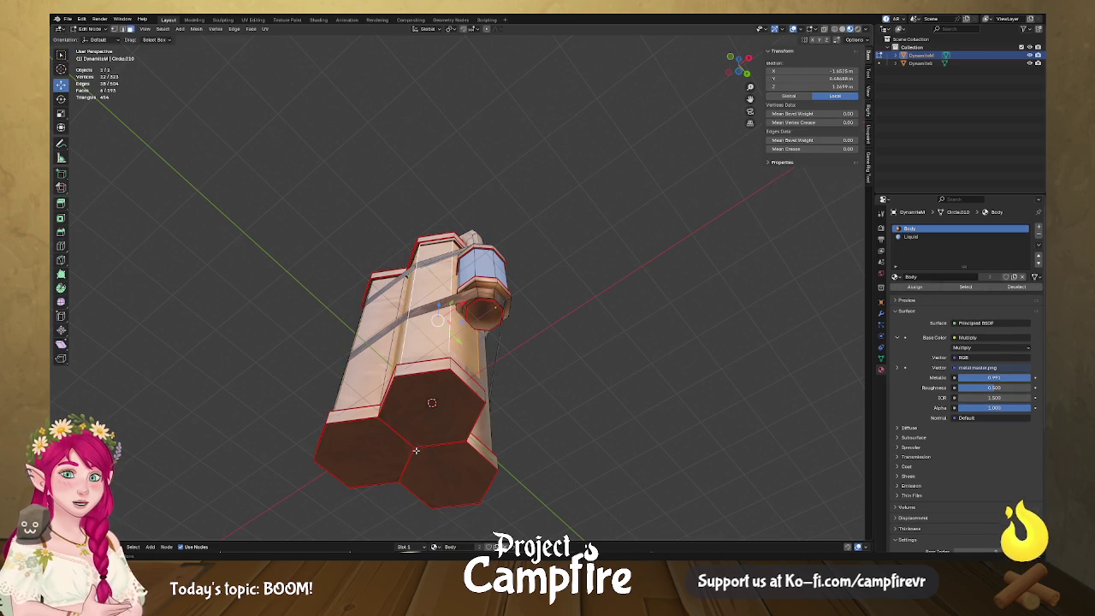
{"action": "left_click", "coordinate": [416, 449]}
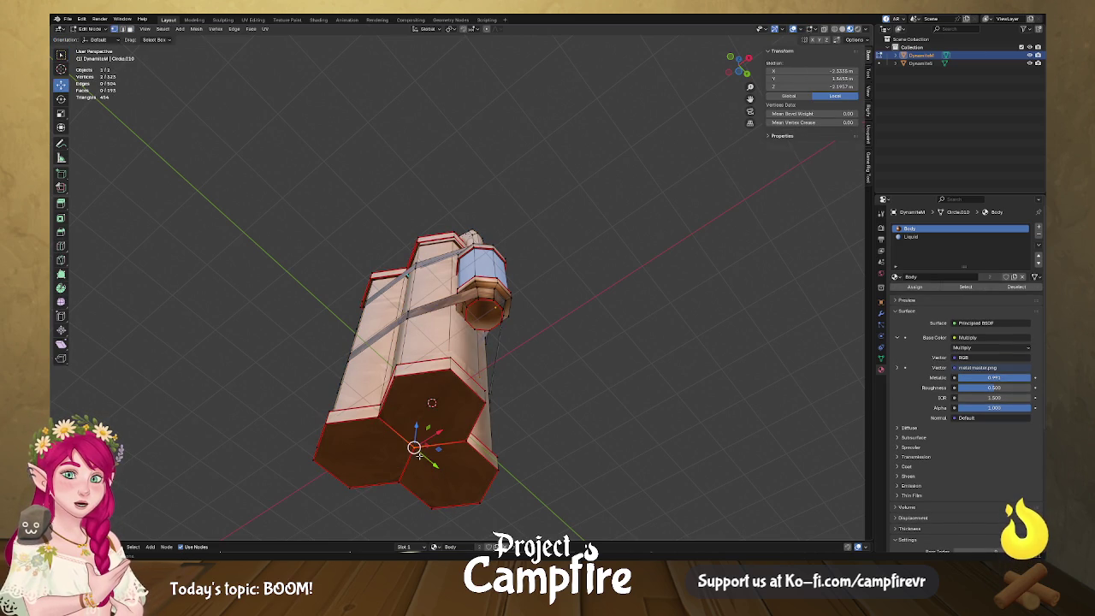
{"action": "left_click_drag", "start_coordinate": [414, 448], "coordinate": [450, 427]}
{"action": "left_click", "coordinate": [456, 408], "text": "ctrl"}
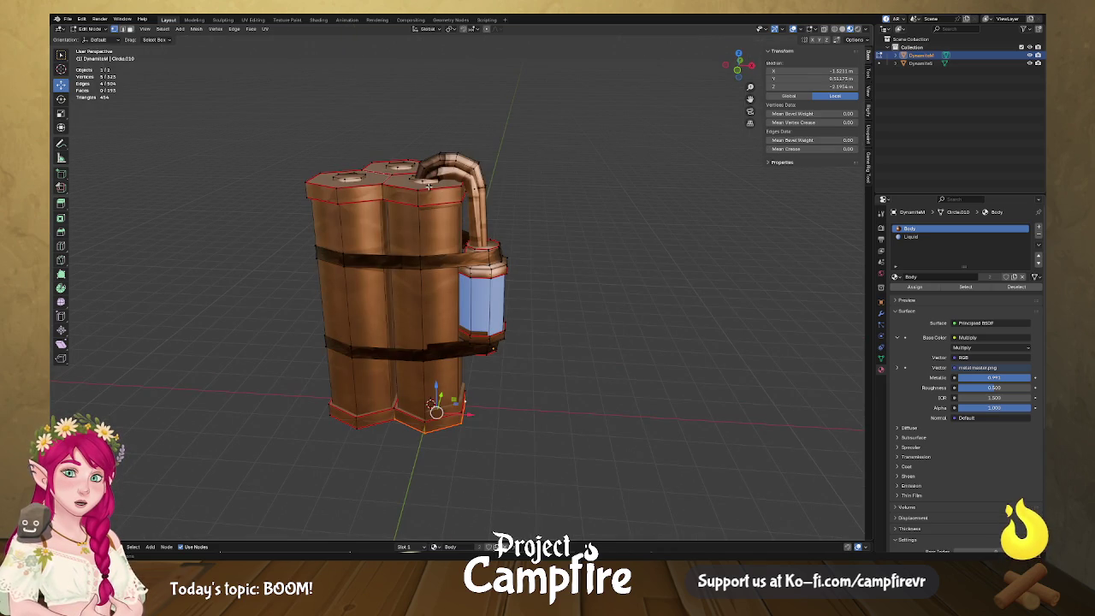
{"action": "key", "text": "KP_8"}
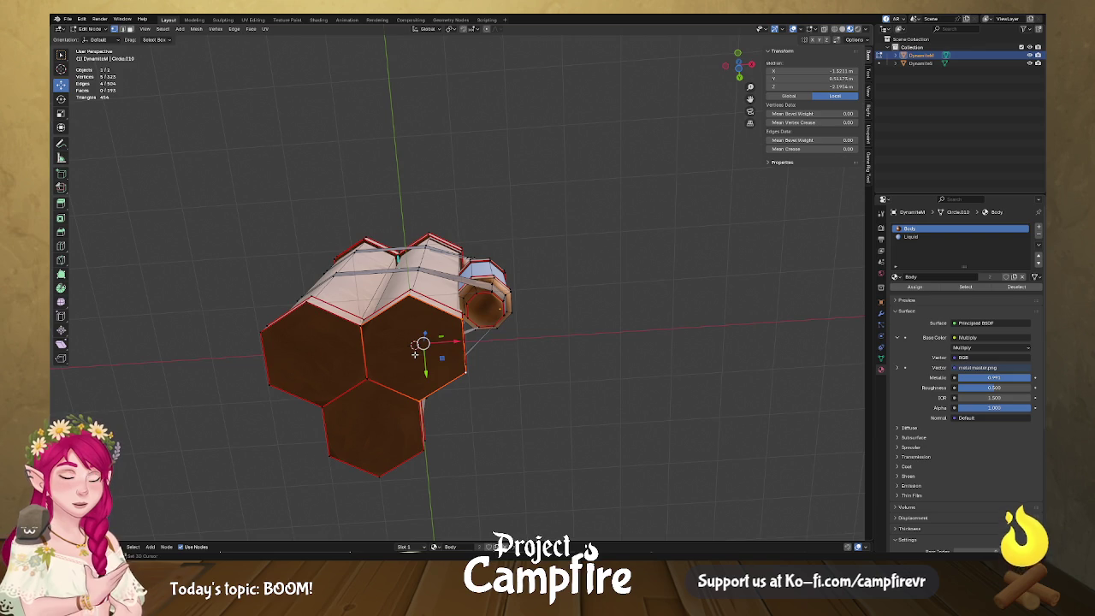
{"action": "key", "text": "z"}
{"action": "mouse_move", "coordinate": [423, 343]}
{"action": "left_mouse_down"}
{"action": "mouse_move", "coordinate": [391, 357]}
{"action": "mouse_move", "coordinate": [431, 363]}
{"action": "left_mouse_up"}
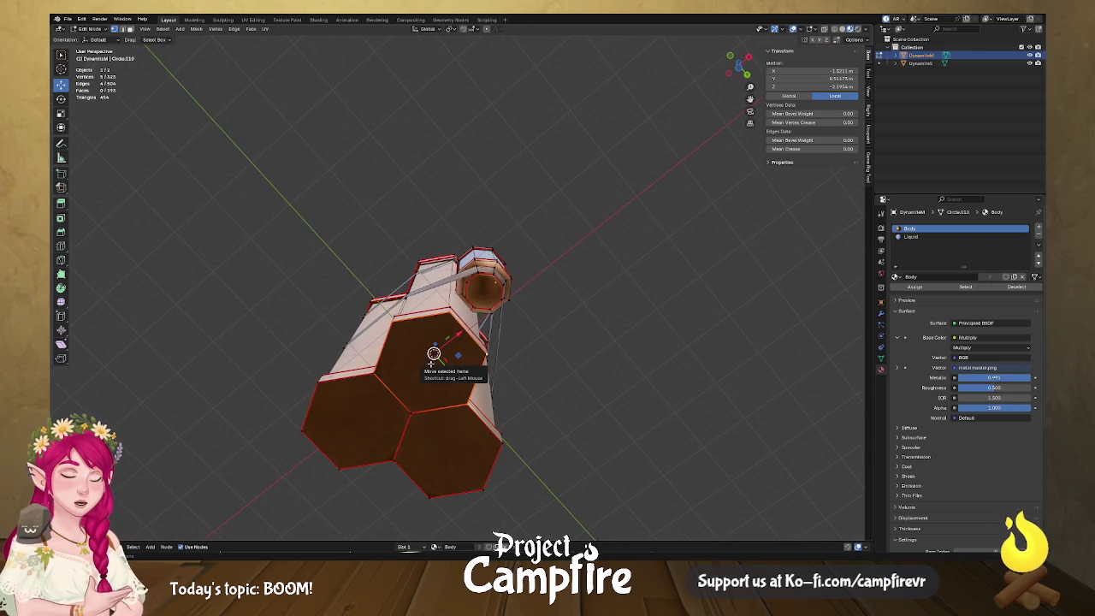
{"action": "key", "text": "Tab"}
{"action": "left_click_drag", "start_coordinate": [497, 386], "coordinate": [410, 413]}
{"action": "right_click", "coordinate": [411, 412]}
- Set the origin of both dynamite objects onto their end face at the 3D cursor
{"action": "mouse_move", "coordinate": [442, 440]}
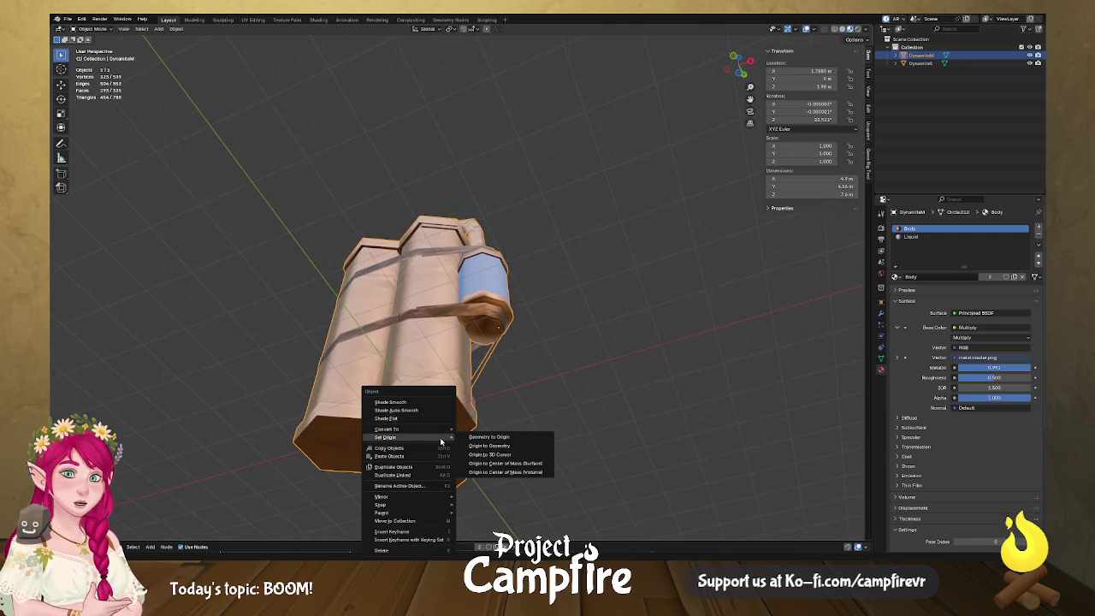
{"action": "left_click", "coordinate": [513, 455]}
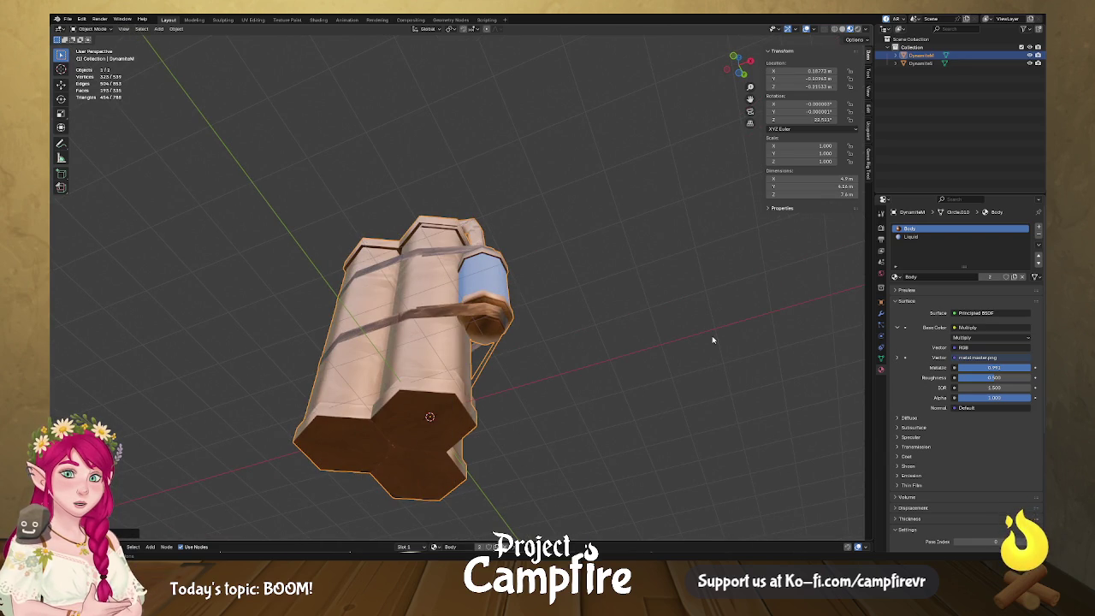
{"action": "left_click", "coordinate": [921, 64]}
{"action": "right_click", "coordinate": [425, 431]}
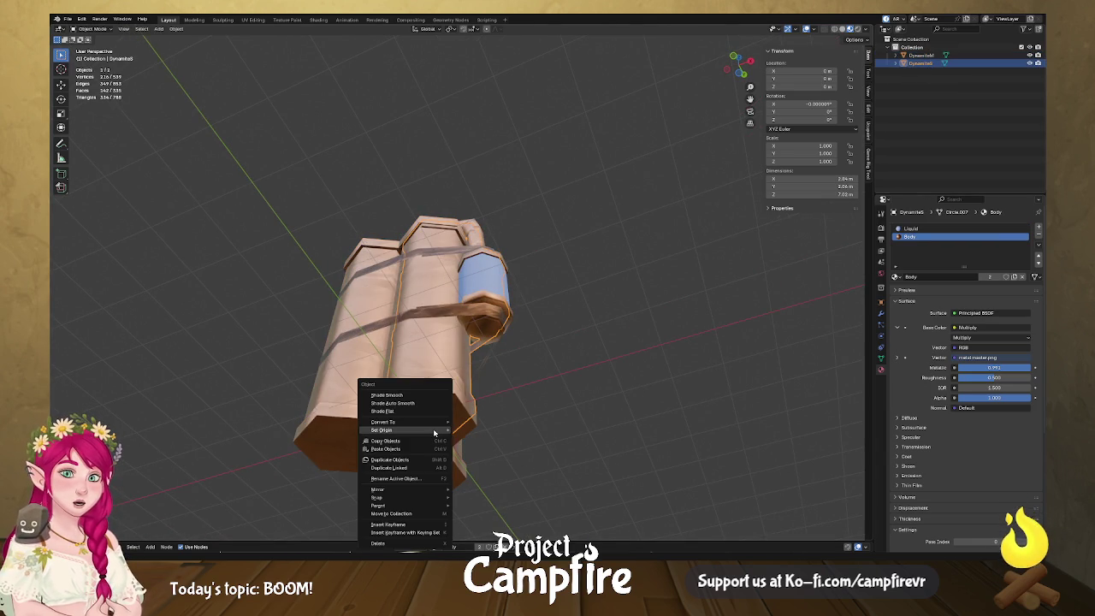
{"action": "mouse_move", "coordinate": [433, 432]}
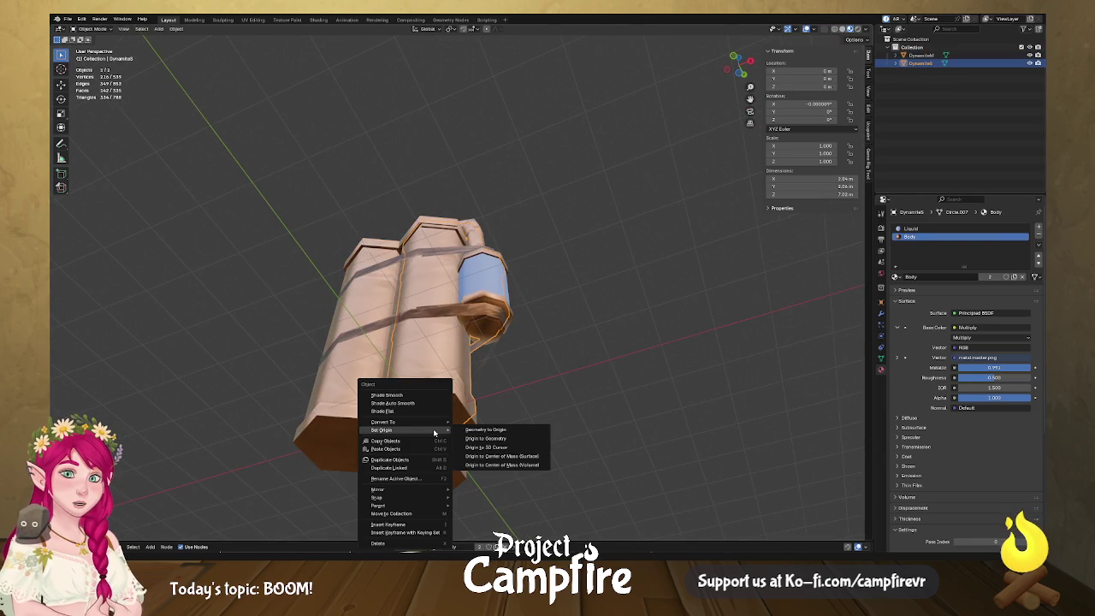
{"action": "left_click", "coordinate": [515, 447]}
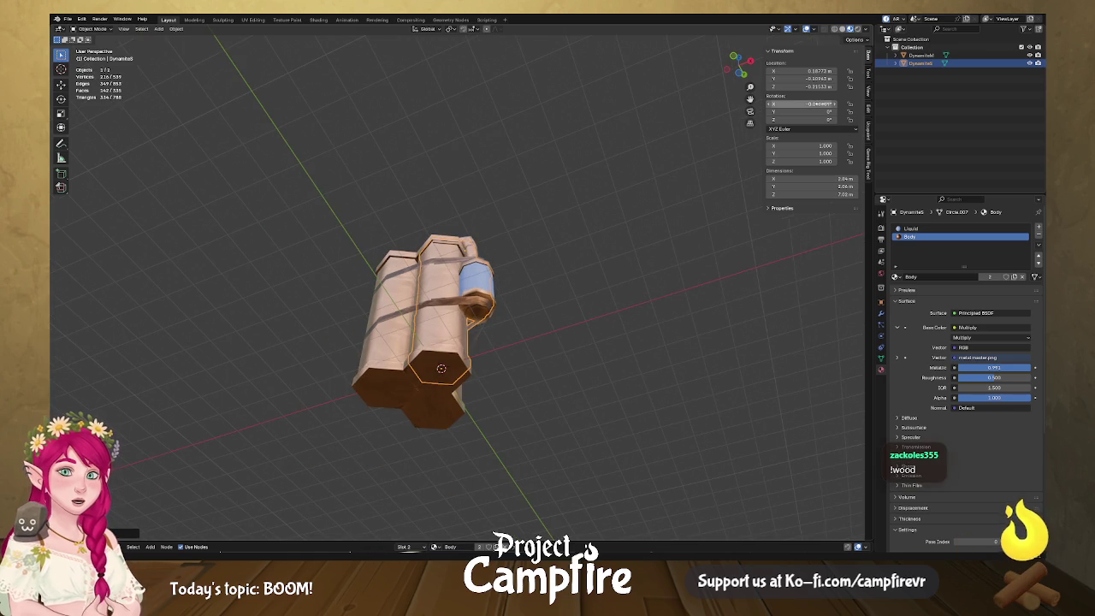
- Set Location Z to 0 m on both dynamite objects
{"action": "left_click", "coordinate": [800, 87]}
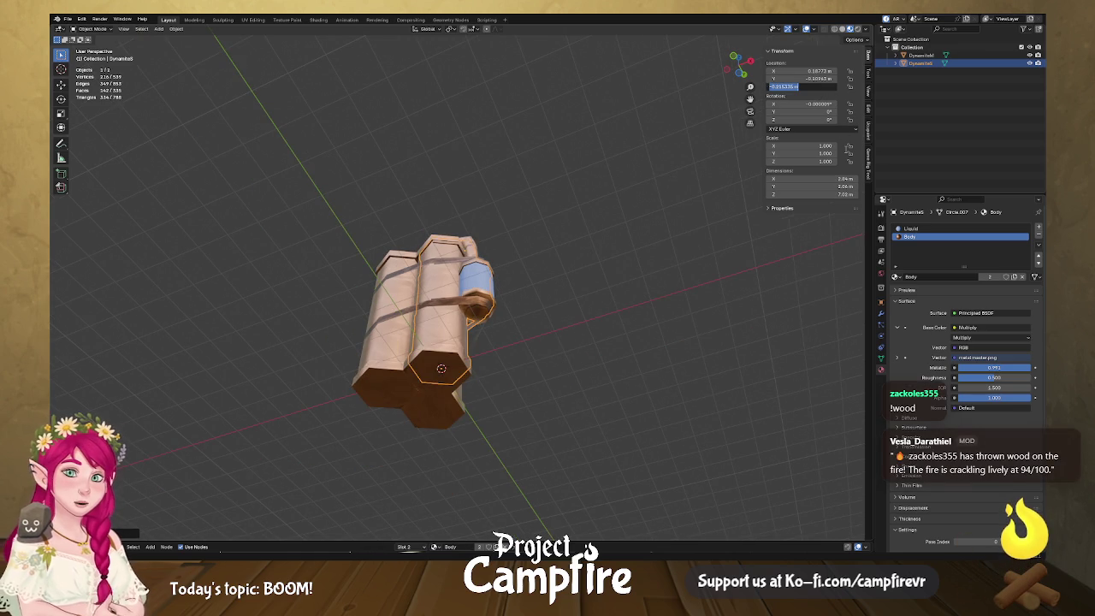
{"action": "type", "text": "0"}
{"action": "key", "text": "Return"}
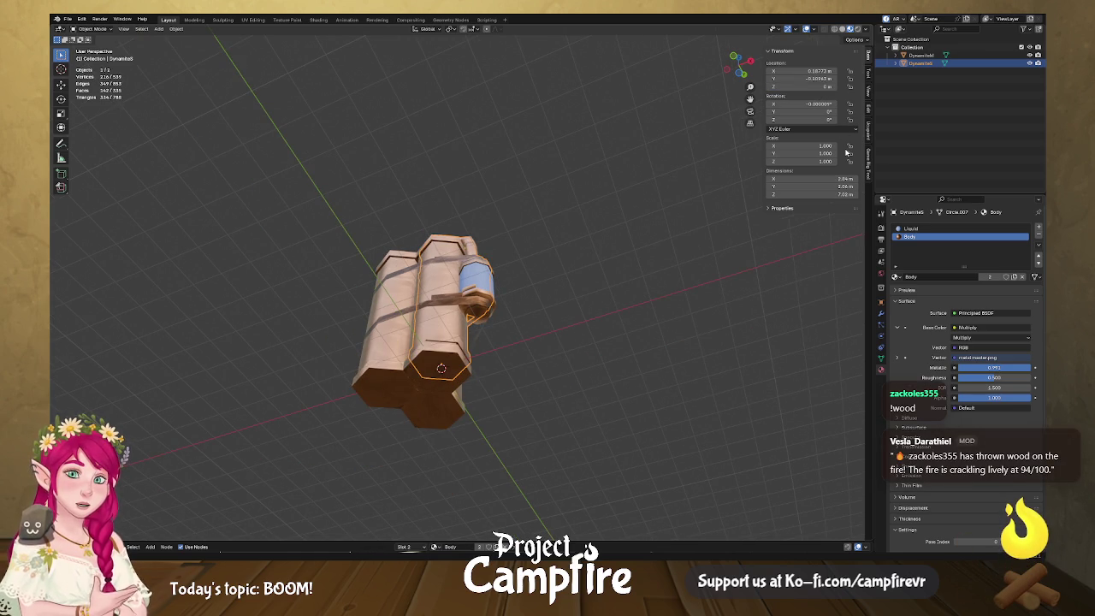
{"action": "left_click", "coordinate": [437, 399]}
{"action": "left_click", "coordinate": [824, 84]}
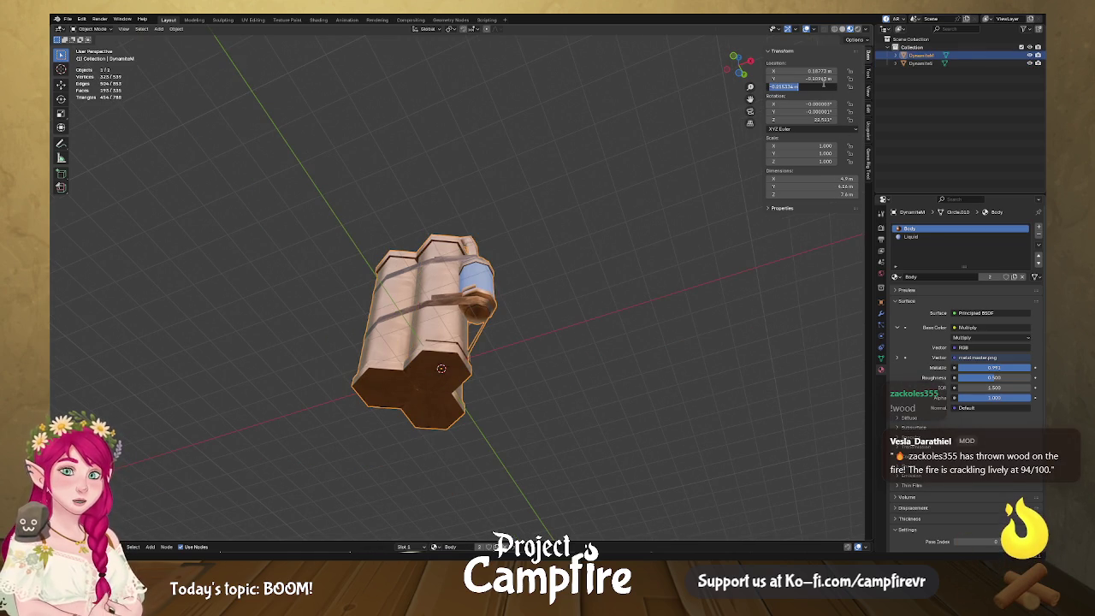
{"action": "type", "text": "0"}
{"action": "key", "text": "Return"}
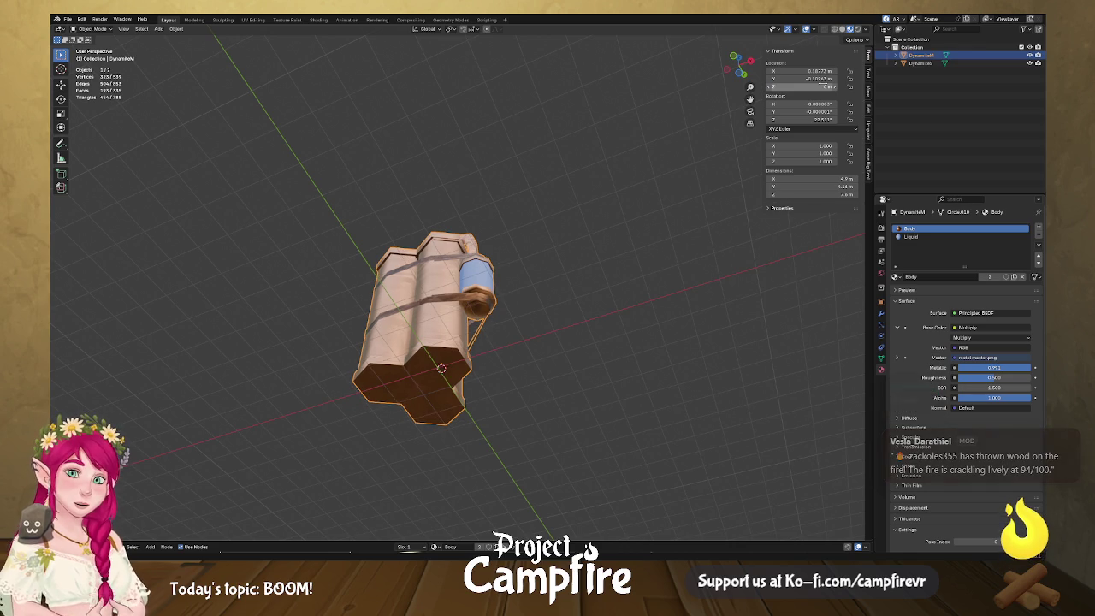
- Set DynamiteM's Location X and Y to 0 m
{"action": "left_click", "coordinate": [819, 71]}
{"action": "type", "text": "0"}
{"action": "key", "text": "Return"}
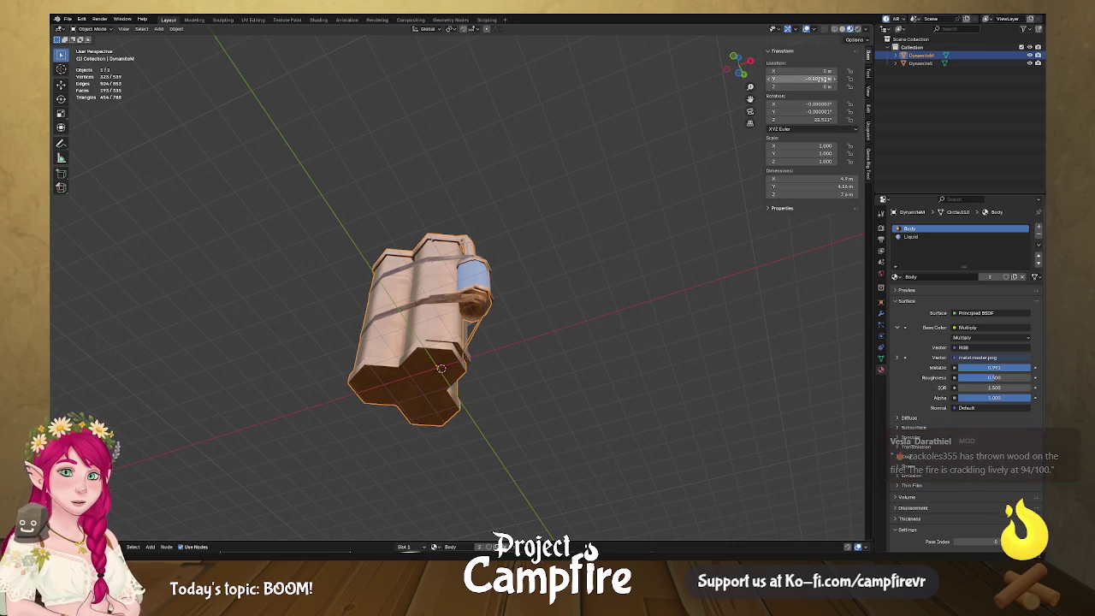
{"action": "left_click", "coordinate": [822, 79]}
{"action": "type", "text": "0"}
{"action": "key", "text": "Return"}
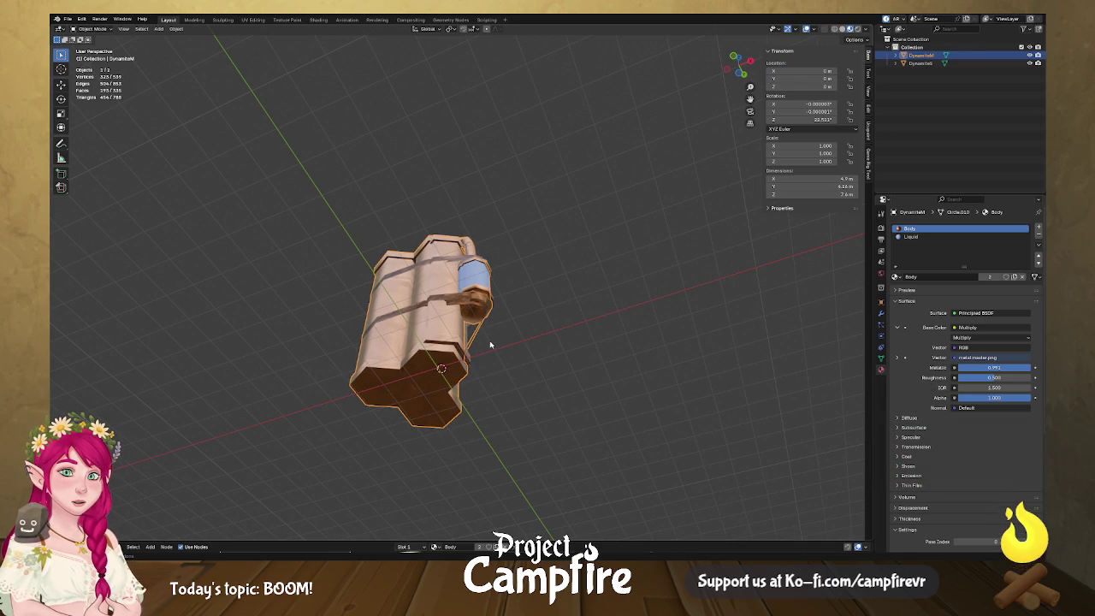
- Set the other dynamite mesh's Location X and Y to 0 m
{"action": "left_click", "coordinate": [454, 339]}
{"action": "left_click", "coordinate": [819, 71]}
{"action": "type", "text": "0"}
{"action": "key", "text": "Return"}
{"action": "left_click", "coordinate": [819, 79]}
{"action": "type", "text": "0"}
{"action": "key", "text": "Return"}
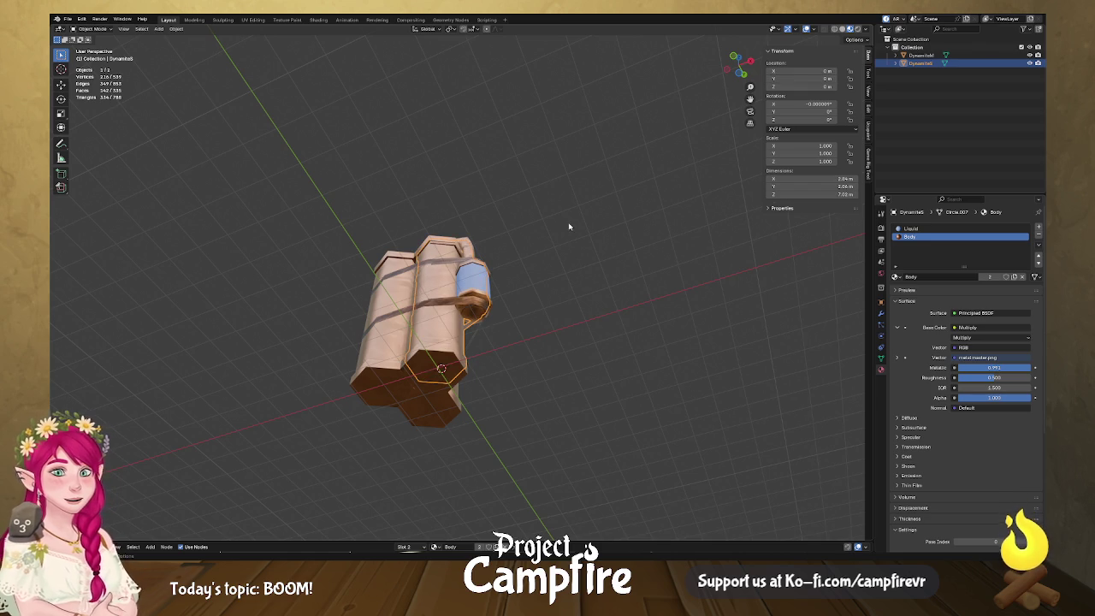
- Scale both selected dynamite meshes down to 0.463, then select only Dynamite5
{"action": "left_click_drag", "start_coordinate": [495, 265], "coordinate": [506, 312]}
{"action": "left_click_drag", "start_coordinate": [572, 149], "coordinate": [233, 366]}
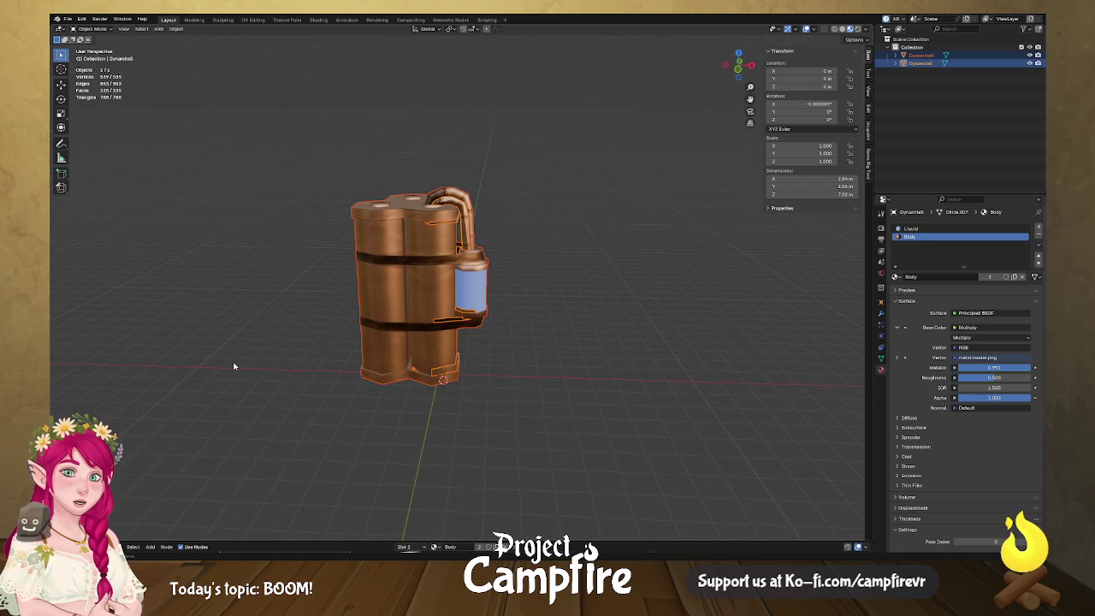
{"action": "key", "text": "s"}
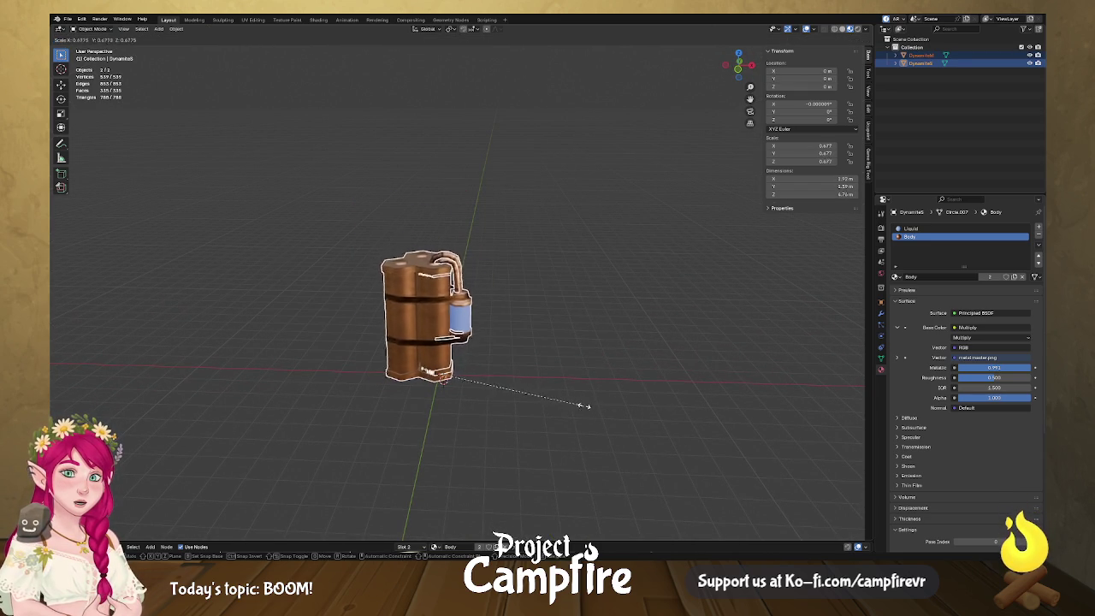
{"action": "left_click", "coordinate": [543, 400]}
{"action": "scroll", "coordinate": [580, 413], "scroll_direction": "up", "scroll_amount": 4}
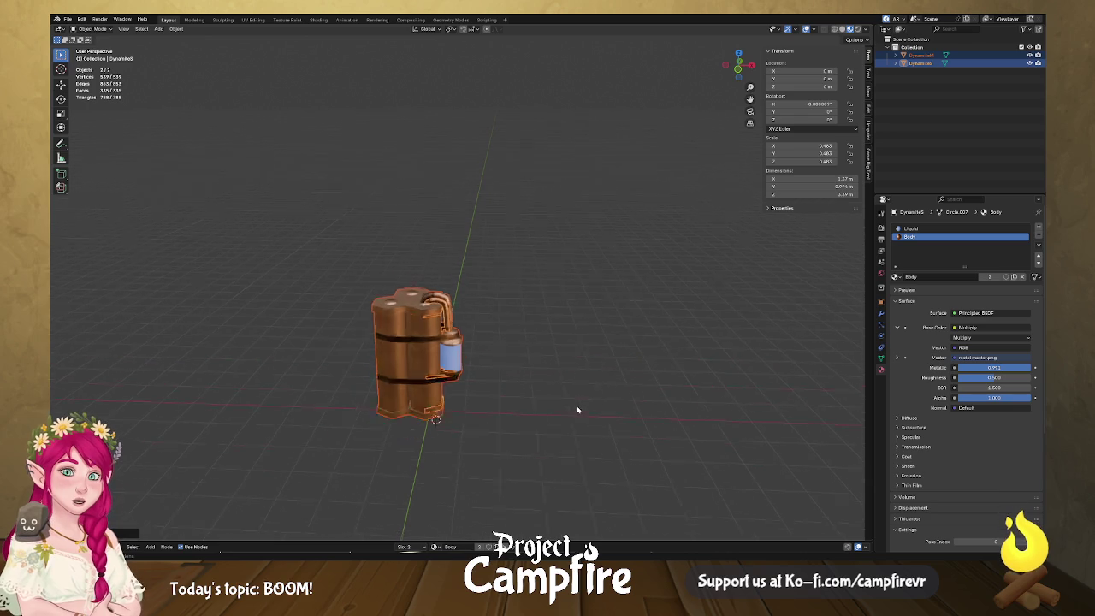
{"action": "mouse_move", "coordinate": [552, 413]}
{"action": "left_mouse_down"}
{"action": "mouse_move", "coordinate": [542, 381]}
{"action": "mouse_move", "coordinate": [538, 401]}
{"action": "left_mouse_up"}
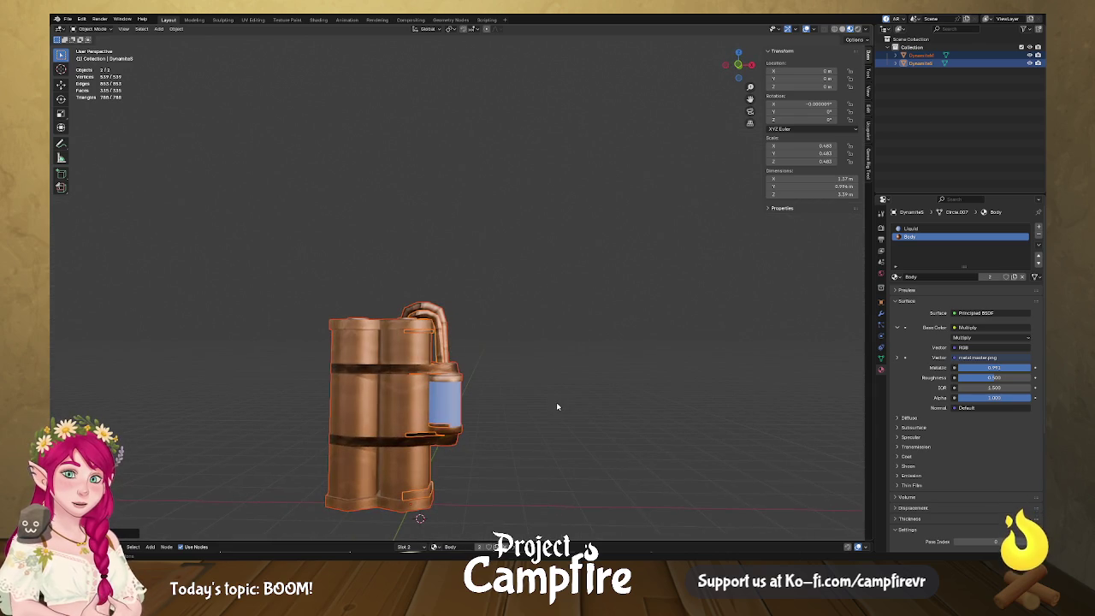
{"action": "mouse_move", "coordinate": [557, 440]}
{"action": "left_mouse_down"}
{"action": "mouse_move", "coordinate": [552, 411]}
{"action": "mouse_move", "coordinate": [515, 401]}
{"action": "mouse_move", "coordinate": [535, 399]}
{"action": "left_mouse_up"}
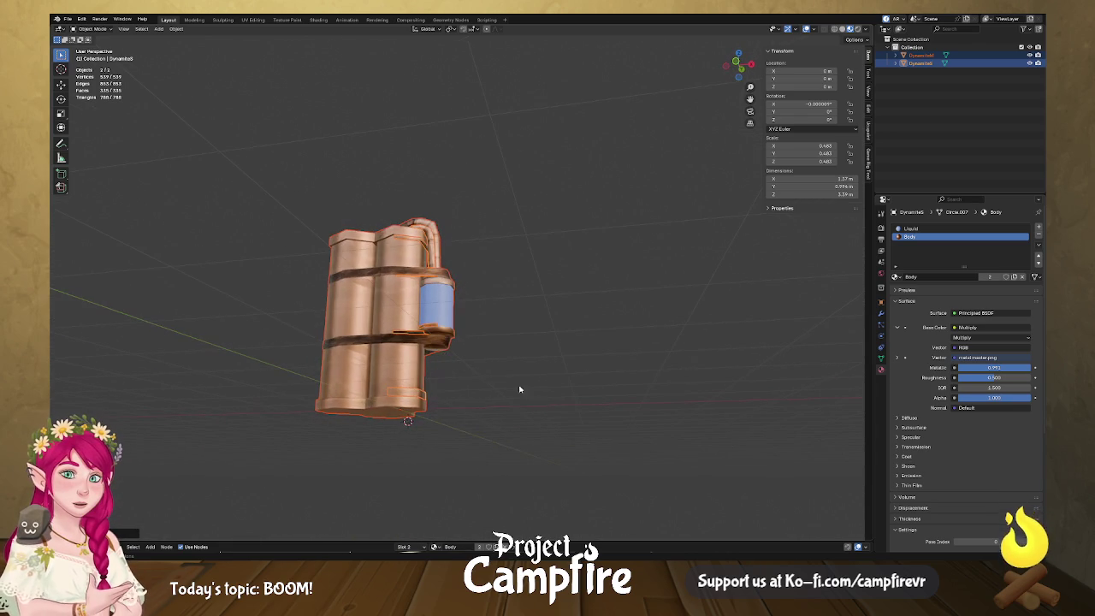
{"action": "left_click", "coordinate": [932, 63]}
{"action": "left_click_drag", "start_coordinate": [479, 427], "coordinate": [501, 448]}
{"action": "mouse_move", "coordinate": [483, 410]}
{"action": "left_mouse_down"}
{"action": "mouse_move", "coordinate": [419, 440]}
{"action": "mouse_move", "coordinate": [435, 340]}
{"action": "mouse_move", "coordinate": [442, 371]}
{"action": "mouse_move", "coordinate": [387, 260]}
{"action": "mouse_move", "coordinate": [367, 306]}
{"action": "left_mouse_up"}
{"action": "scroll", "coordinate": [403, 446], "scroll_direction": "up", "scroll_amount": 2}
- Snap the 3D cursor to the centre of the Dynamite5 stick's end face
{"action": "key", "text": "Tab"}
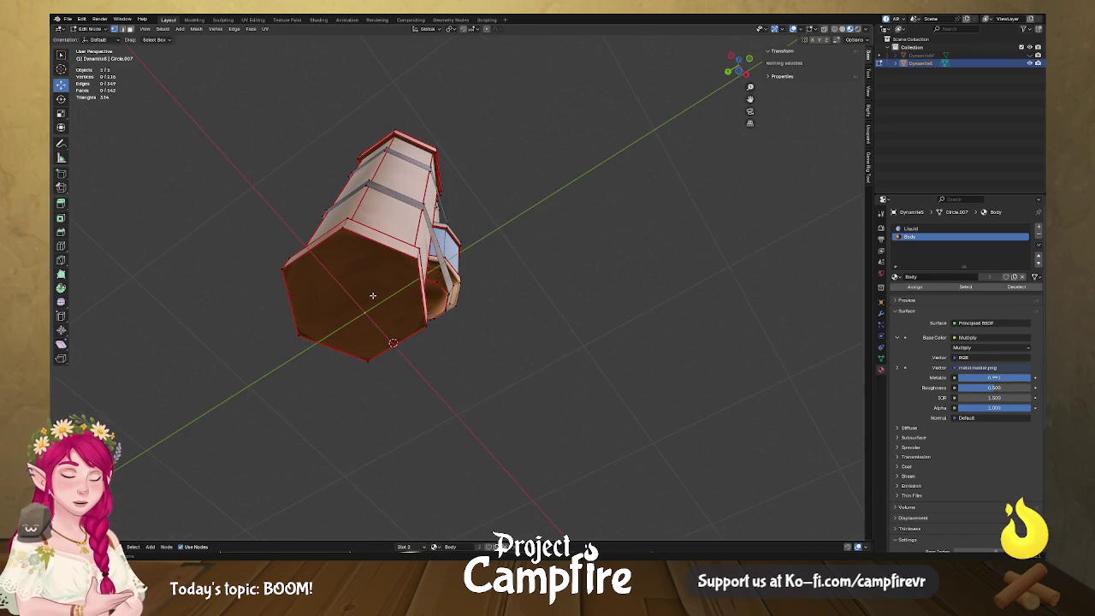
{"action": "left_click", "coordinate": [372, 295]}
{"action": "right_click", "coordinate": [372, 295]}
{"action": "left_click", "coordinate": [372, 295]}
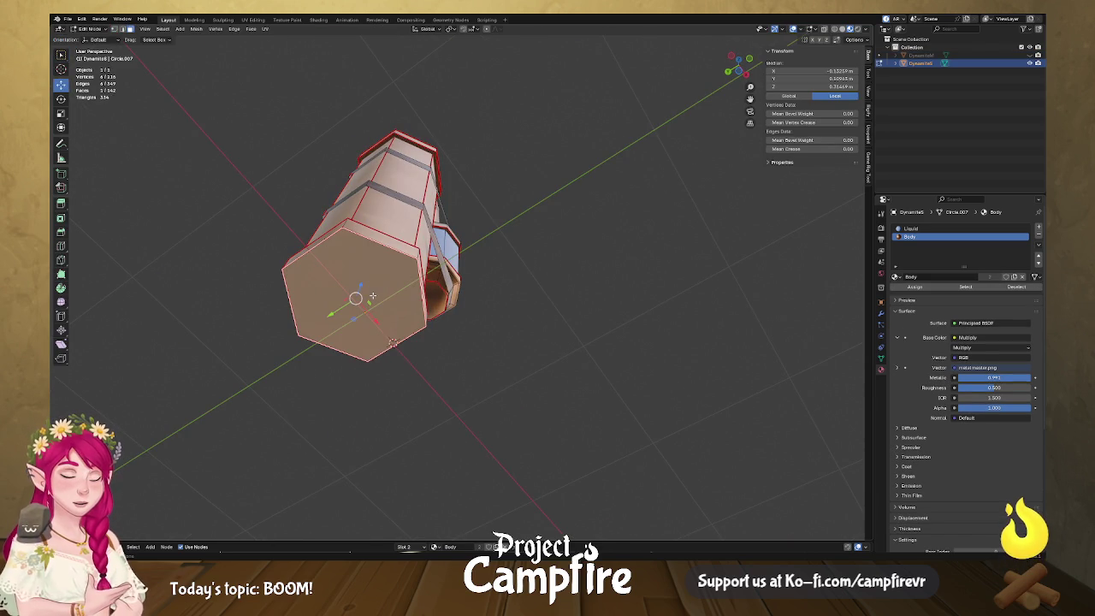
{"action": "key", "text": "shift+s"}
{"action": "left_click", "coordinate": [364, 339]}
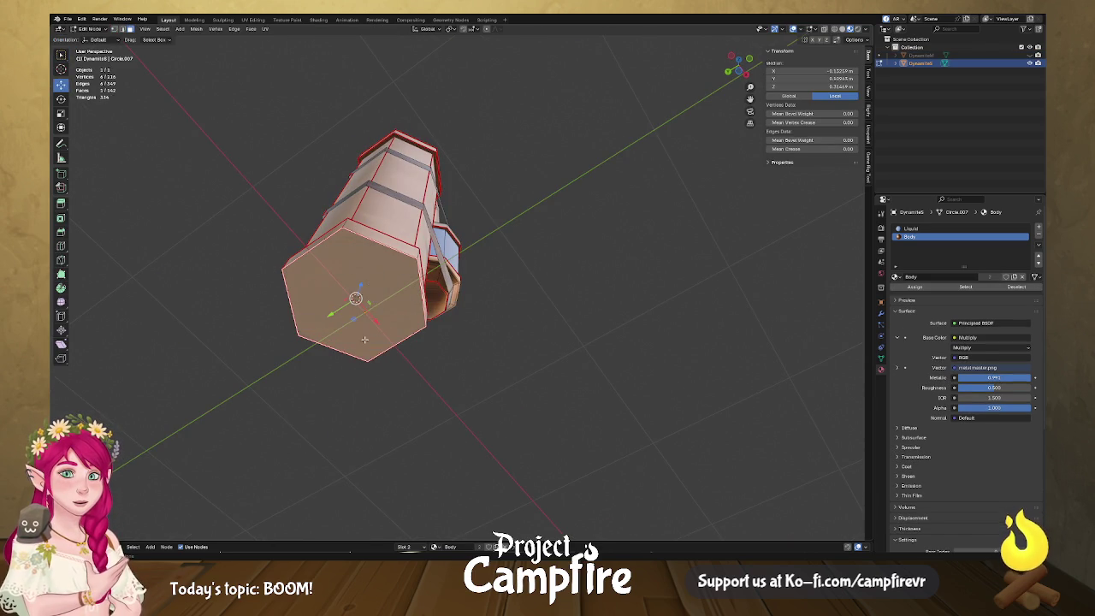
{"action": "right_click", "coordinate": [386, 297]}
{"action": "key", "text": "Tab"}
- Set the stick's origin to the 3D cursor and its X, Y, Z location to 0
{"action": "right_click", "coordinate": [408, 271]}
{"action": "mouse_move", "coordinate": [410, 276]}
{"action": "left_click", "coordinate": [486, 294]}
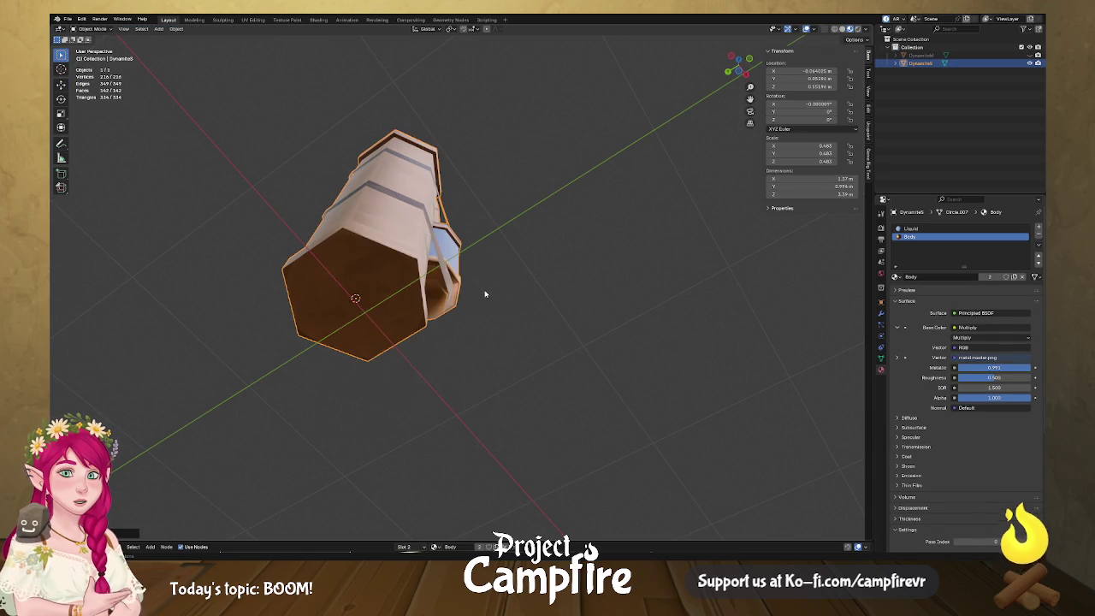
{"action": "left_click", "coordinate": [817, 71]}
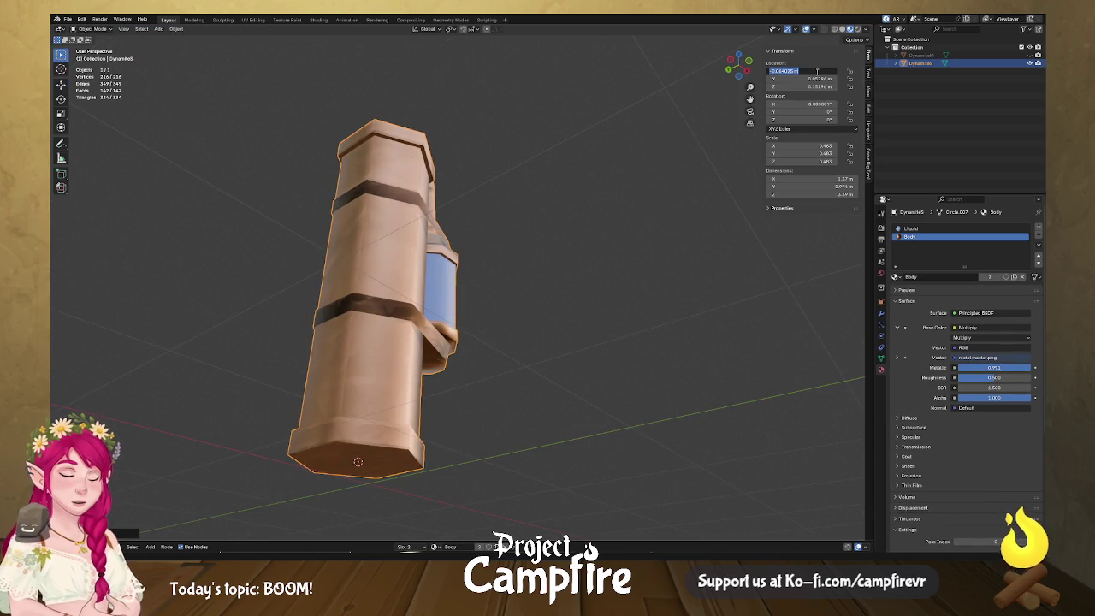
{"action": "key", "text": "ctrl+v"}
{"action": "key", "text": "Tab"}
{"action": "key", "text": "Tab"}
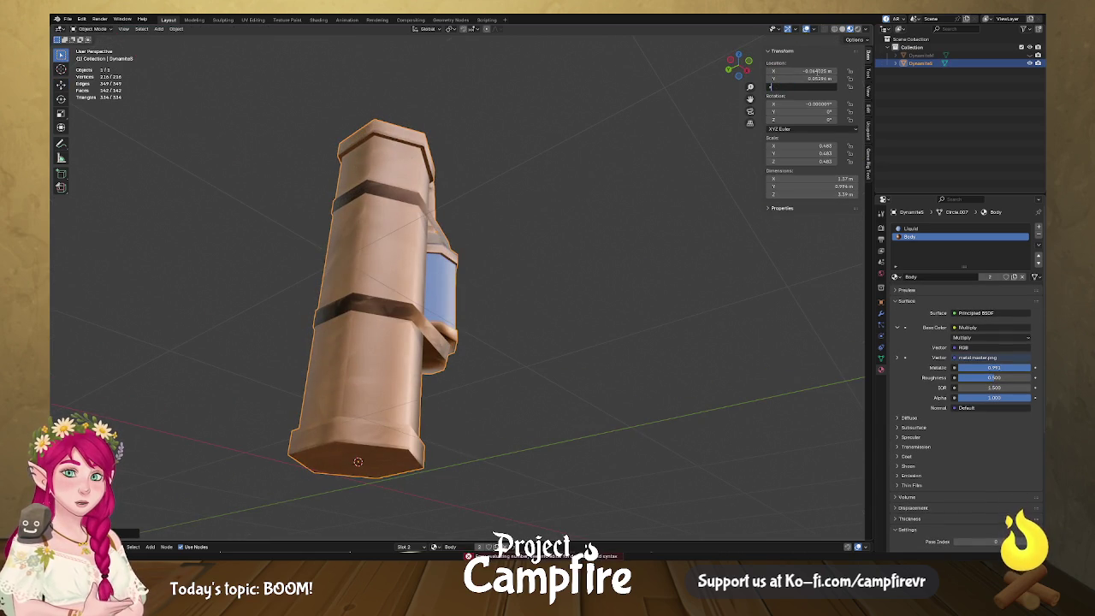
{"action": "left_click", "coordinate": [817, 71]}
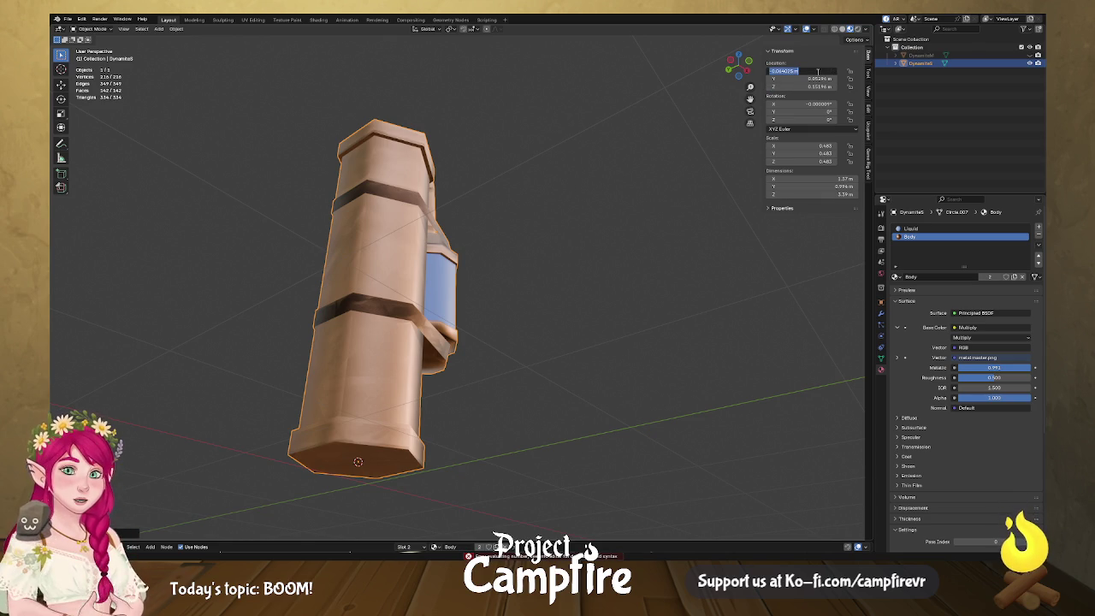
{"action": "type", "text": "0"}
{"action": "key", "text": "Tab"}
{"action": "type", "text": "0"}
{"action": "key", "text": "Tab"}
{"action": "type", "text": "0"}
{"action": "key", "text": "Return"}
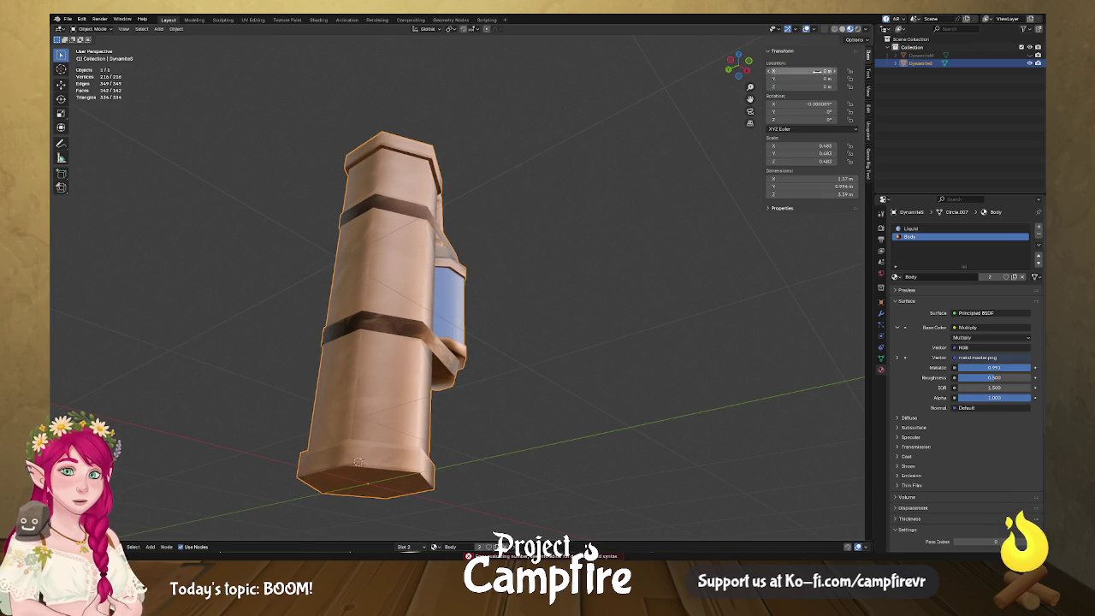
{"action": "left_click_drag", "start_coordinate": [513, 269], "coordinate": [485, 309]}
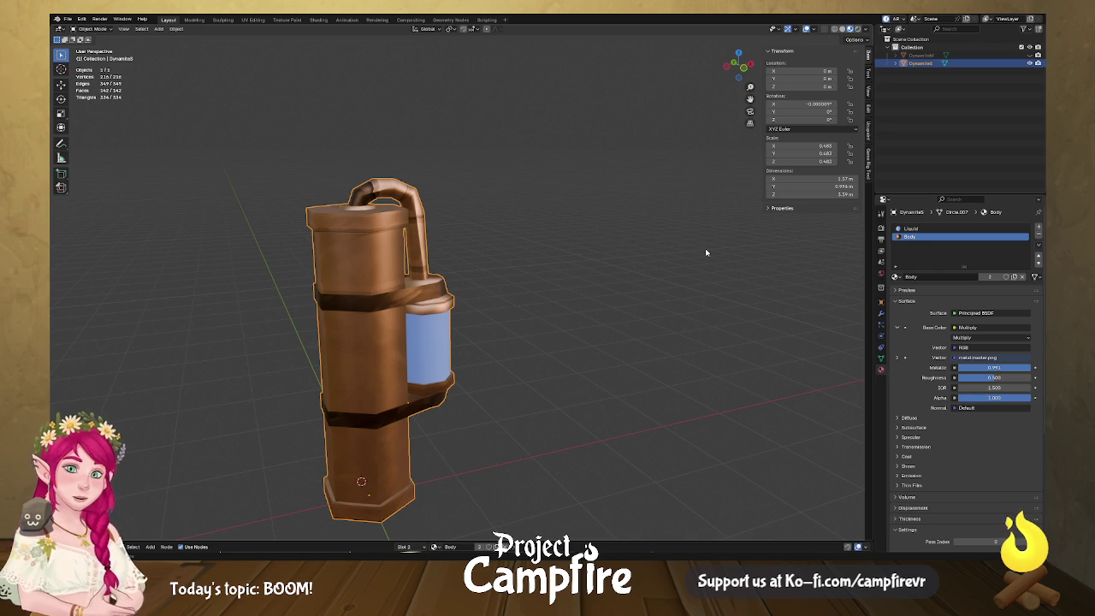
- Scale Dynamite5 down to 0.043 (about 0.30 m tall), then unhide the DynamiteM bundle
{"action": "key", "text": "s"}
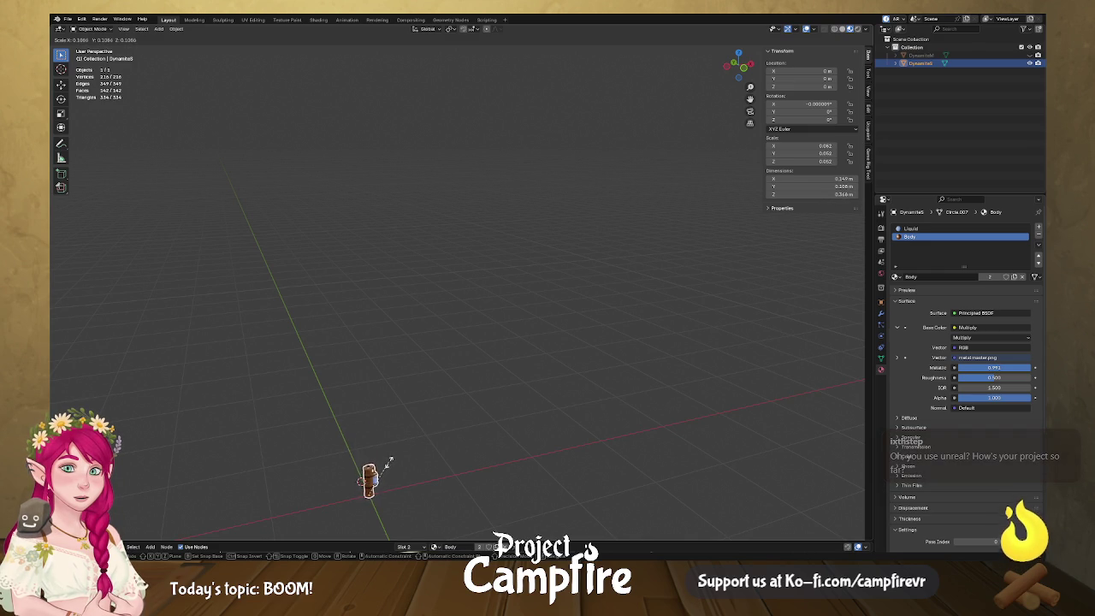
{"action": "left_click", "coordinate": [390, 466]}
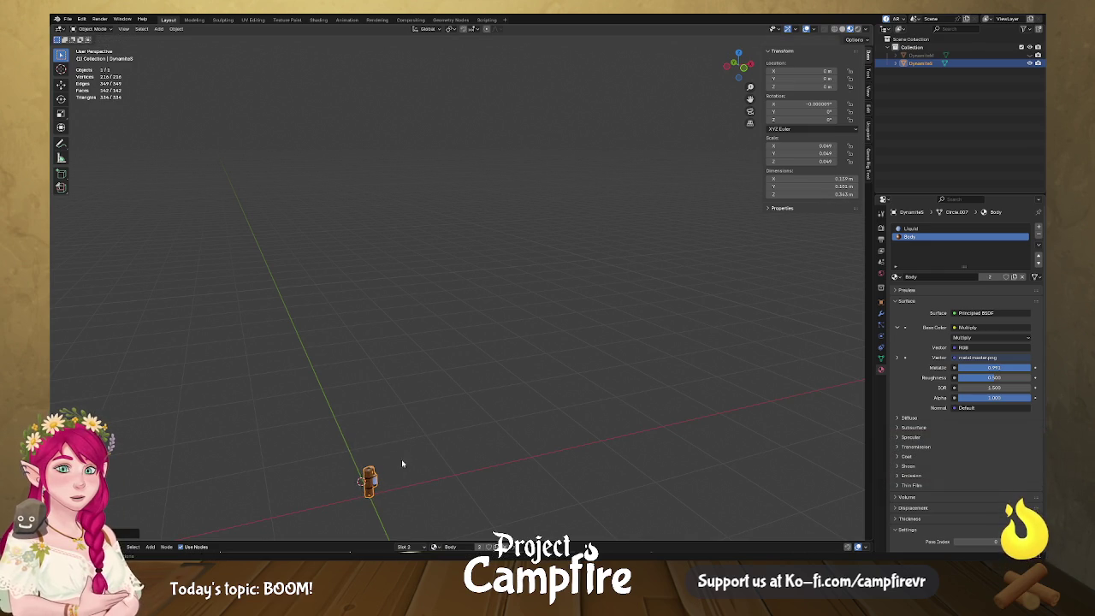
{"action": "mouse_move", "coordinate": [476, 460]}
{"action": "left_mouse_down"}
{"action": "mouse_move", "coordinate": [471, 393]}
{"action": "mouse_move", "coordinate": [492, 403]}
{"action": "left_mouse_up"}
{"action": "mouse_move", "coordinate": [548, 423]}
{"action": "left_mouse_down"}
{"action": "mouse_move", "coordinate": [510, 433]}
{"action": "mouse_move", "coordinate": [479, 416]}
{"action": "mouse_move", "coordinate": [459, 445]}
{"action": "mouse_move", "coordinate": [443, 371]}
{"action": "mouse_move", "coordinate": [467, 379]}
{"action": "mouse_move", "coordinate": [436, 410]}
{"action": "mouse_move", "coordinate": [599, 274]}
{"action": "mouse_move", "coordinate": [531, 384]}
{"action": "left_mouse_up"}
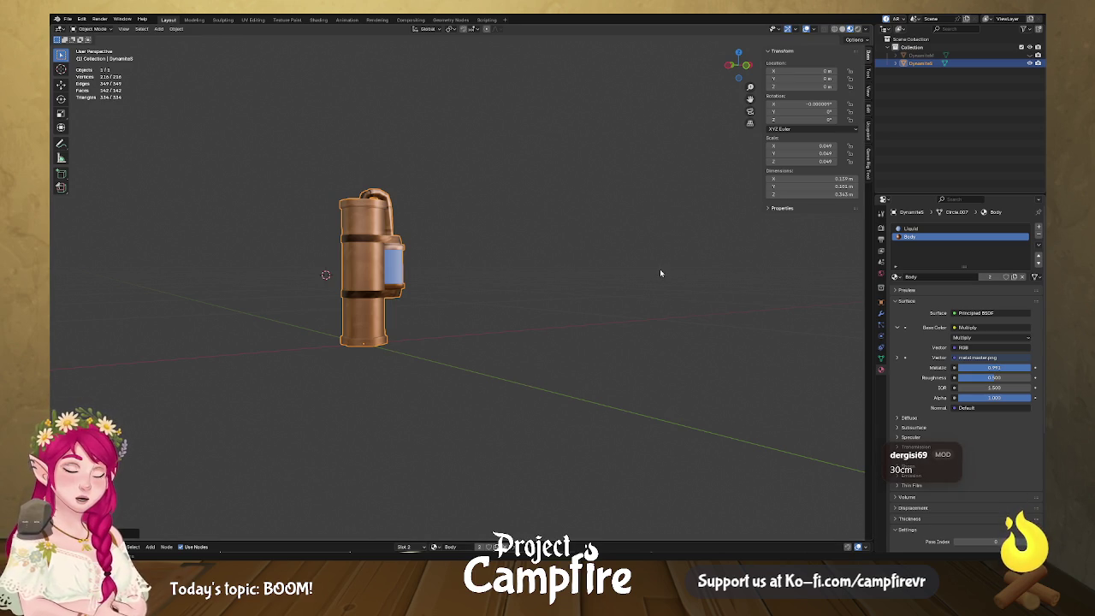
{"action": "key", "text": "s"}
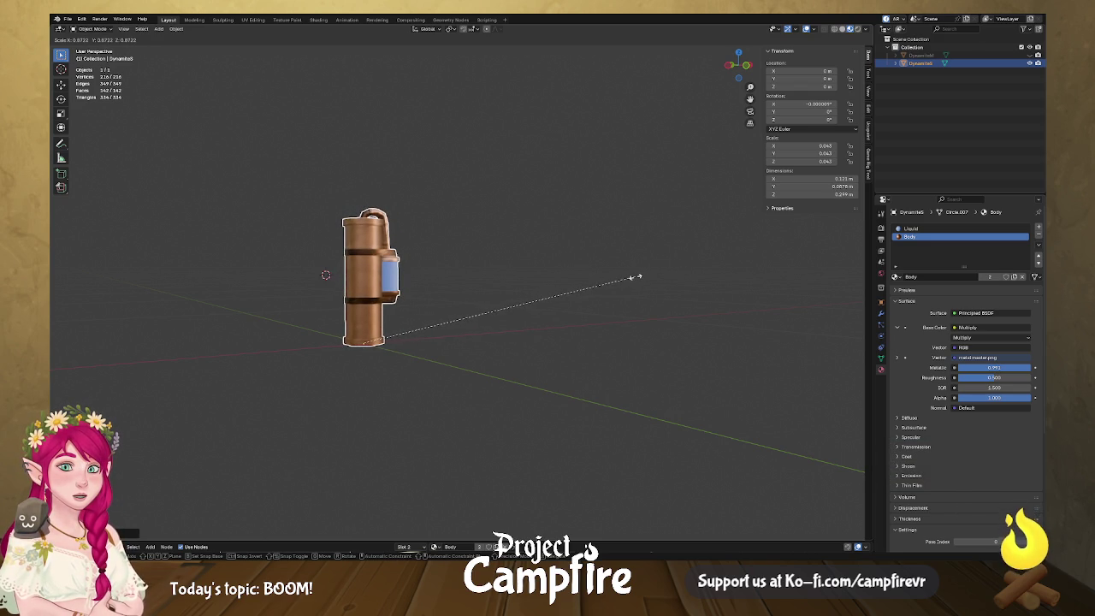
{"action": "left_click", "coordinate": [637, 280]}
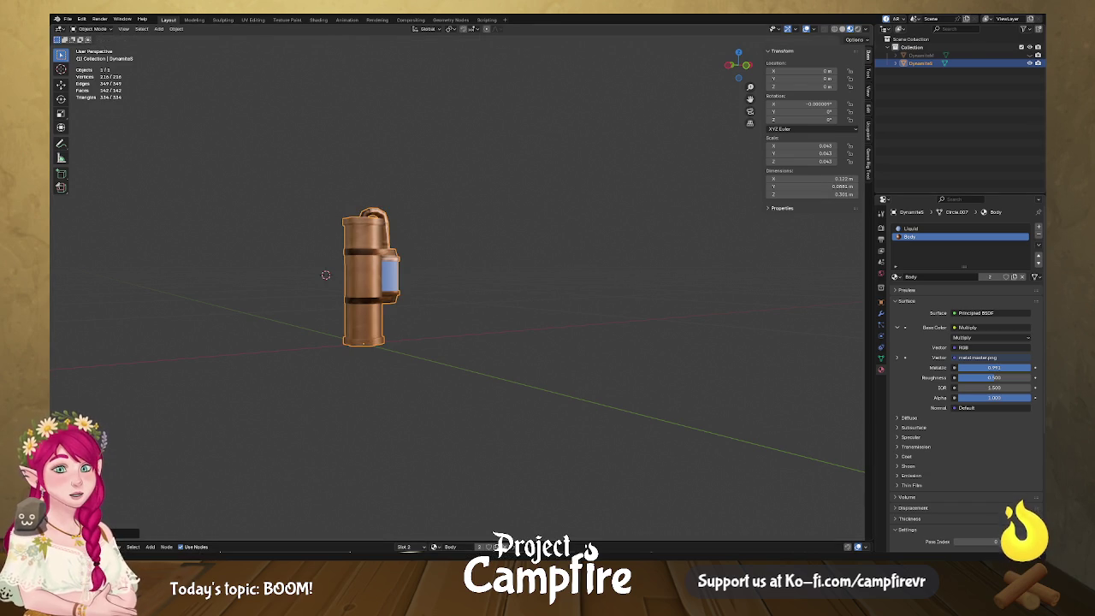
{"action": "left_click", "coordinate": [920, 54]}
{"action": "left_click", "coordinate": [1029, 55]}
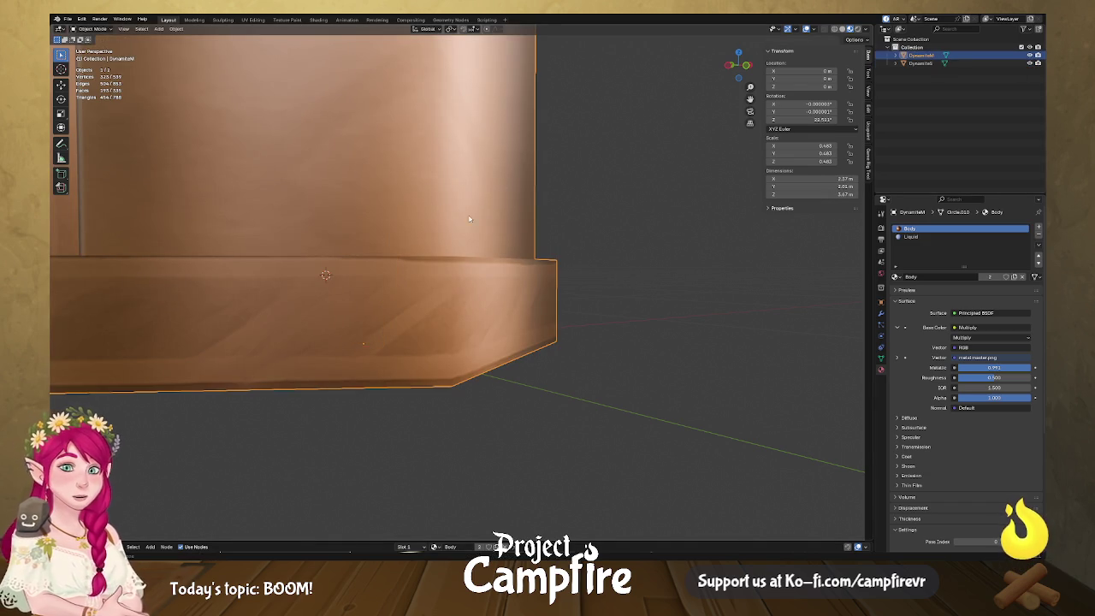
- Scale the DynamiteM bundle to 0.040, about 0.305 m tall, and select both dynamite meshes
{"action": "key", "text": "s"}
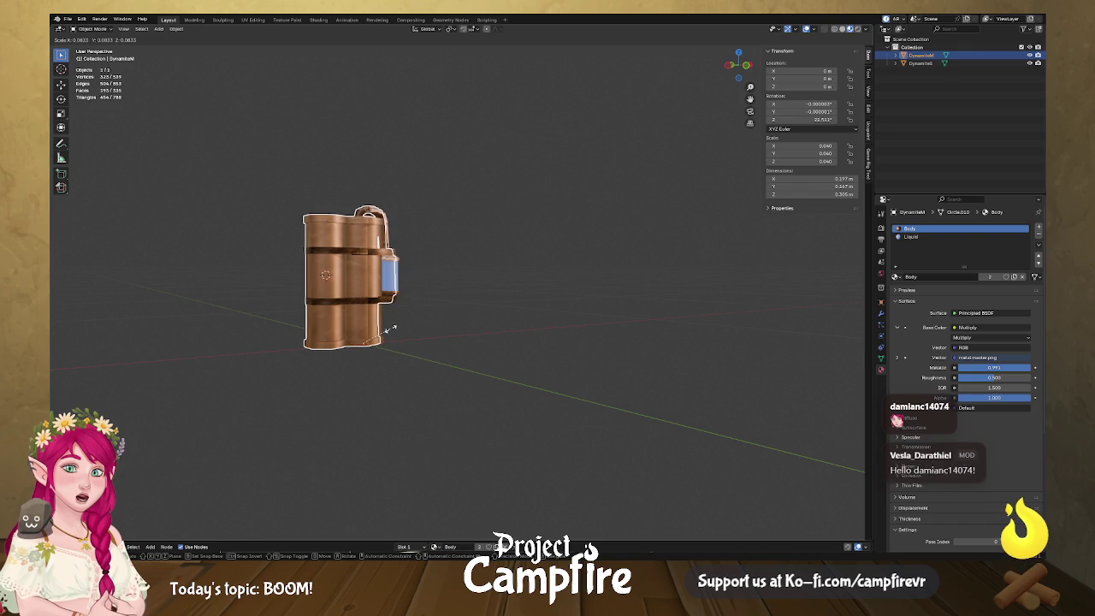
{"action": "left_click", "coordinate": [390, 332]}
{"action": "mouse_move", "coordinate": [391, 332]}
{"action": "left_mouse_down"}
{"action": "mouse_move", "coordinate": [480, 328]}
{"action": "mouse_move", "coordinate": [405, 342]}
{"action": "mouse_move", "coordinate": [419, 344]}
{"action": "left_mouse_up"}
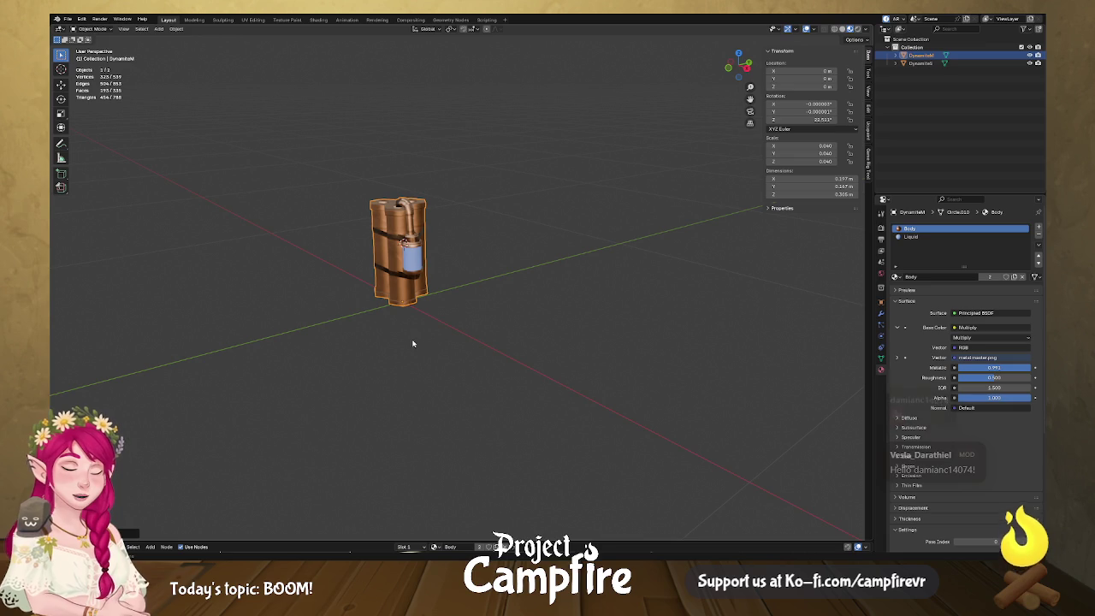
{"action": "scroll", "coordinate": [457, 364], "scroll_direction": "up", "scroll_amount": 2}
{"action": "mouse_move", "coordinate": [457, 364]}
{"action": "left_mouse_down"}
{"action": "mouse_move", "coordinate": [547, 335]}
{"action": "mouse_move", "coordinate": [592, 337]}
{"action": "mouse_move", "coordinate": [550, 342]}
{"action": "left_mouse_up"}
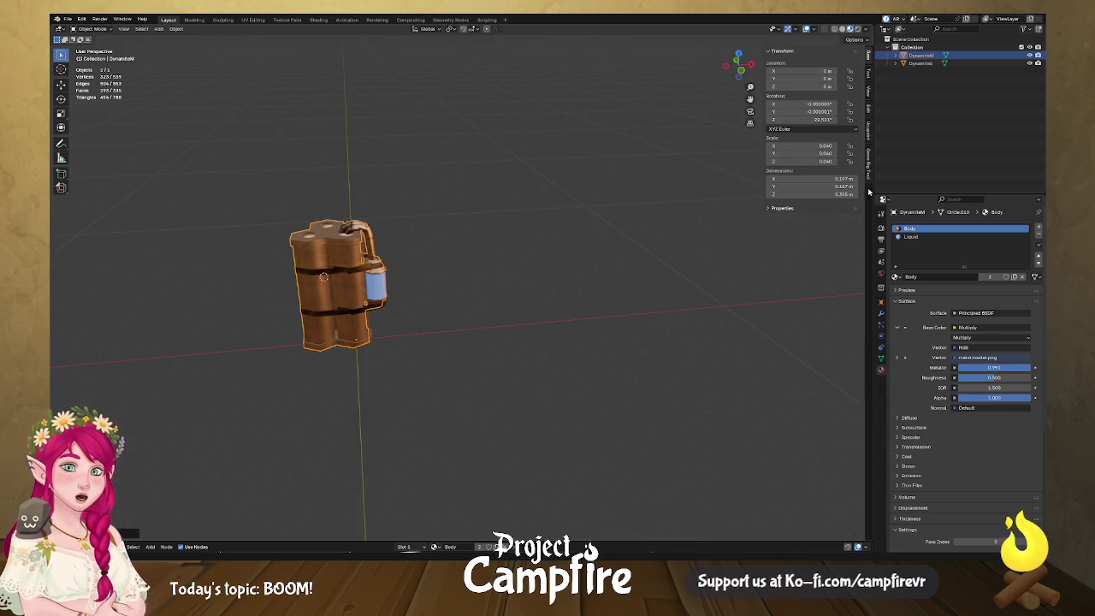
{"action": "left_click_drag", "start_coordinate": [540, 180], "coordinate": [161, 384]}
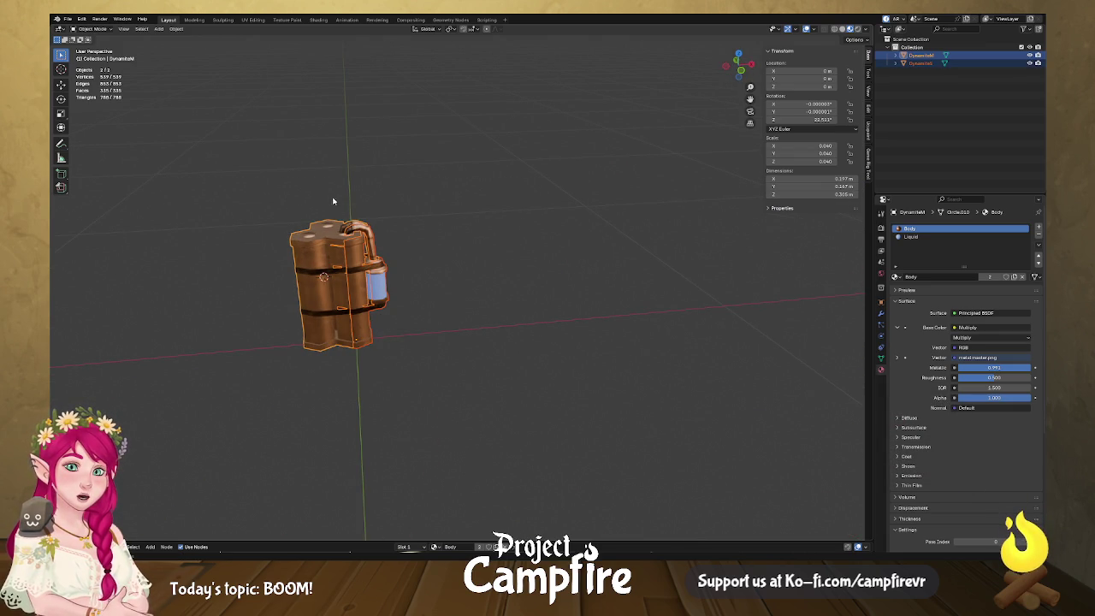
{"action": "left_click", "coordinate": [177, 28]}
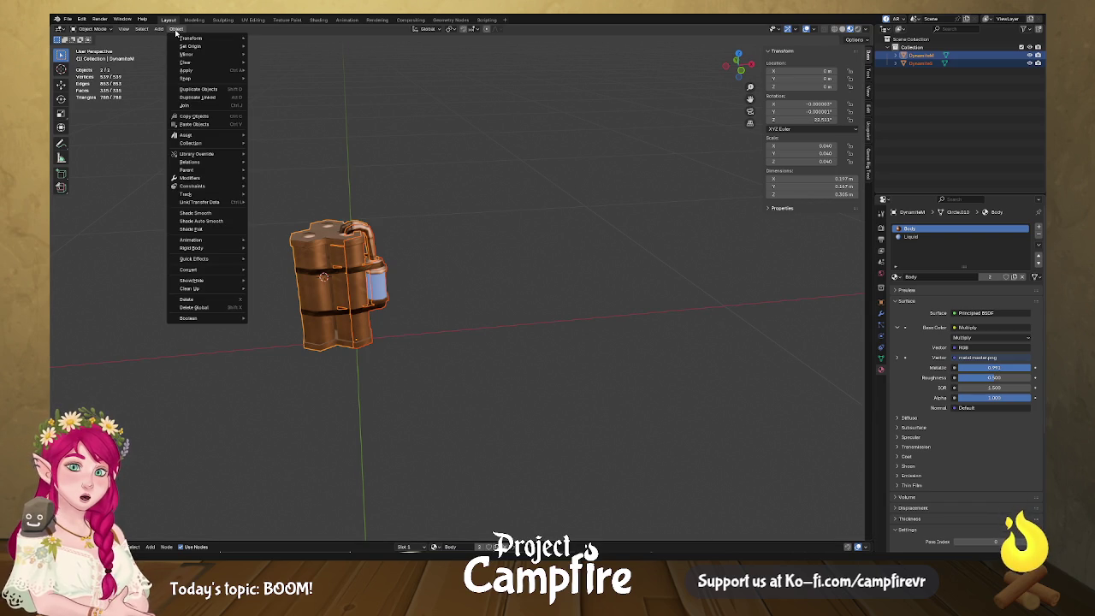
- Apply All Transforms to both dynamite meshes so scale reads 1.000, then show File > Export
{"action": "mouse_move", "coordinate": [190, 49]}
{"action": "mouse_move", "coordinate": [200, 72]}
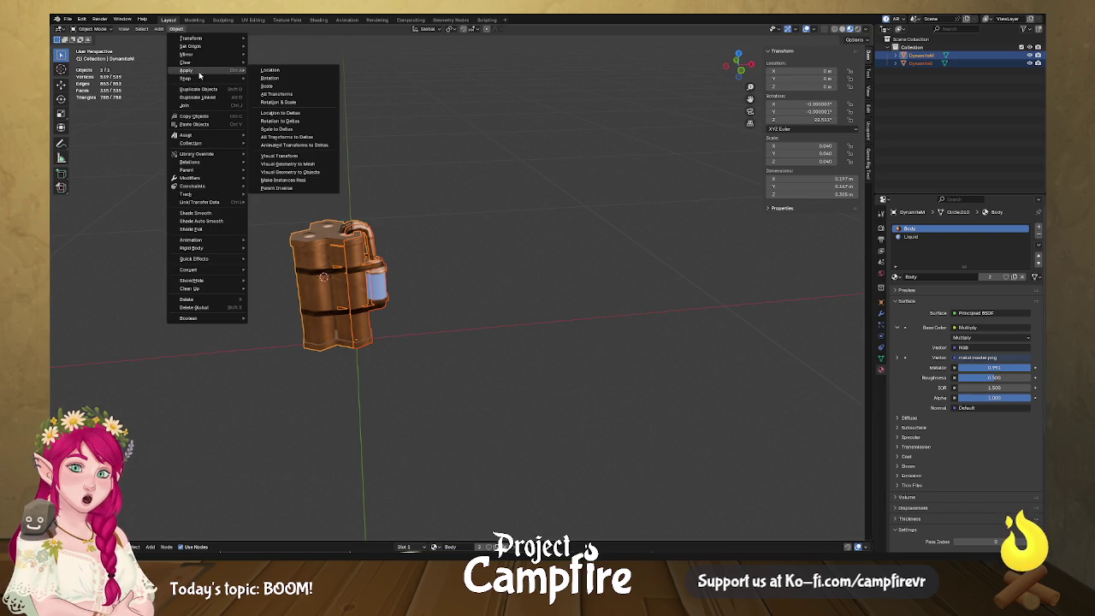
{"action": "left_click", "coordinate": [301, 97]}
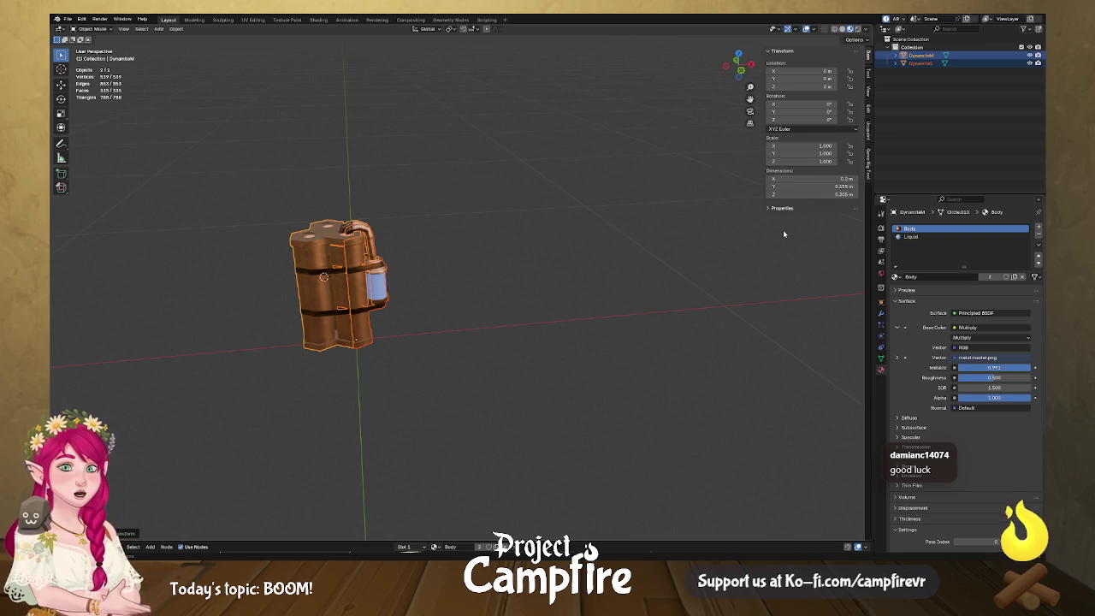
{"action": "left_click", "coordinate": [67, 19]}
{"action": "mouse_move", "coordinate": [129, 142]}
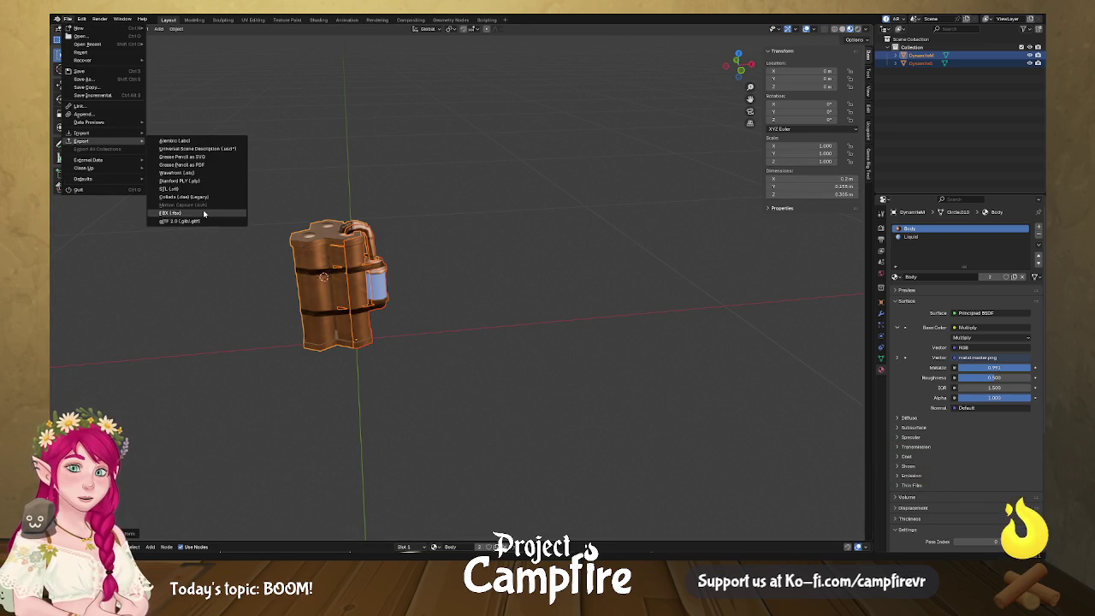
- Close the export menu without exporting anything
{"action": "key", "text": "Escape"}
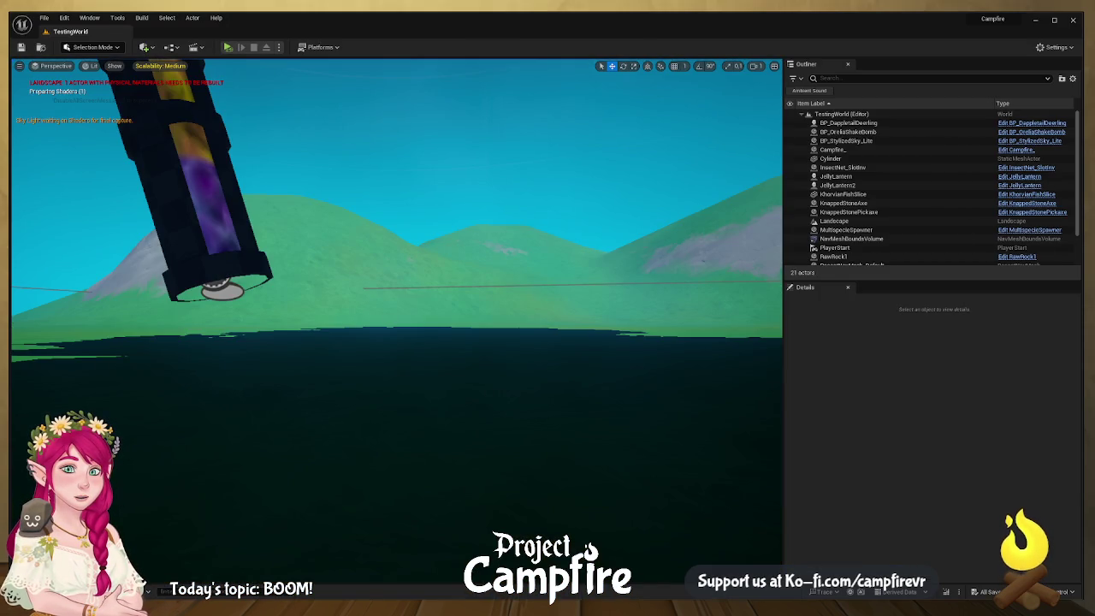
- Rotate BP_OreliaShakeBomb upright with the rotate gizmo, then bring up the Content Drawer
{"action": "left_click", "coordinate": [229, 228]}
{"action": "key", "text": "f"}
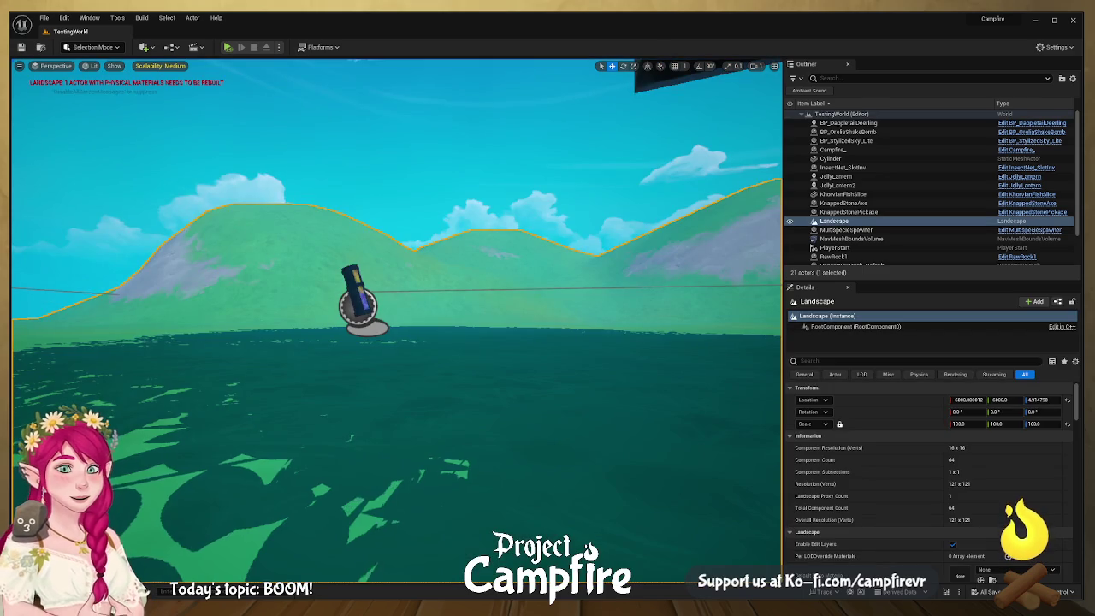
{"action": "mouse_move", "coordinate": [545, 340]}
{"action": "left_mouse_down"}
{"action": "mouse_move", "coordinate": [539, 317]}
{"action": "mouse_move", "coordinate": [546, 340]}
{"action": "left_mouse_up"}
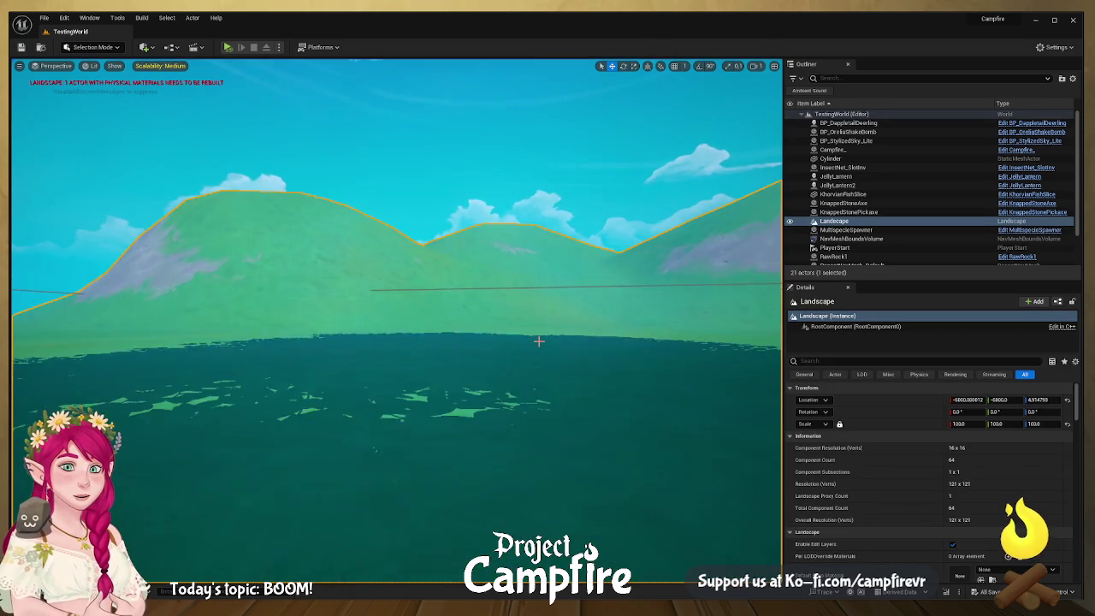
{"action": "left_click", "coordinate": [461, 339]}
{"action": "key", "text": "e"}
{"action": "mouse_move", "coordinate": [449, 338]}
{"action": "left_mouse_down"}
{"action": "mouse_move", "coordinate": [470, 307]}
{"action": "mouse_move", "coordinate": [488, 306]}
{"action": "mouse_move", "coordinate": [343, 310]}
{"action": "mouse_move", "coordinate": [402, 308]}
{"action": "mouse_move", "coordinate": [402, 274]}
{"action": "left_mouse_up"}
{"action": "scroll", "coordinate": [470, 306], "scroll_direction": "up", "scroll_amount": 5}
{"action": "scroll", "coordinate": [435, 292], "scroll_direction": "down", "scroll_amount": 5}
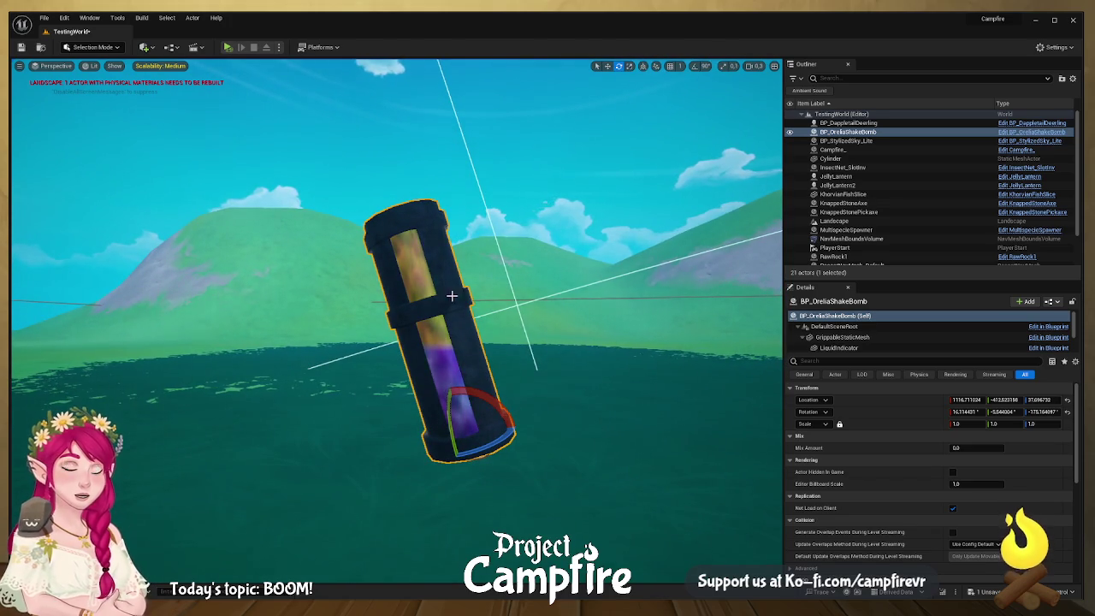
{"action": "mouse_move", "coordinate": [503, 427]}
{"action": "left_mouse_down"}
{"action": "mouse_move", "coordinate": [526, 412]}
{"action": "mouse_move", "coordinate": [484, 402]}
{"action": "mouse_move", "coordinate": [432, 440]}
{"action": "mouse_move", "coordinate": [419, 466]}
{"action": "mouse_move", "coordinate": [407, 459]}
{"action": "mouse_move", "coordinate": [428, 428]}
{"action": "mouse_move", "coordinate": [479, 419]}
{"action": "mouse_move", "coordinate": [525, 439]}
{"action": "mouse_move", "coordinate": [445, 383]}
{"action": "mouse_move", "coordinate": [475, 402]}
{"action": "mouse_move", "coordinate": [415, 475]}
{"action": "mouse_move", "coordinate": [453, 445]}
{"action": "mouse_move", "coordinate": [496, 349]}
{"action": "left_mouse_up"}
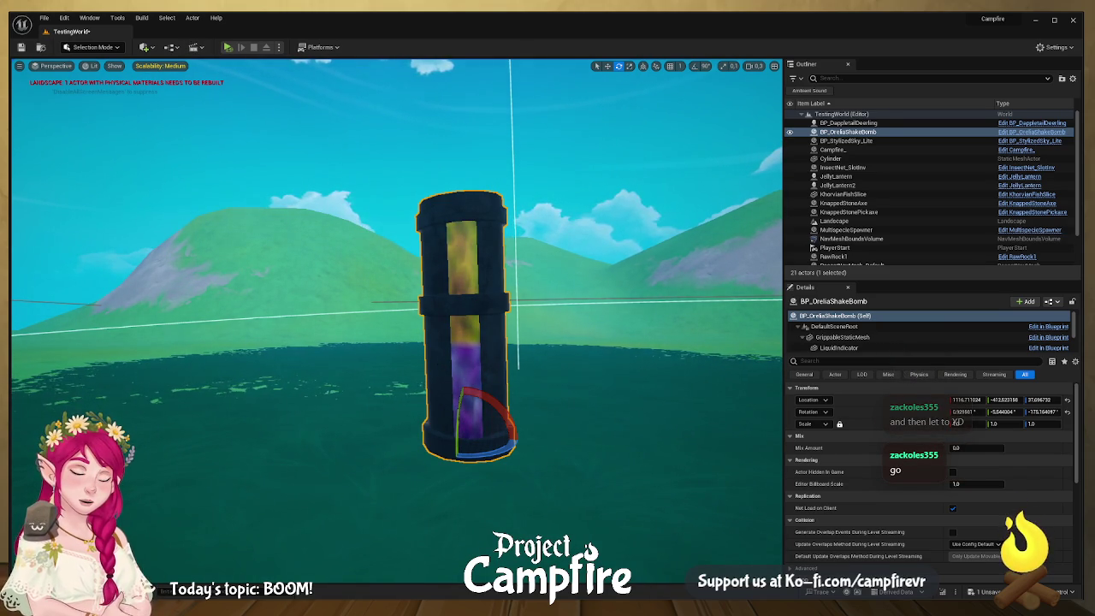
{"action": "key", "text": "ctrl+space"}
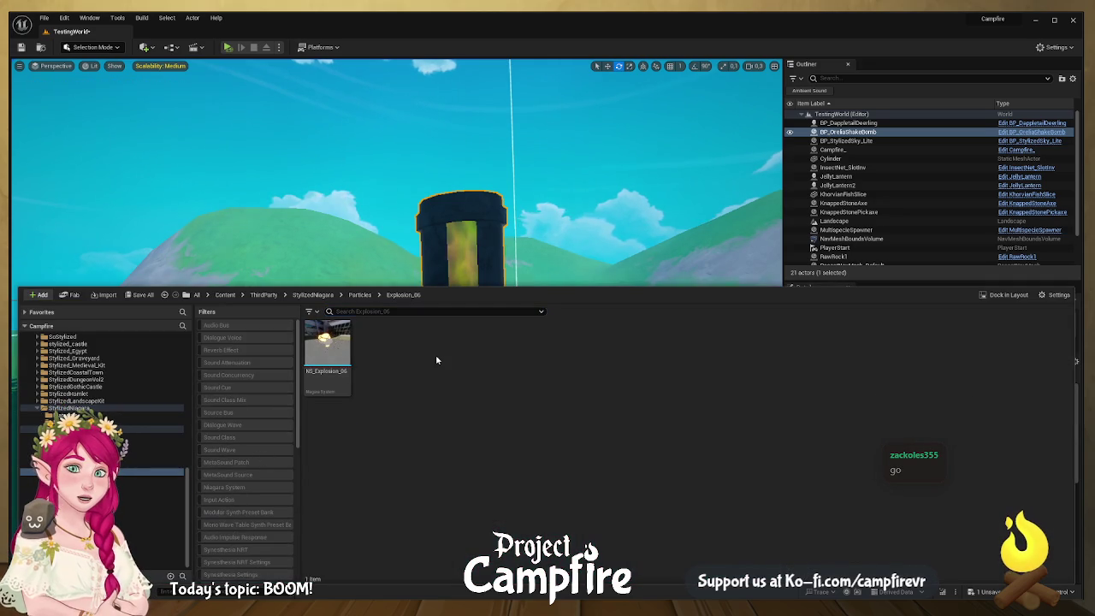
- Create an 'OreliaBomb' folder in Campfire > Assets > Meshes > Items and open it
{"action": "left_click", "coordinate": [225, 295]}
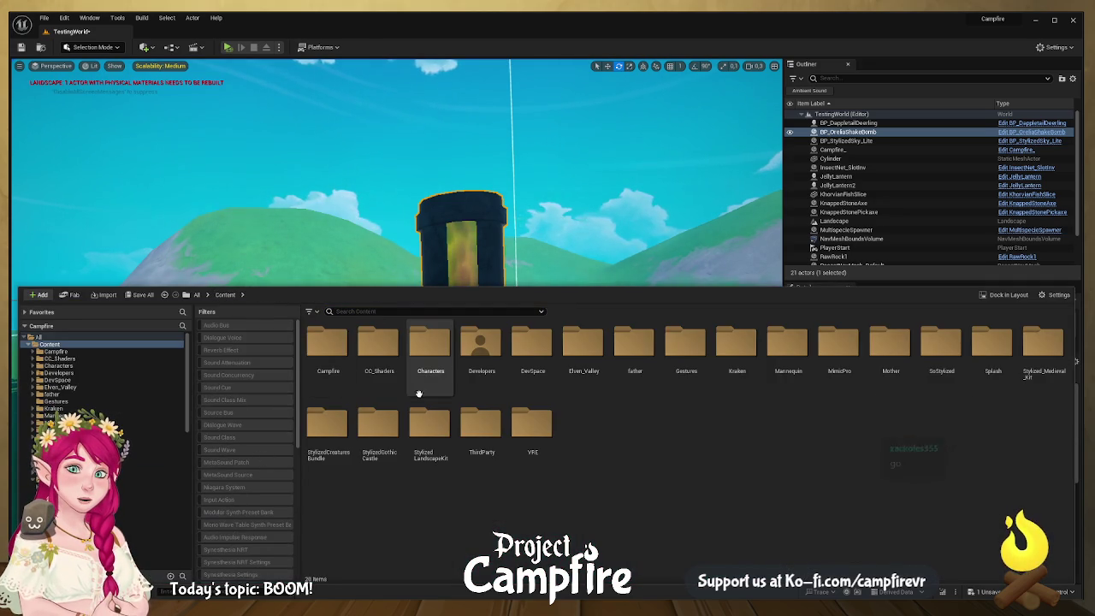
{"action": "double_click", "coordinate": [331, 354]}
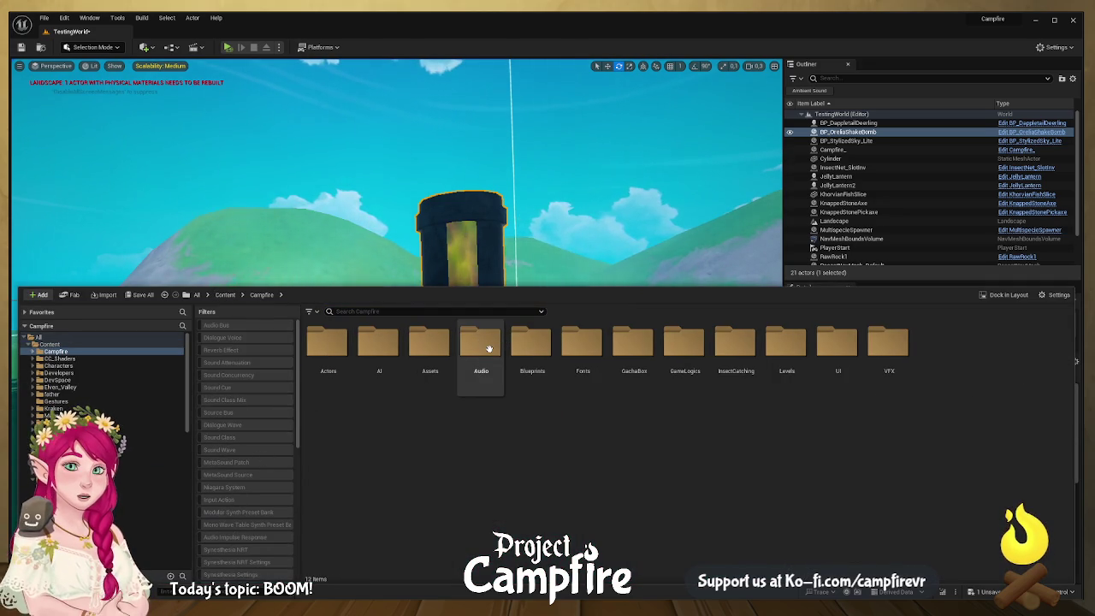
{"action": "double_click", "coordinate": [427, 385]}
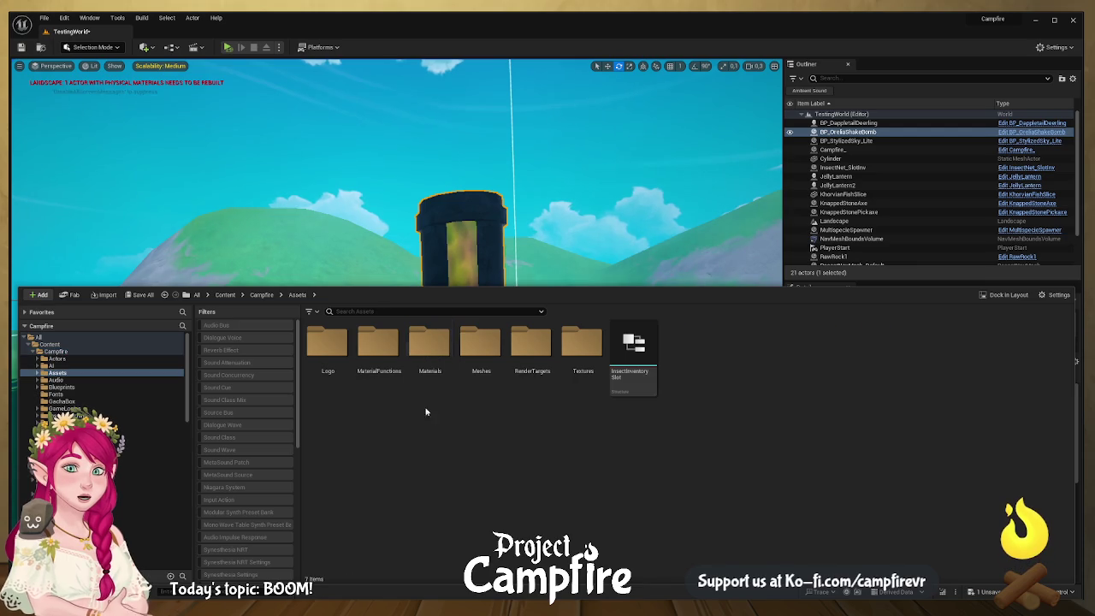
{"action": "double_click", "coordinate": [491, 379]}
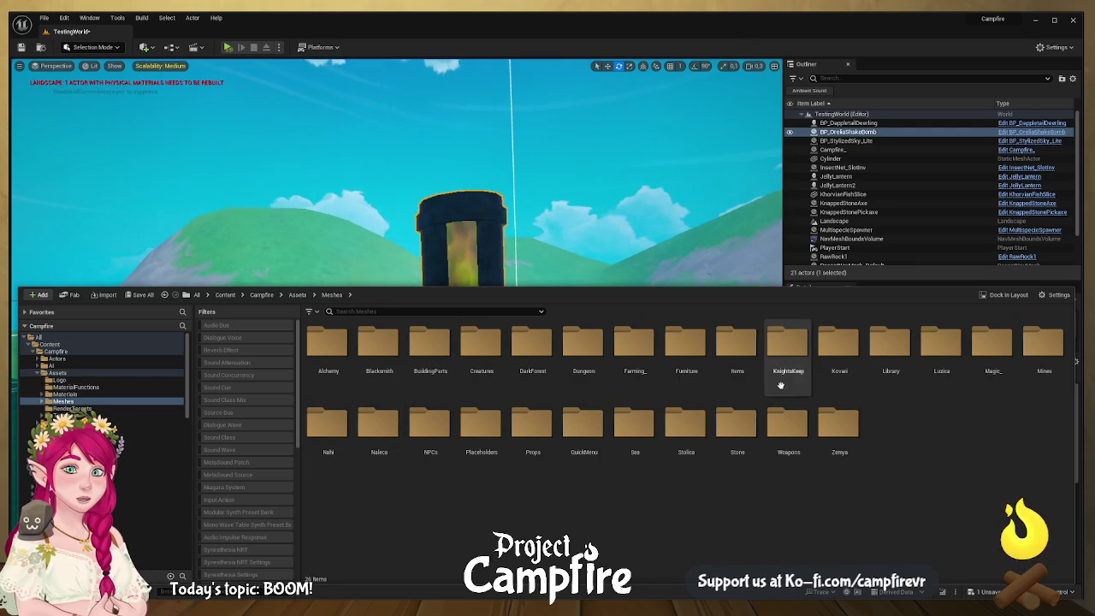
{"action": "double_click", "coordinate": [749, 376]}
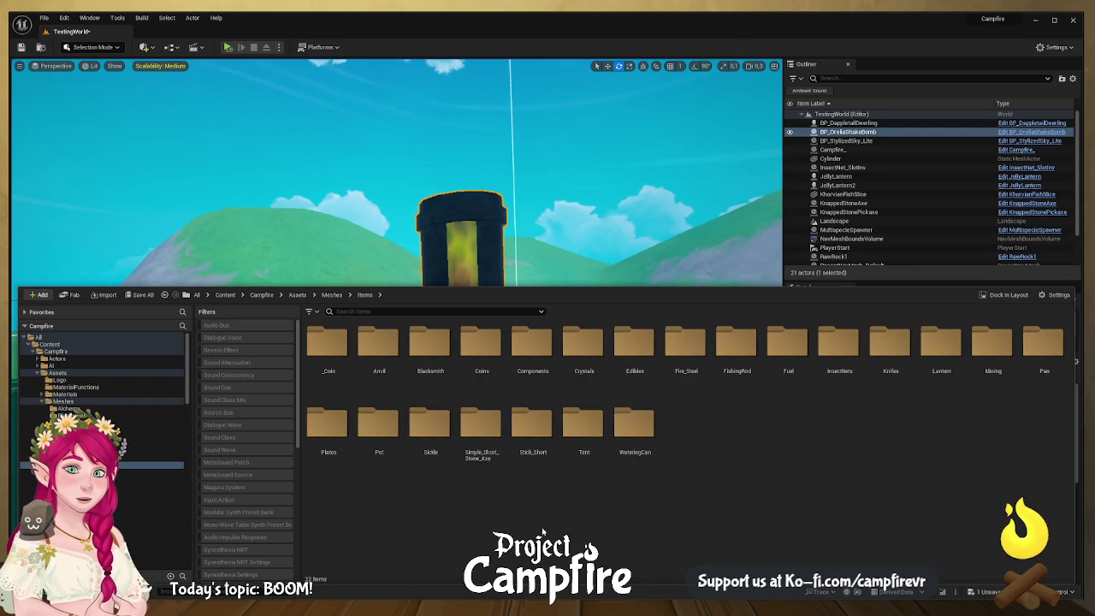
{"action": "key", "text": "ctrl+shift+n"}
{"action": "type", "text": "OreliaBomb"}
{"action": "key", "text": "Return"}
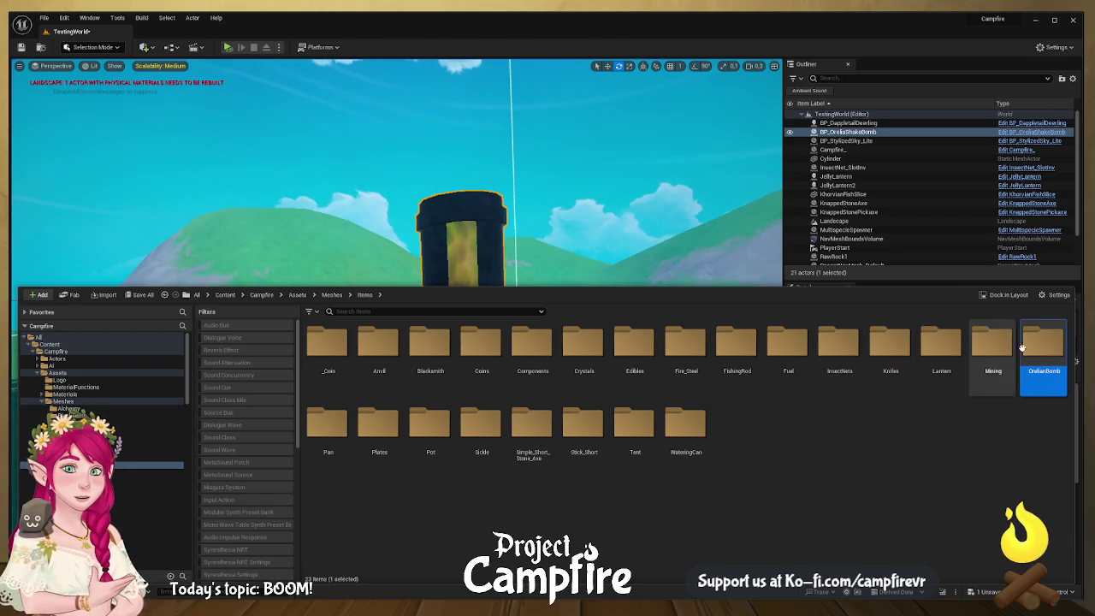
{"action": "double_click", "coordinate": [1044, 346]}
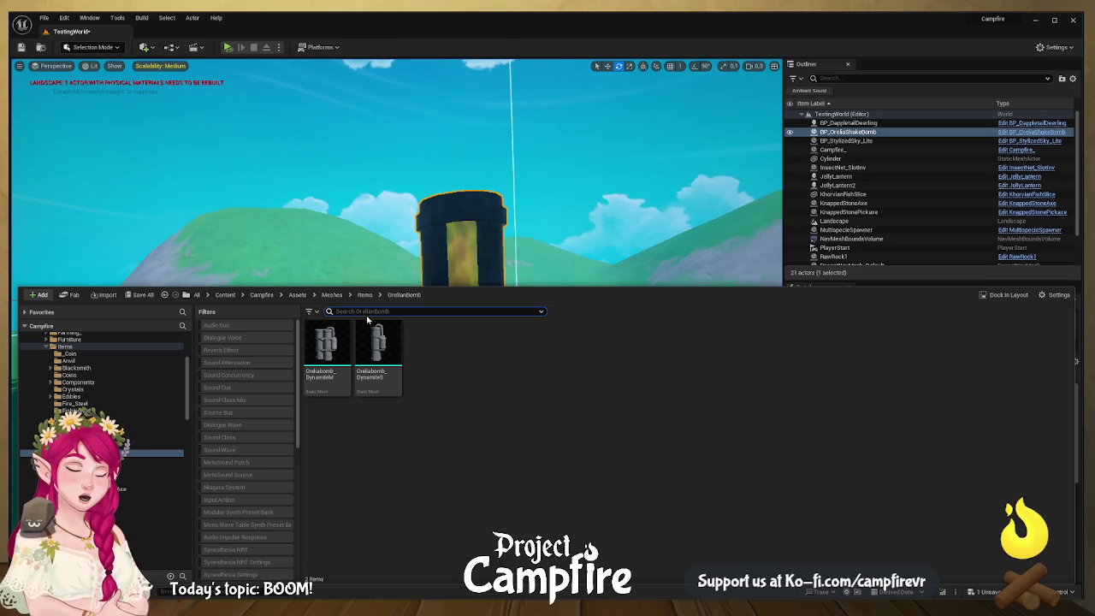
- Browse to the Campfire Materials > Alchemy folder
{"action": "left_click", "coordinate": [298, 294]}
{"action": "left_click", "coordinate": [430, 368]}
{"action": "double_click", "coordinate": [430, 367]}
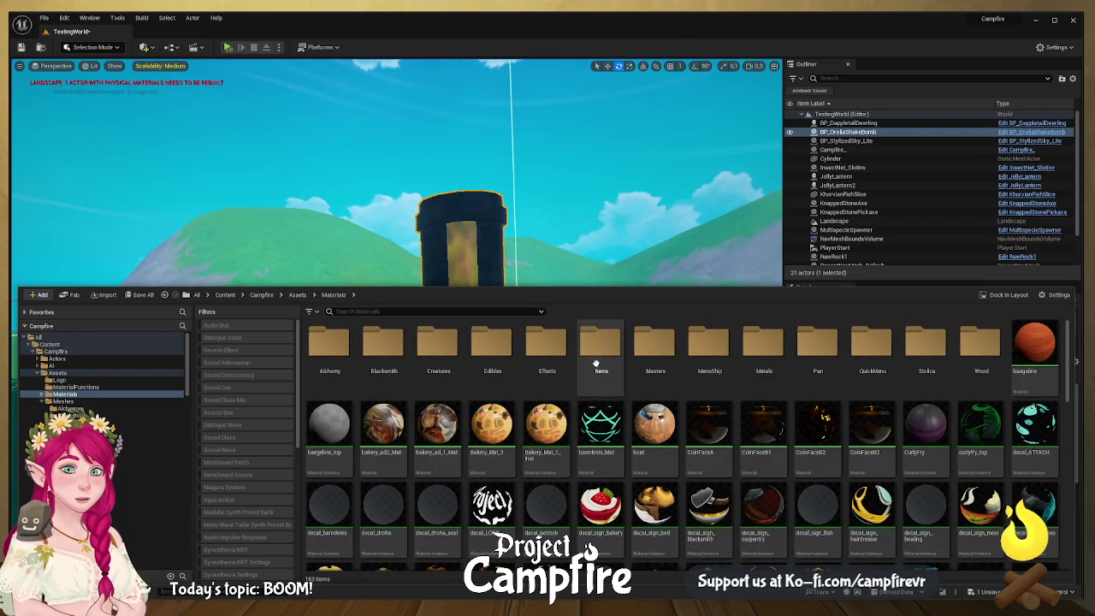
{"action": "double_click", "coordinate": [330, 351]}
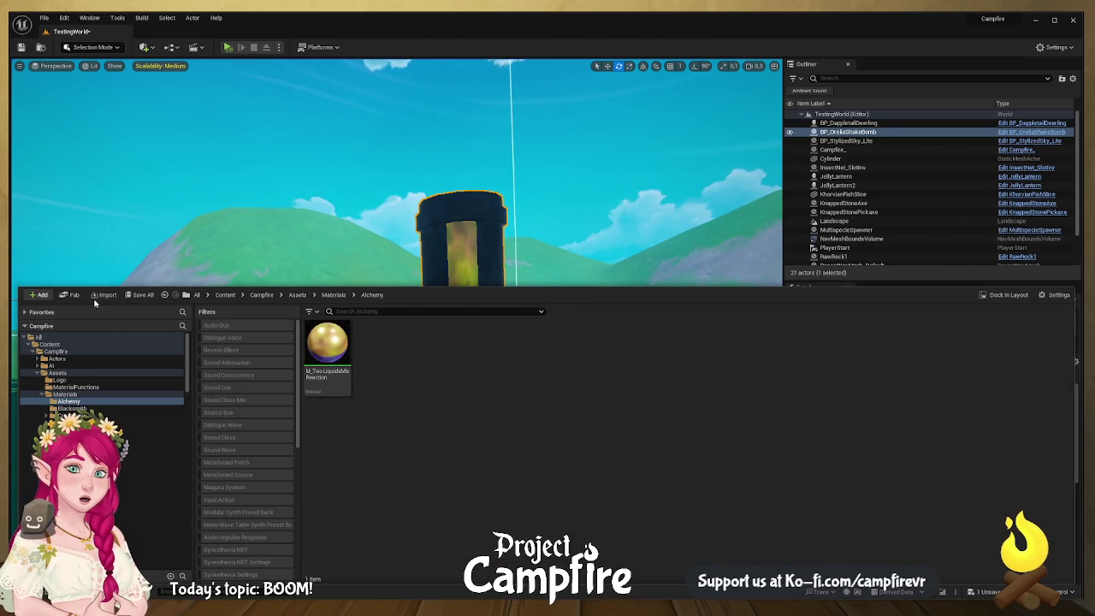
- Create an OrelianBomb subfolder in Alchemy and open it
{"action": "key", "text": "ctrl+shift+n"}
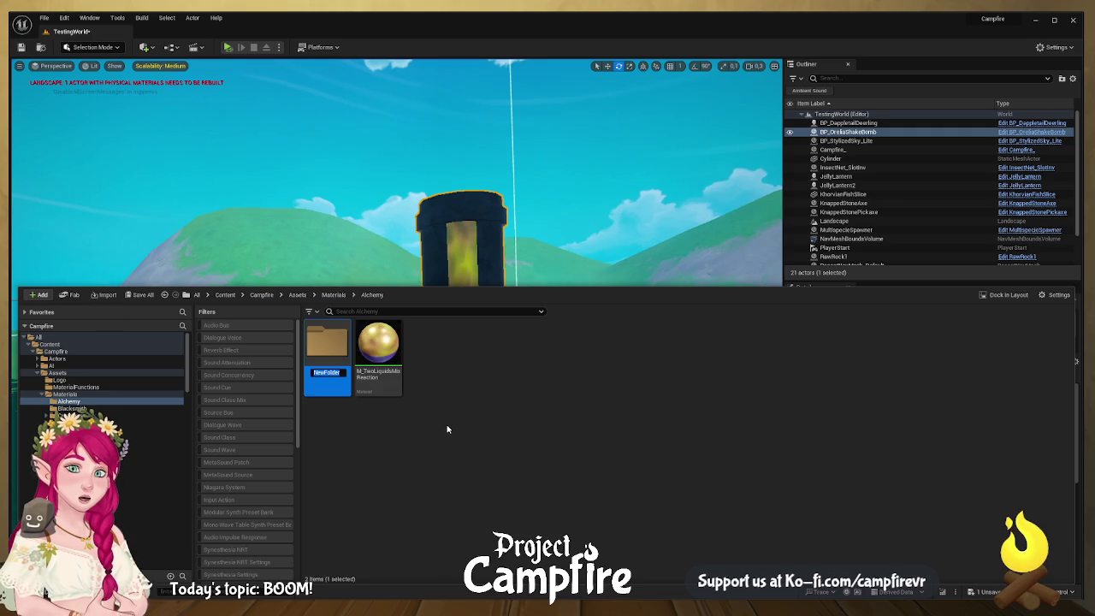
{"action": "type", "text": "Orelan"}
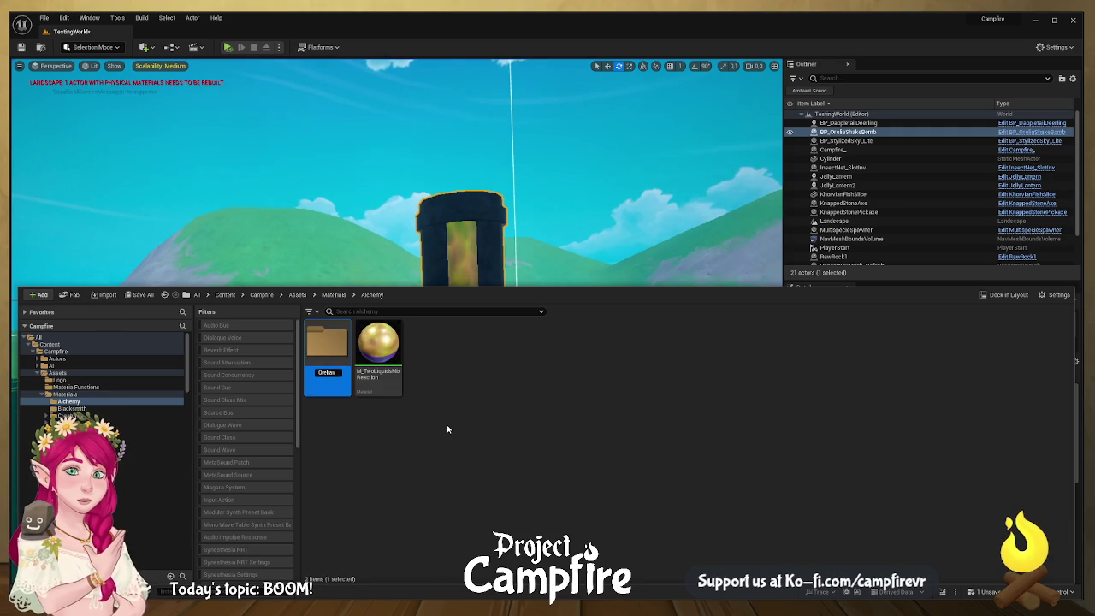
{"action": "type", "text": "Bomb"}
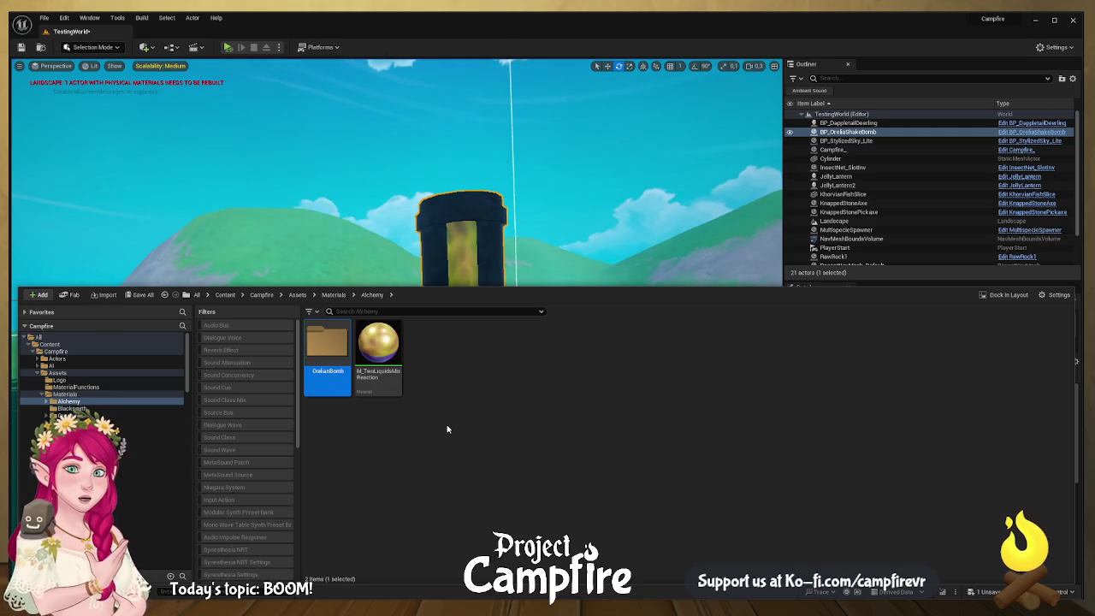
{"action": "double_click", "coordinate": [330, 354]}
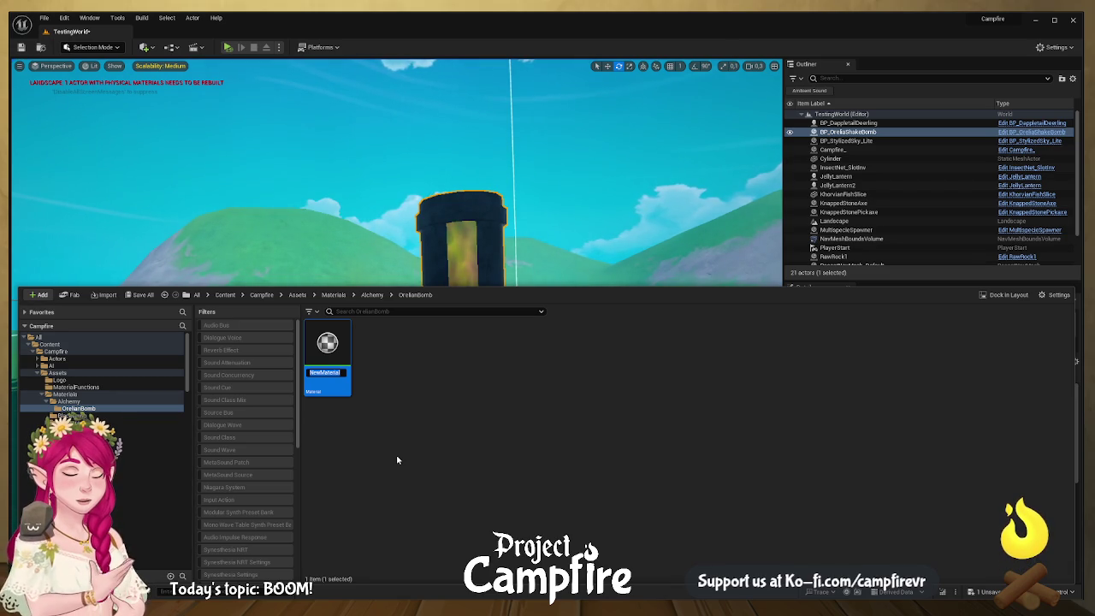
- Rename the new material to BrassyThings and close the Content Drawer
{"action": "type", "text": "Bra"}
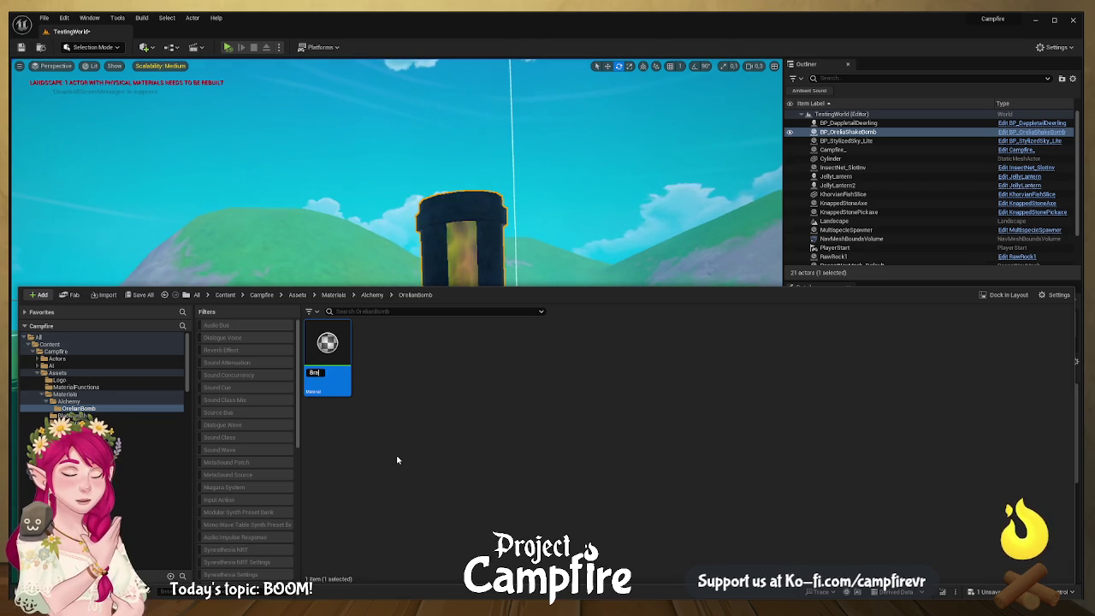
{"action": "type", "text": "ys"}
{"action": "type", "text": "Things"}
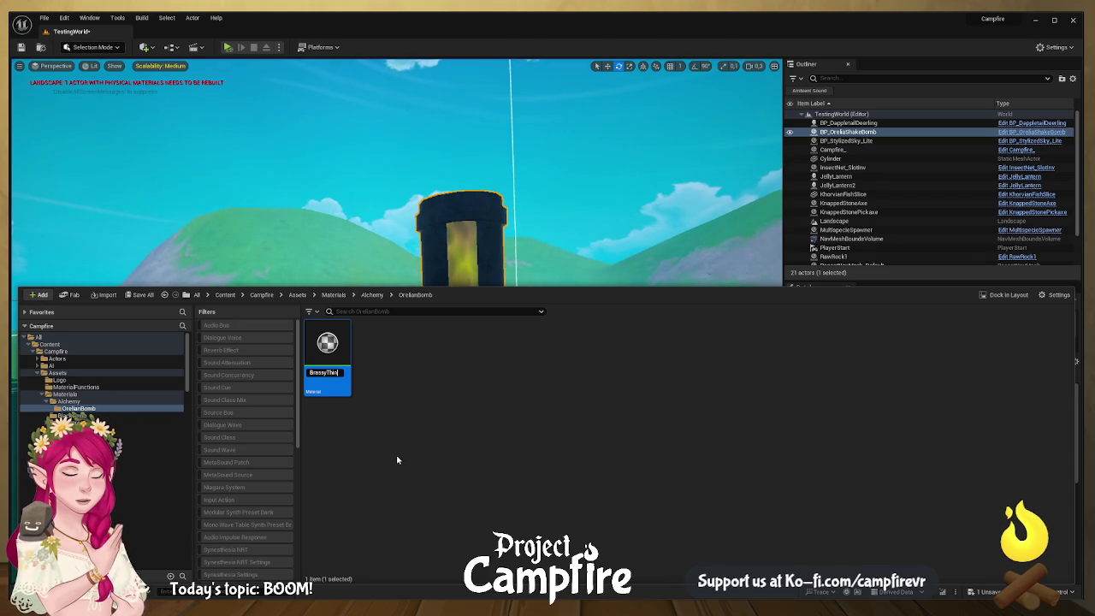
{"action": "key", "text": "Return"}
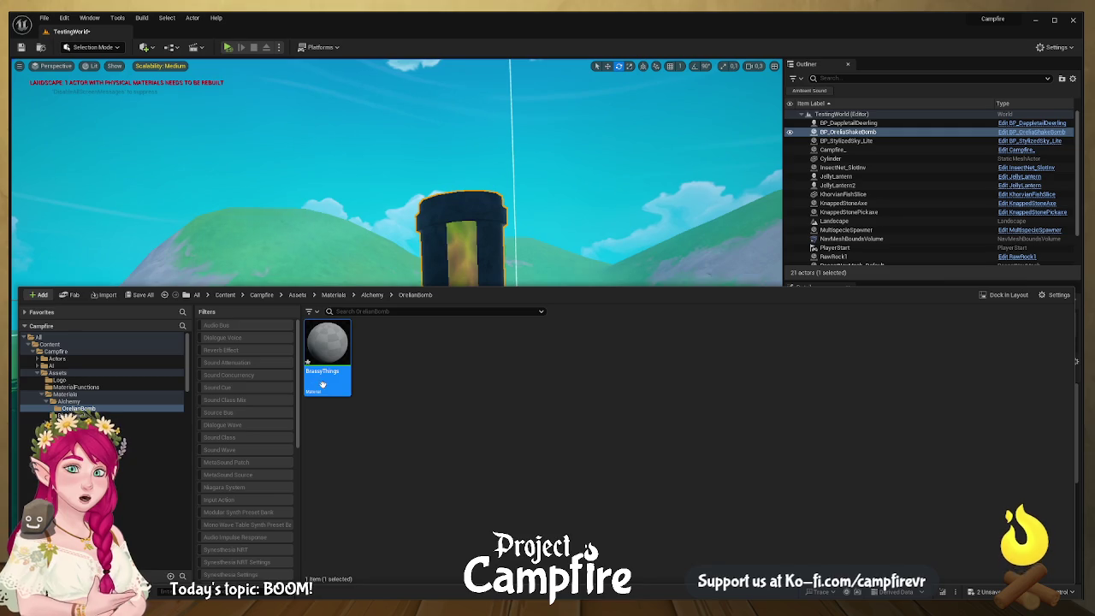
{"action": "key", "text": "ctrl+space"}
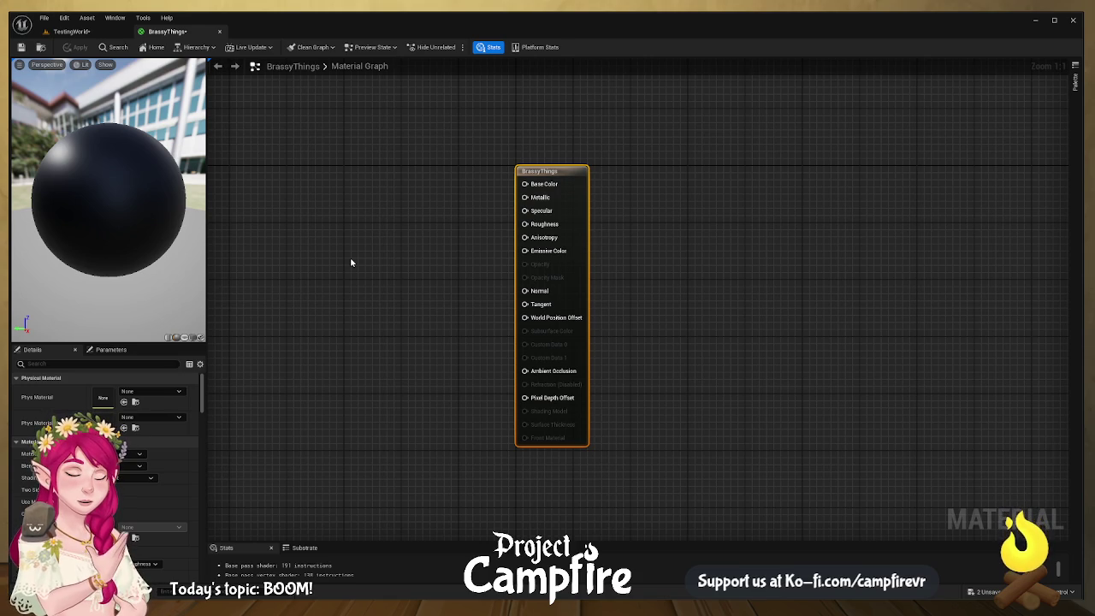
- Feed a metal_master Texture Sample through a Multiply node into Base Color
{"action": "left_click", "coordinate": [351, 262]}
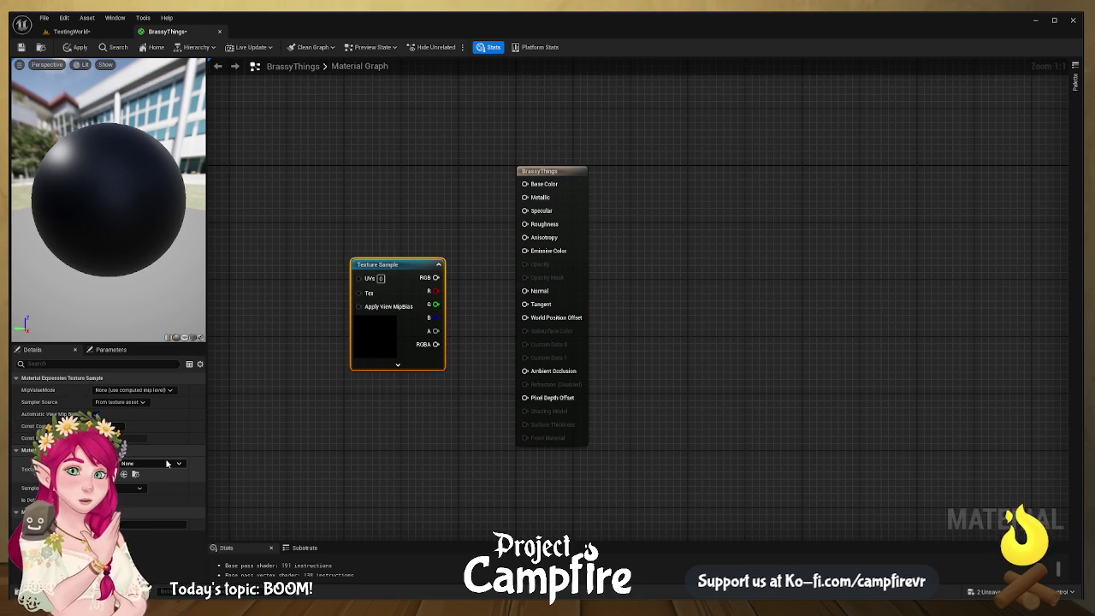
{"action": "key", "text": "ctrl+z"}
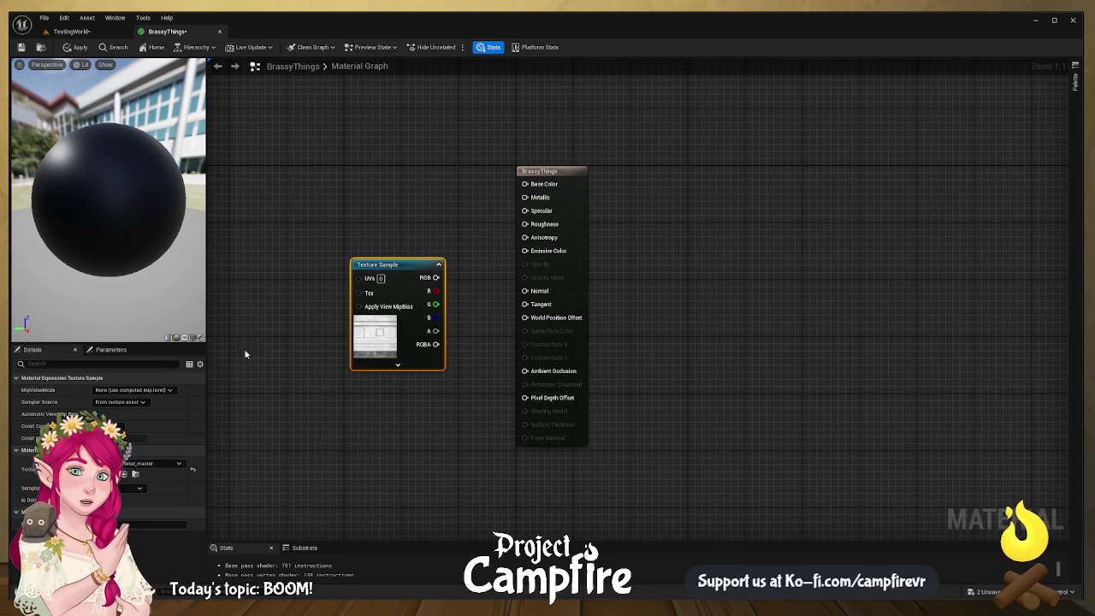
{"action": "key", "text": "ctrl+z"}
{"action": "mouse_move", "coordinate": [350, 269]}
{"action": "left_mouse_down"}
{"action": "mouse_move", "coordinate": [501, 214]}
{"action": "mouse_move", "coordinate": [517, 190]}
{"action": "mouse_move", "coordinate": [440, 183]}
{"action": "mouse_move", "coordinate": [368, 218]}
{"action": "mouse_move", "coordinate": [387, 228]}
{"action": "left_mouse_up"}
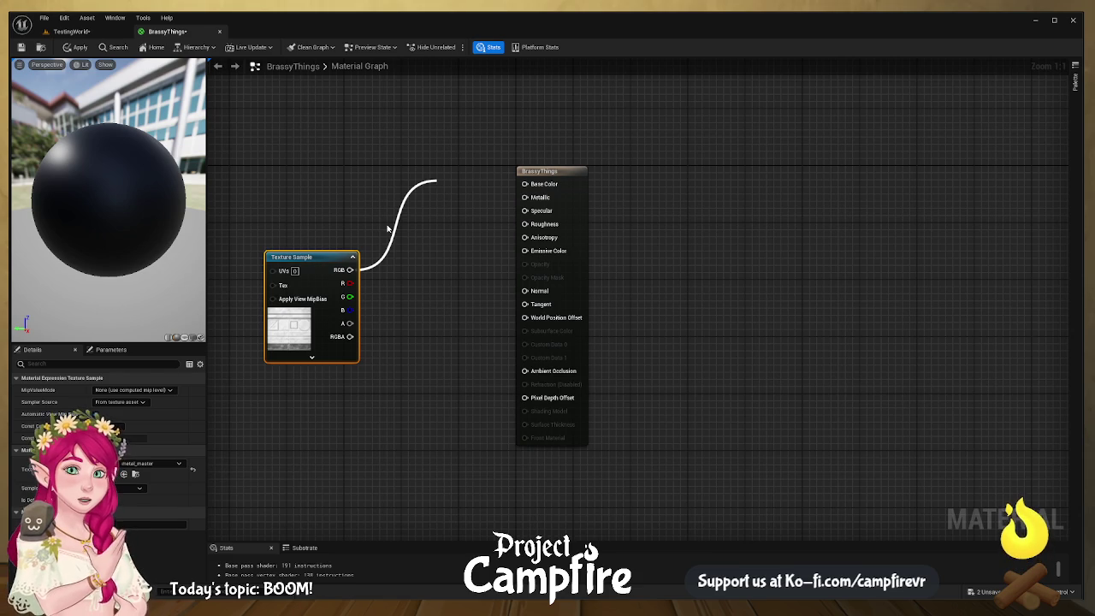
{"action": "key", "text": "Return"}
{"action": "left_click_drag", "start_coordinate": [479, 199], "coordinate": [524, 184]}
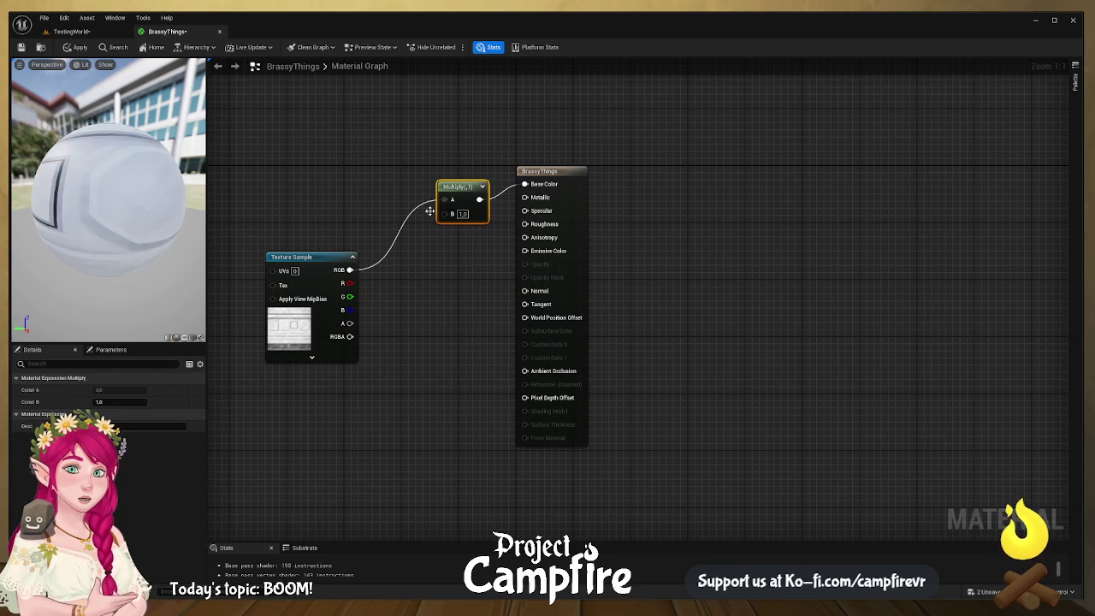
{"action": "left_click_drag", "start_coordinate": [307, 257], "coordinate": [248, 229]}
{"action": "left_click_drag", "start_coordinate": [441, 187], "coordinate": [377, 178]}
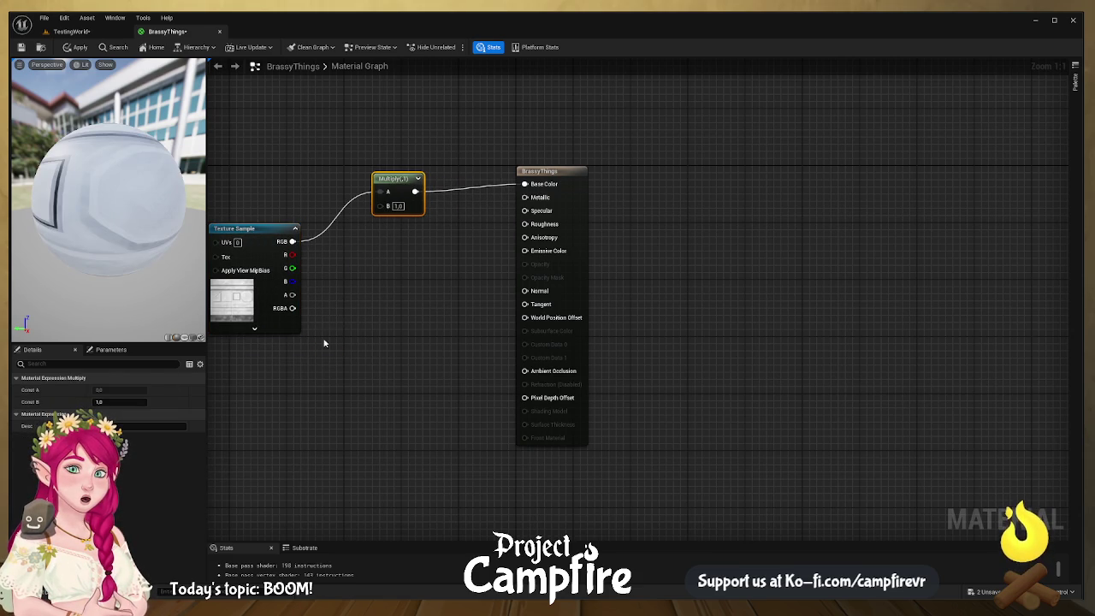
- Duplicate the Texture Sample as the metal normal map and wire it into Normal
{"action": "left_click", "coordinate": [267, 242]}
{"action": "key", "text": "ctrl+d"}
{"action": "mouse_move", "coordinate": [342, 257]}
{"action": "left_mouse_down"}
{"action": "mouse_move", "coordinate": [298, 363]}
{"action": "mouse_move", "coordinate": [403, 358]}
{"action": "left_mouse_up"}
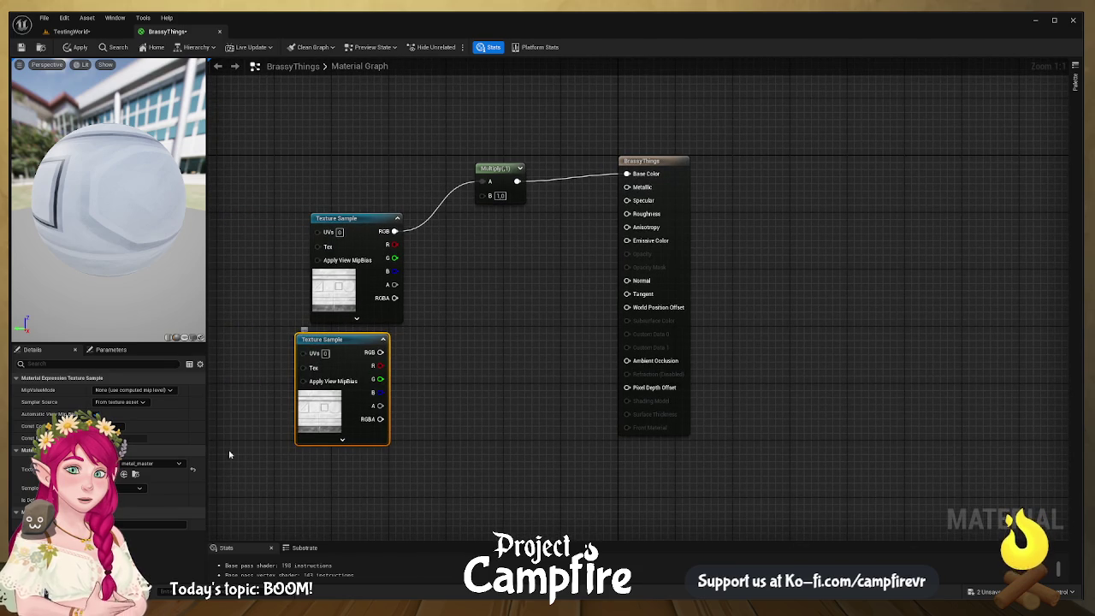
{"action": "left_click", "coordinate": [180, 464]}
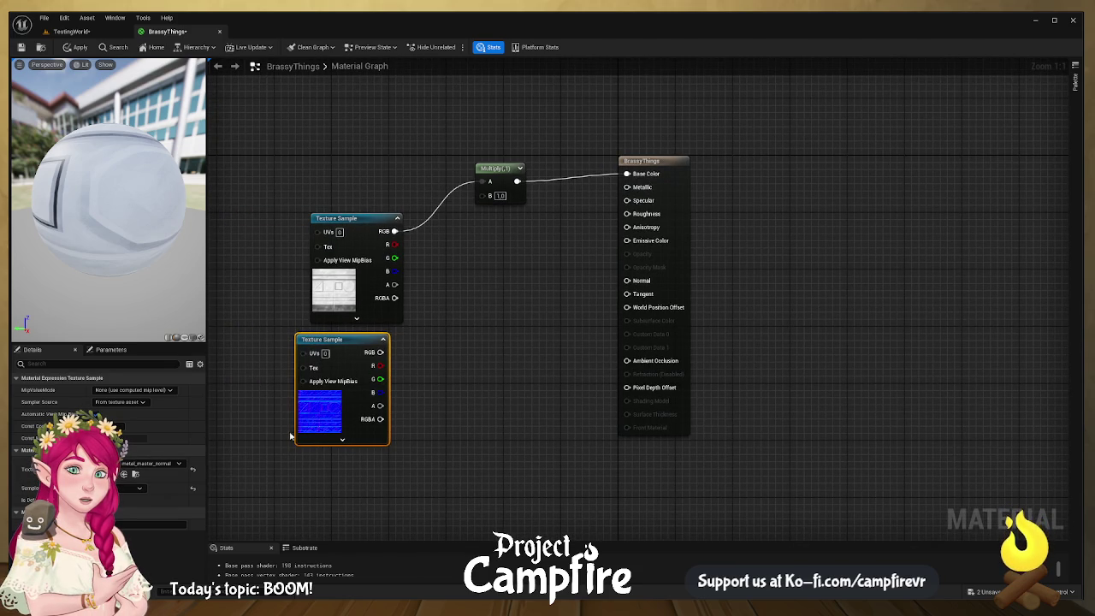
{"action": "mouse_move", "coordinate": [381, 353]}
{"action": "left_mouse_down"}
{"action": "mouse_move", "coordinate": [440, 364]}
{"action": "mouse_move", "coordinate": [626, 281]}
{"action": "left_mouse_up"}
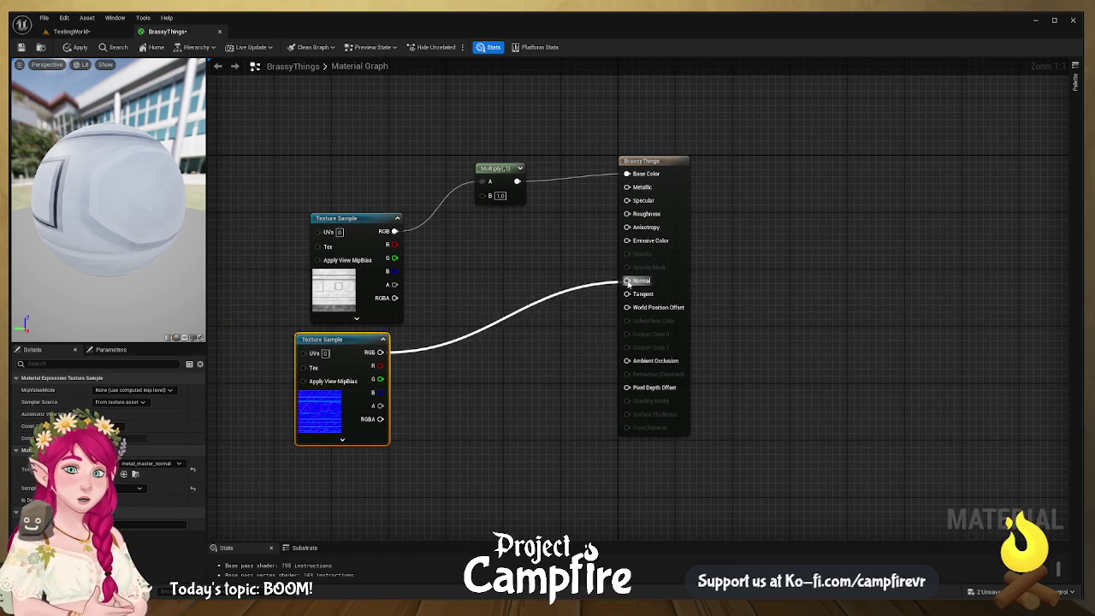
{"action": "left_click_drag", "start_coordinate": [66, 201], "coordinate": [141, 204]}
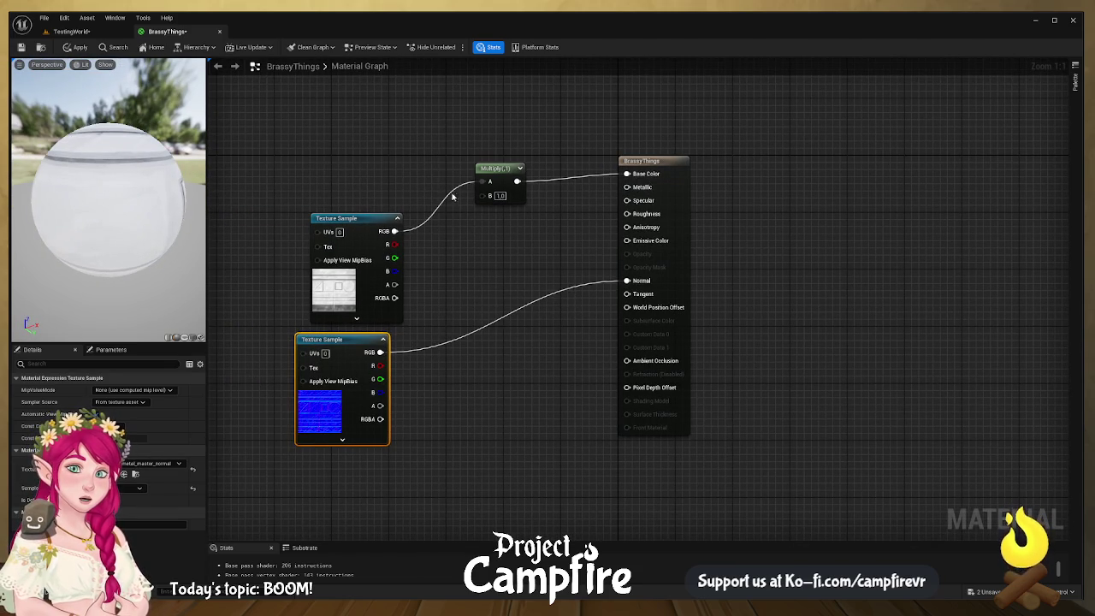
- Add a Constant of 1 wired to Metallic and tidy the nodes
{"action": "left_click", "coordinate": [589, 192]}
{"action": "mouse_move", "coordinate": [630, 204]}
{"action": "left_mouse_down"}
{"action": "mouse_move", "coordinate": [570, 219]}
{"action": "mouse_move", "coordinate": [633, 176]}
{"action": "mouse_move", "coordinate": [627, 186]}
{"action": "left_mouse_up"}
{"action": "left_click", "coordinate": [553, 225]}
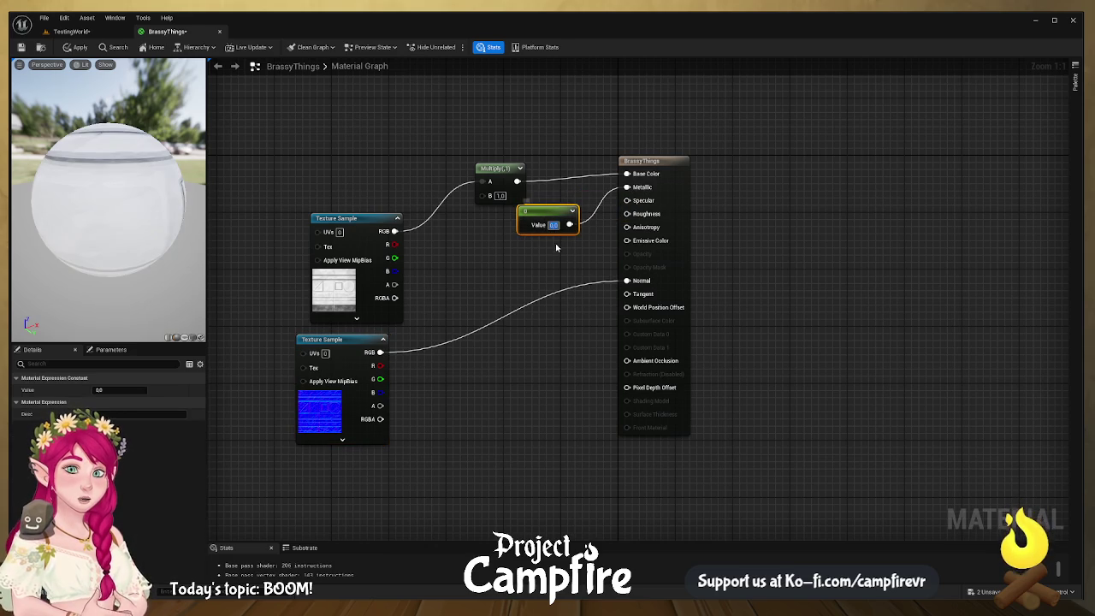
{"action": "type", "text": "1"}
{"action": "key", "text": "Return"}
{"action": "left_click", "coordinate": [556, 246]}
{"action": "left_click_drag", "start_coordinate": [171, 197], "coordinate": [68, 202]}
{"action": "left_click_drag", "start_coordinate": [493, 171], "coordinate": [493, 156]}
{"action": "left_click_drag", "start_coordinate": [355, 219], "coordinate": [310, 180]}
{"action": "left_click_drag", "start_coordinate": [346, 131], "coordinate": [413, 297]}
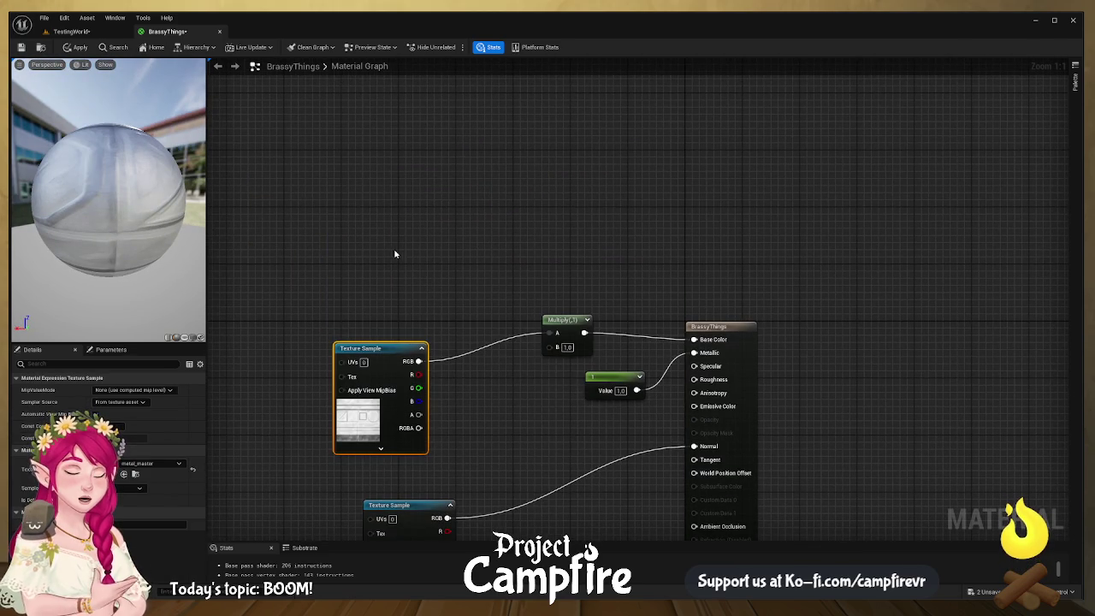
- Add an orange Constant3Vector (0.896, 0.254, 0.047) and wire it into Multiply's B input
{"action": "left_click", "coordinate": [394, 254]}
{"action": "left_click_drag", "start_coordinate": [474, 279], "coordinate": [453, 258]}
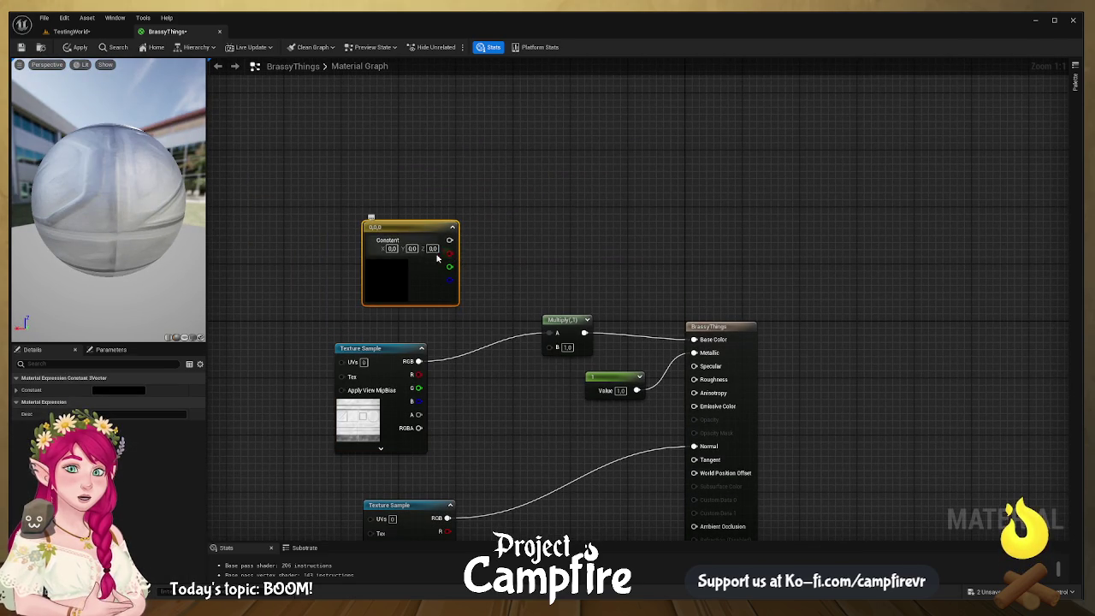
{"action": "left_click", "coordinate": [492, 354]}
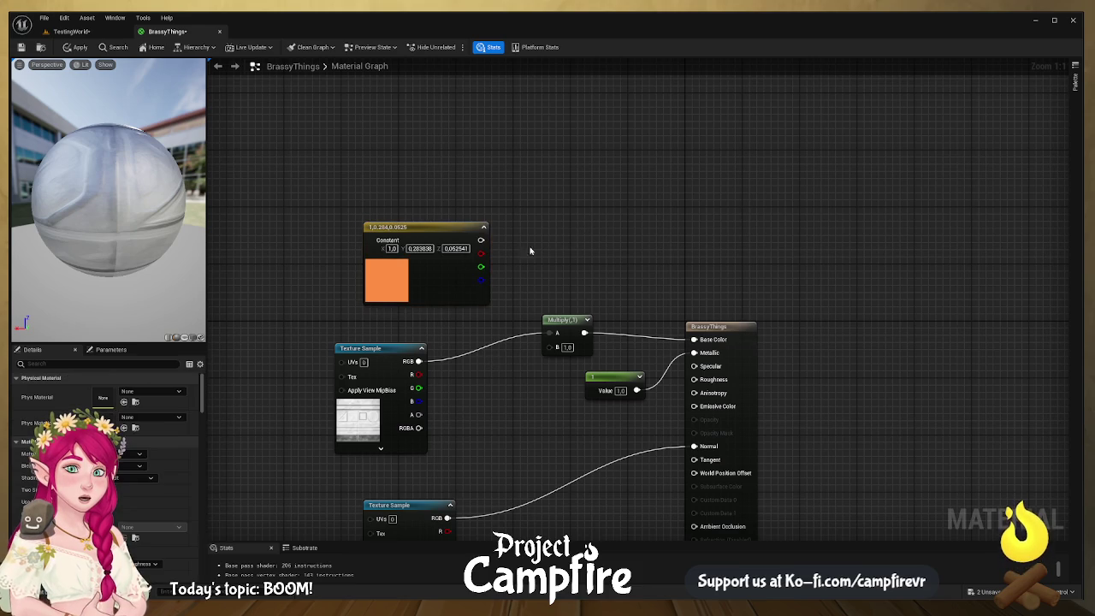
{"action": "mouse_move", "coordinate": [480, 239]}
{"action": "left_mouse_down"}
{"action": "mouse_move", "coordinate": [538, 358]}
{"action": "mouse_move", "coordinate": [549, 347]}
{"action": "left_mouse_up"}
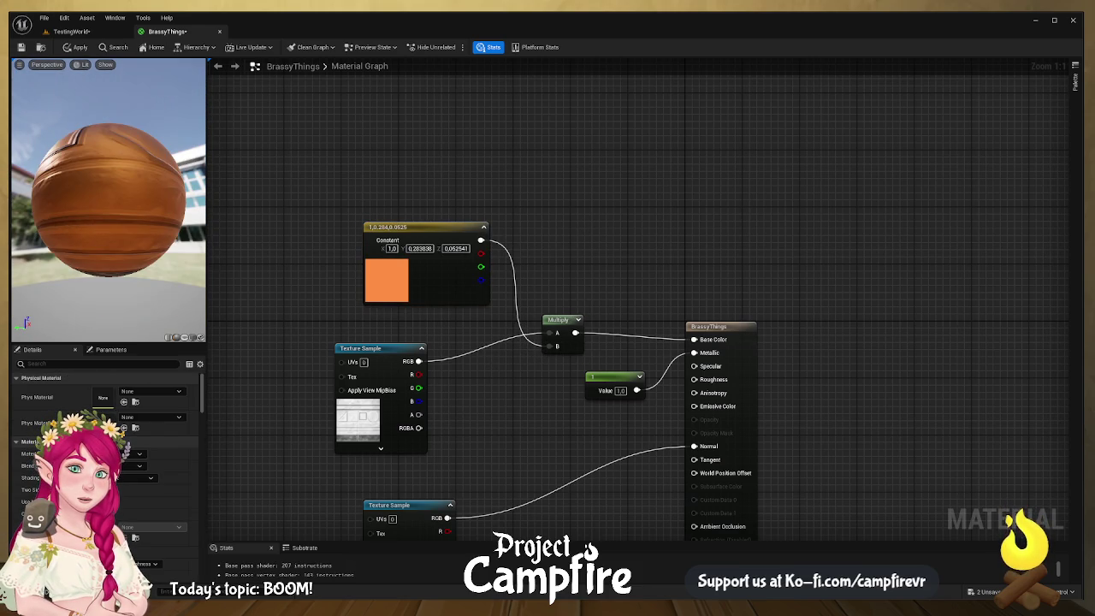
{"action": "left_click", "coordinate": [393, 283]}
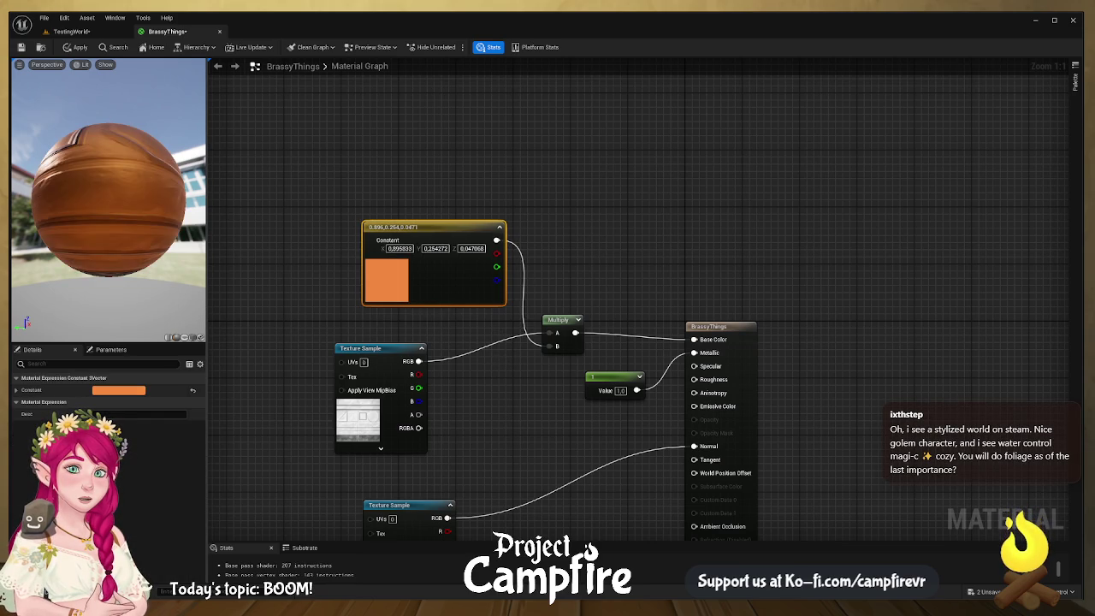
{"action": "left_click_drag", "start_coordinate": [102, 197], "coordinate": [145, 197]}
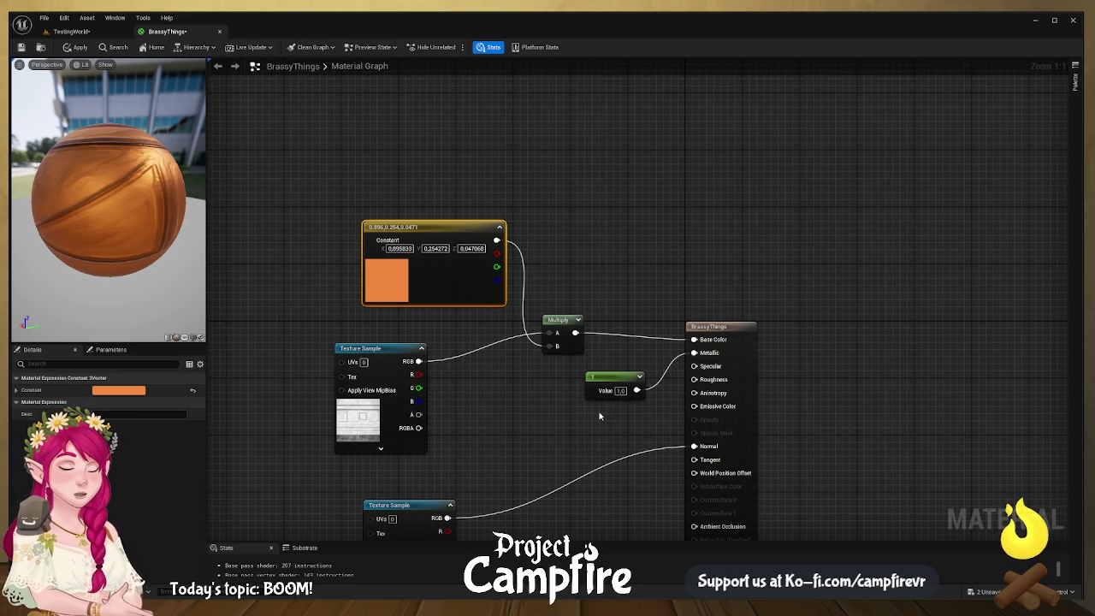
- Stack the texture, colour constant and Multiply nodes compactly, then return to TestingWorld
{"action": "mouse_move", "coordinate": [395, 350]}
{"action": "left_mouse_down"}
{"action": "mouse_move", "coordinate": [358, 207]}
{"action": "mouse_move", "coordinate": [377, 118]}
{"action": "mouse_move", "coordinate": [365, 293]}
{"action": "mouse_move", "coordinate": [293, 262]}
{"action": "mouse_move", "coordinate": [363, 134]}
{"action": "left_mouse_up"}
{"action": "mouse_move", "coordinate": [444, 231]}
{"action": "left_mouse_down"}
{"action": "mouse_move", "coordinate": [348, 315]}
{"action": "mouse_move", "coordinate": [364, 326]}
{"action": "left_mouse_up"}
{"action": "left_click_drag", "start_coordinate": [365, 138], "coordinate": [382, 202]}
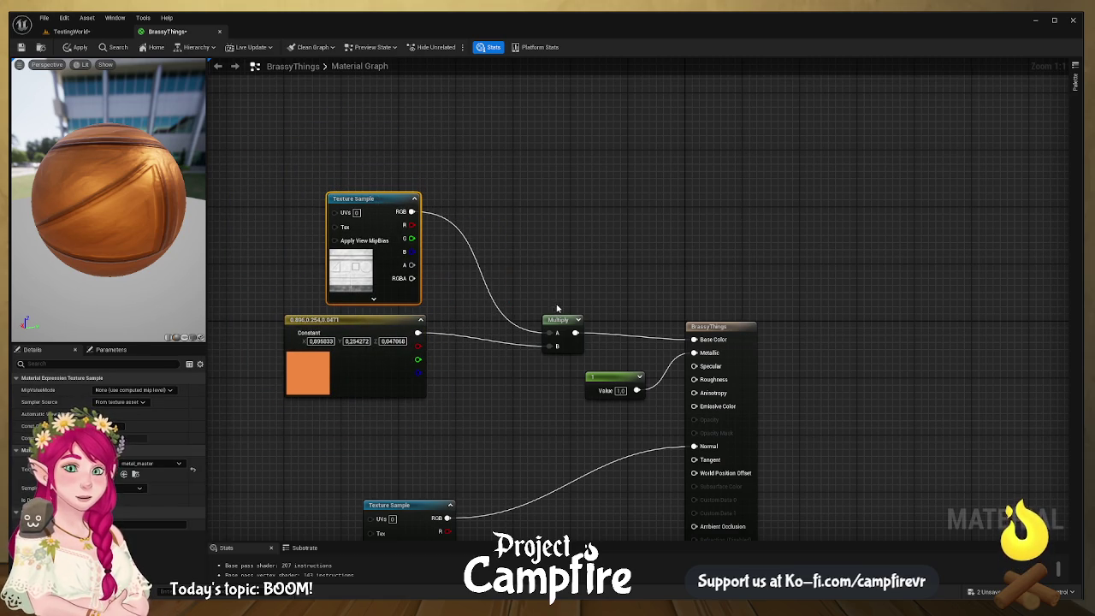
{"action": "mouse_move", "coordinate": [568, 327]}
{"action": "left_mouse_down"}
{"action": "mouse_move", "coordinate": [525, 243]}
{"action": "mouse_move", "coordinate": [483, 207]}
{"action": "left_mouse_up"}
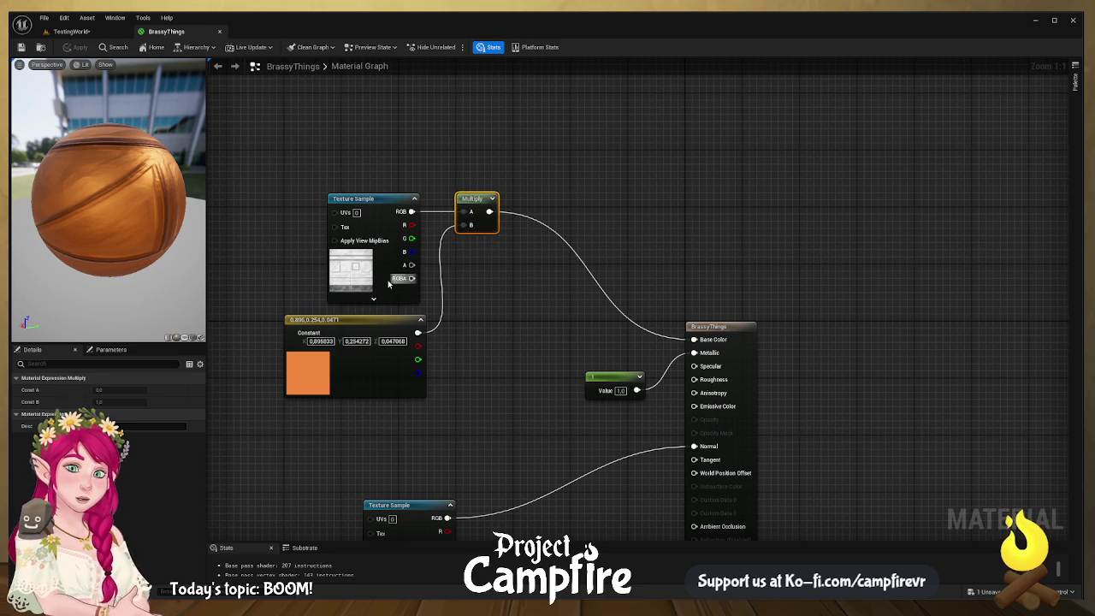
{"action": "scroll", "coordinate": [434, 279], "scroll_direction": "down", "scroll_amount": 2}
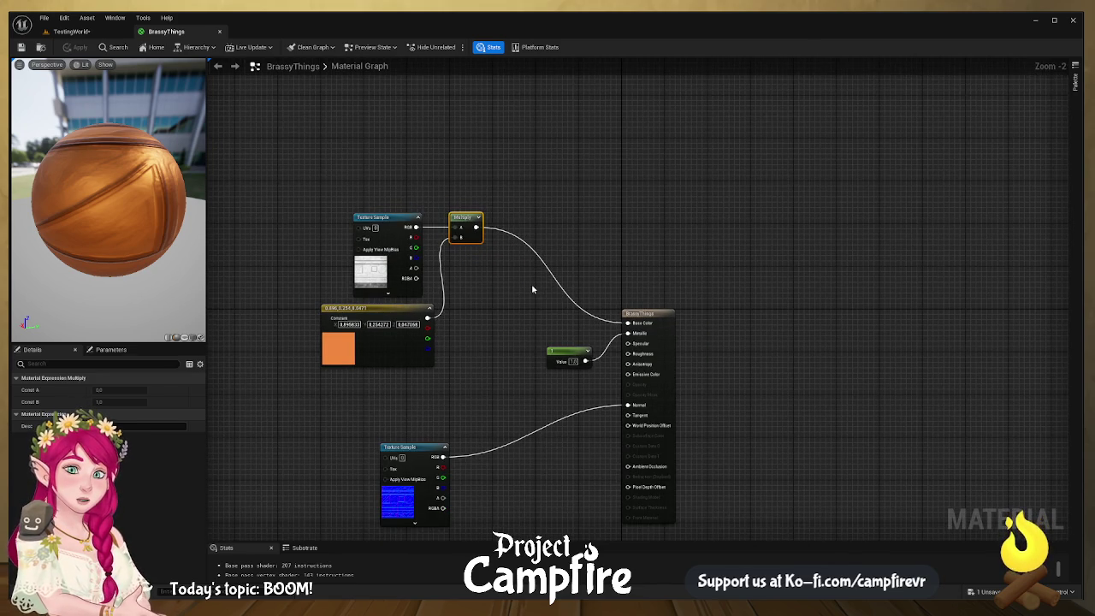
{"action": "left_click_drag", "start_coordinate": [521, 359], "coordinate": [464, 245]}
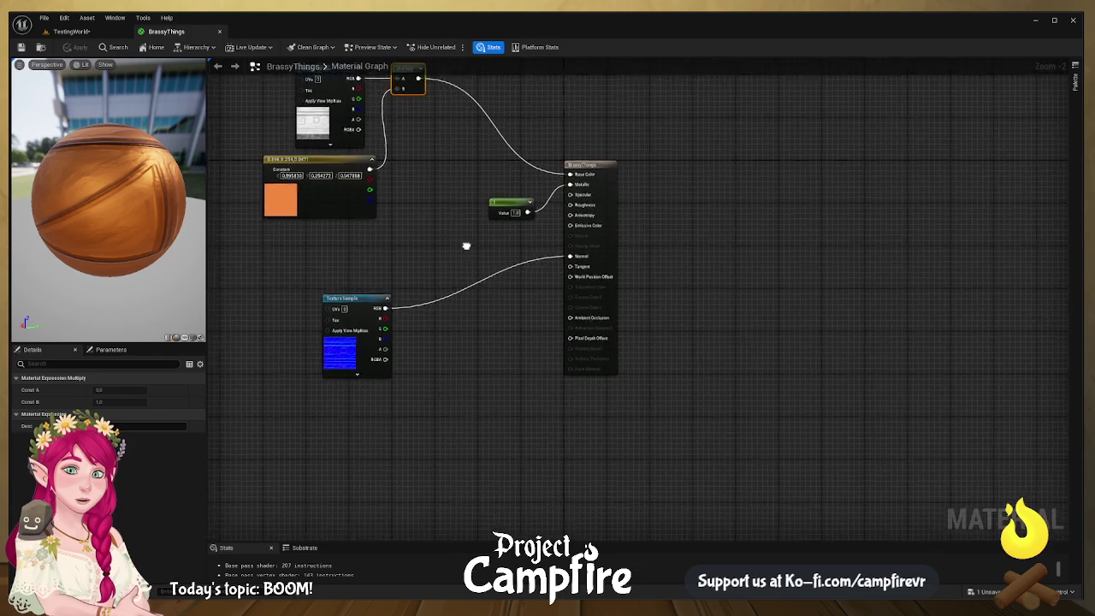
{"action": "left_click", "coordinate": [70, 32]}
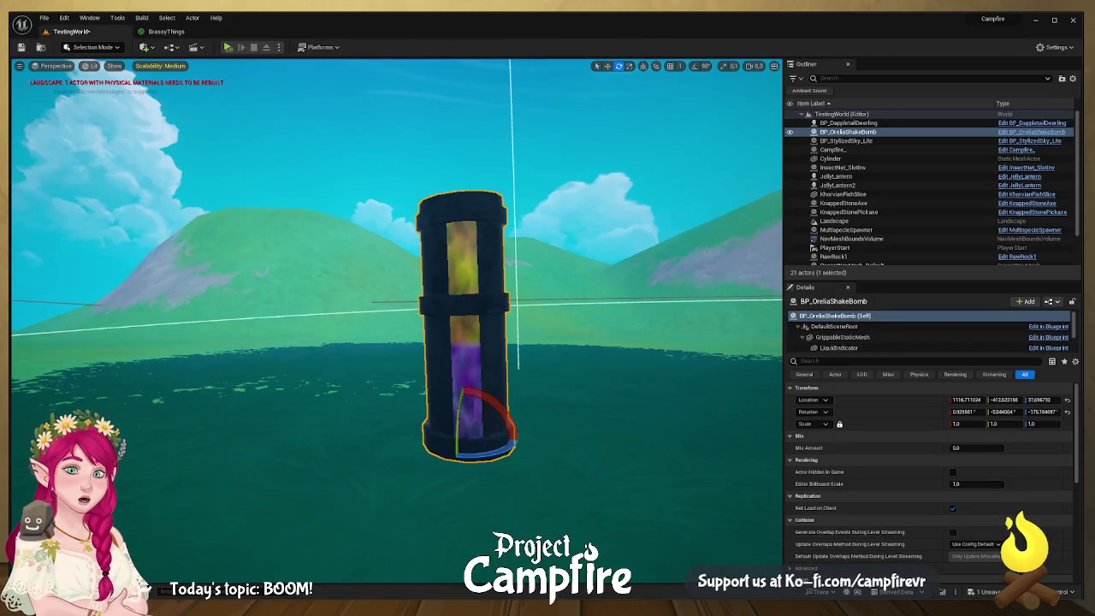
- Open the Orellabomb_DynamiteM mesh from Meshes > Items > OreliaBomb in the mesh editor
{"action": "key", "text": "ctrl+space"}
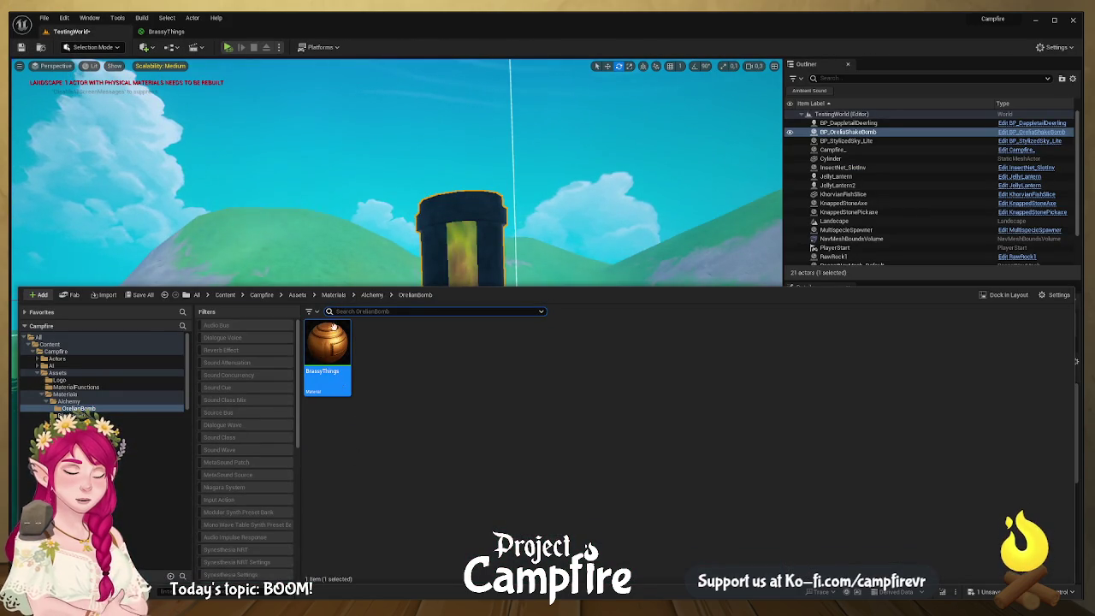
{"action": "left_click", "coordinate": [297, 294]}
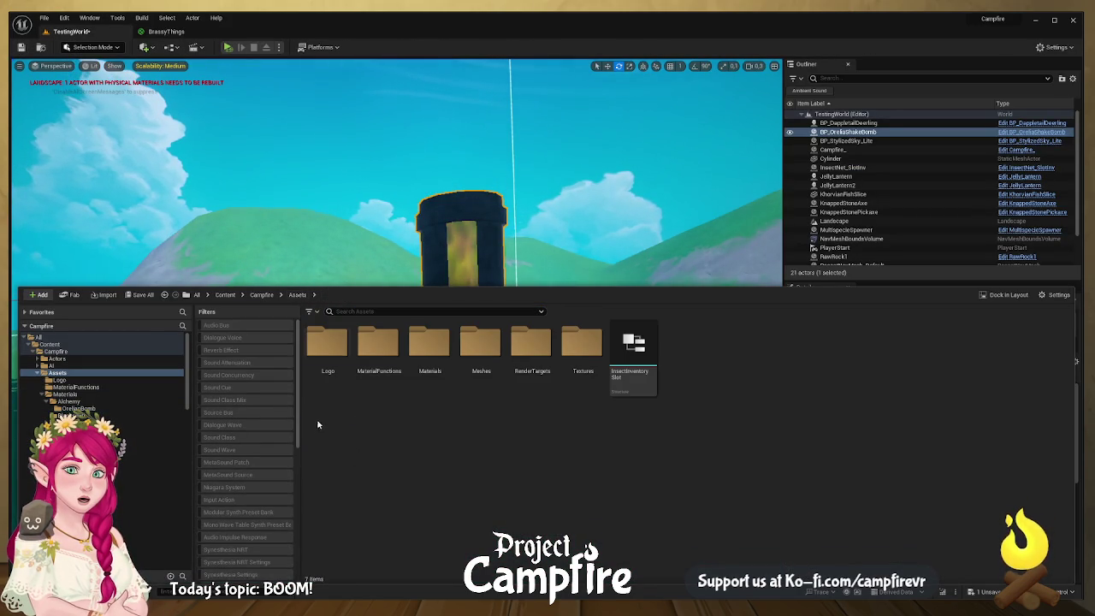
{"action": "double_click", "coordinate": [423, 351]}
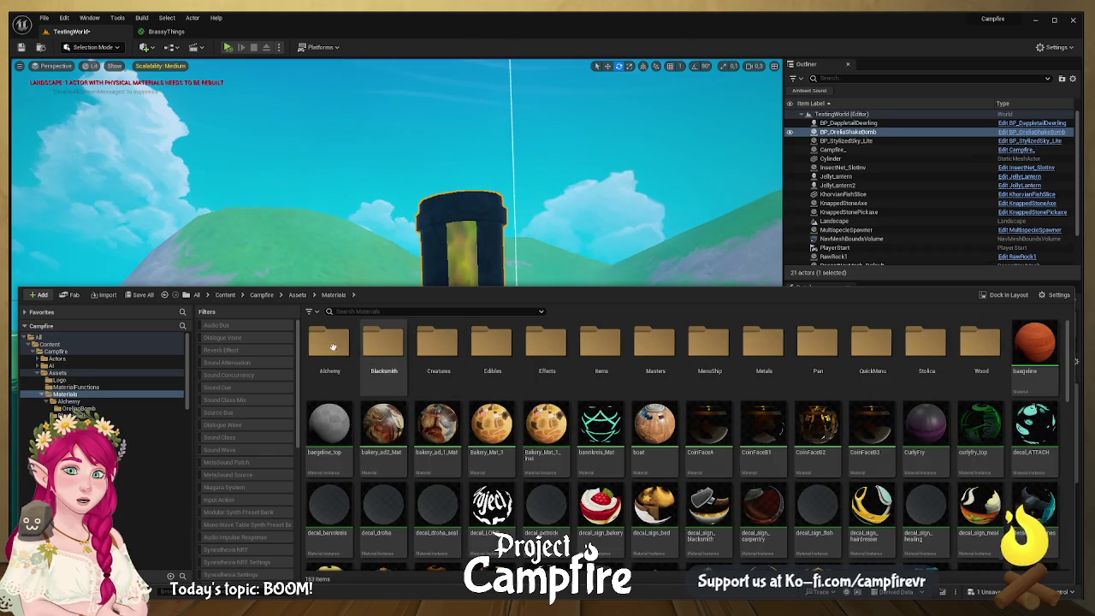
{"action": "left_click", "coordinate": [297, 294]}
{"action": "double_click", "coordinate": [481, 347]}
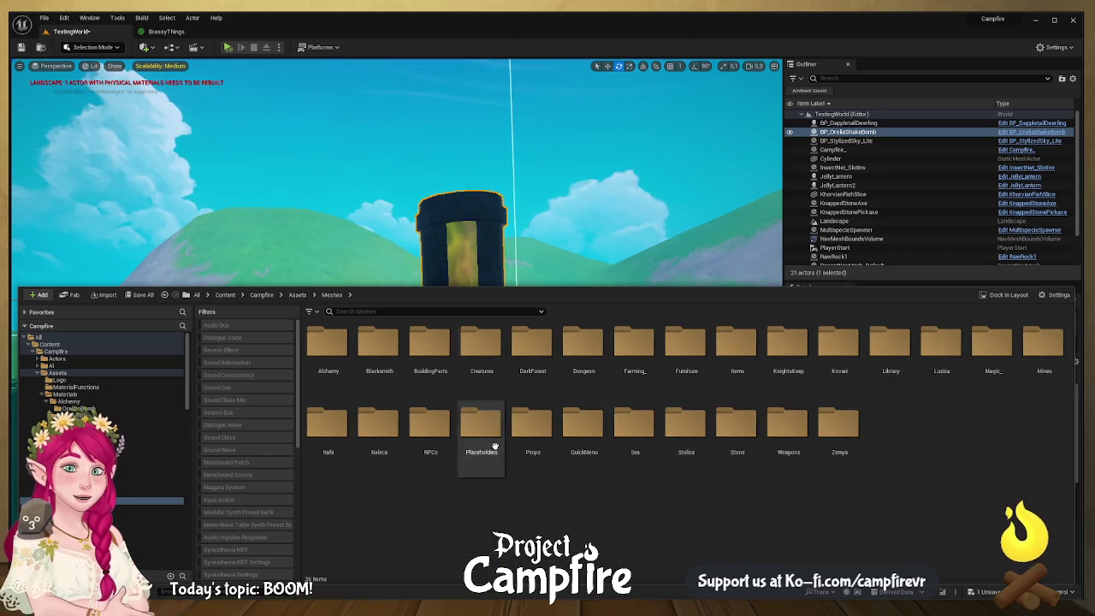
{"action": "left_click", "coordinate": [731, 387]}
{"action": "double_click", "coordinate": [731, 386]}
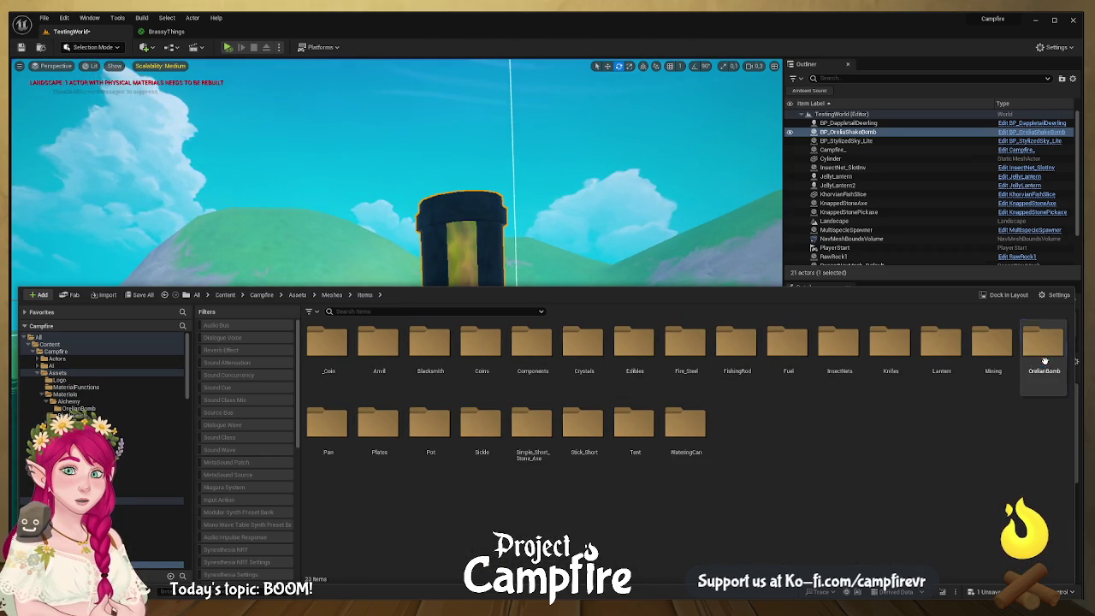
{"action": "double_click", "coordinate": [1041, 363]}
{"action": "left_click", "coordinate": [333, 377]}
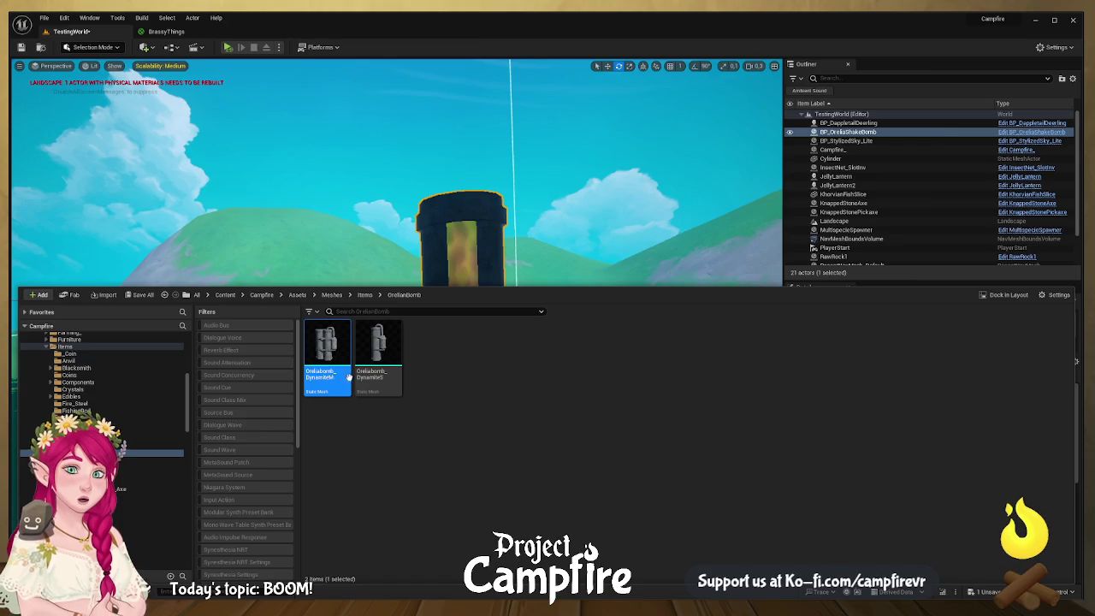
{"action": "double_click", "coordinate": [335, 377]}
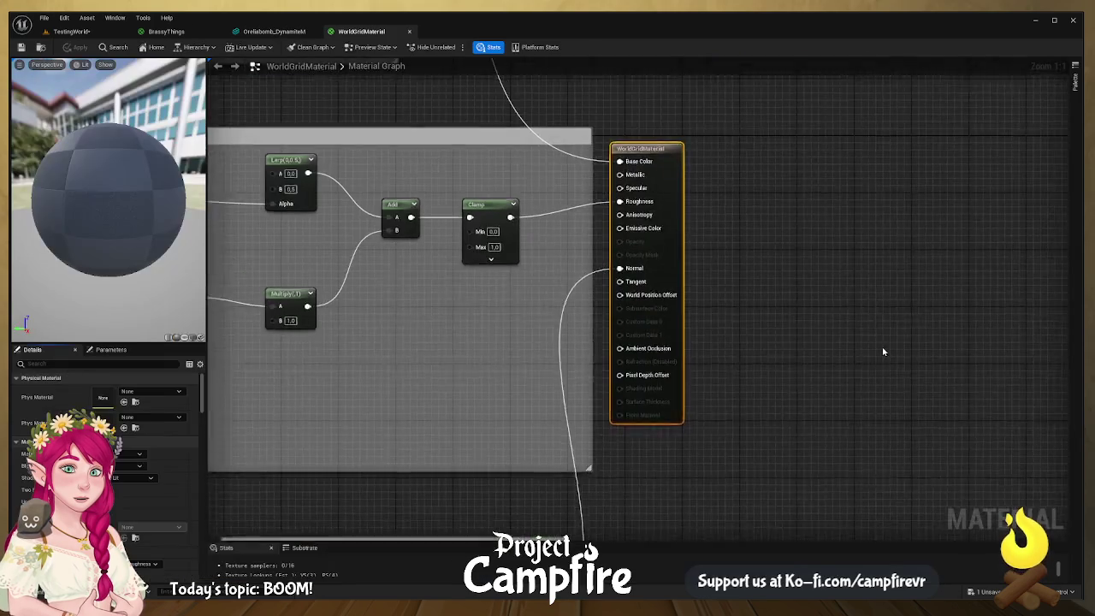
{"action": "left_click", "coordinate": [408, 32]}
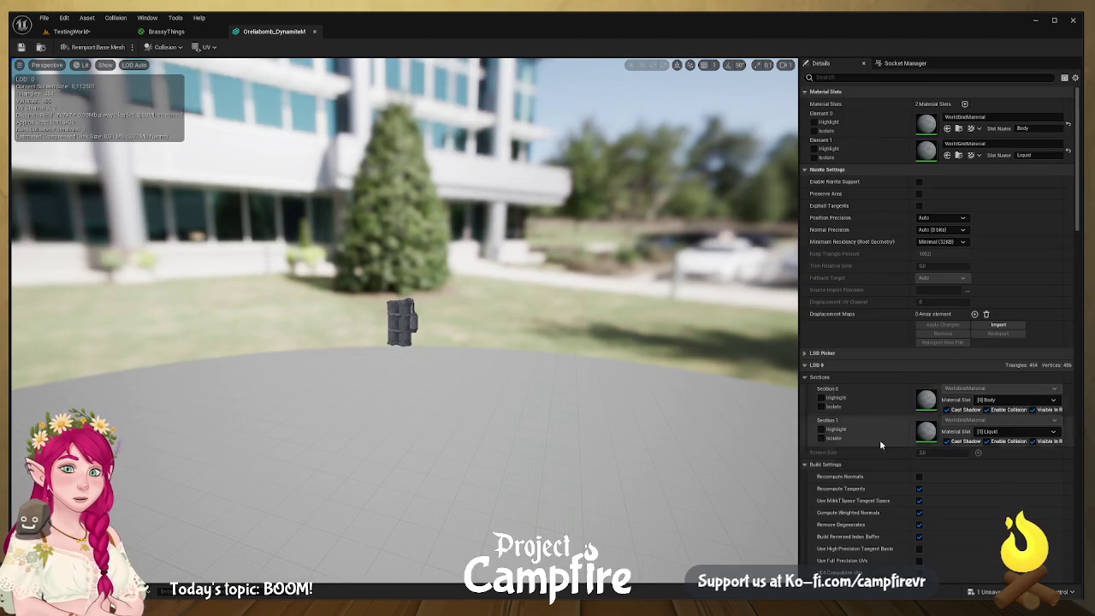
- Assign M_TwoLiquidsMixReaction from Alchemy to the mesh's Liquid slot (Element 1)
{"action": "left_click", "coordinate": [40, 592]}
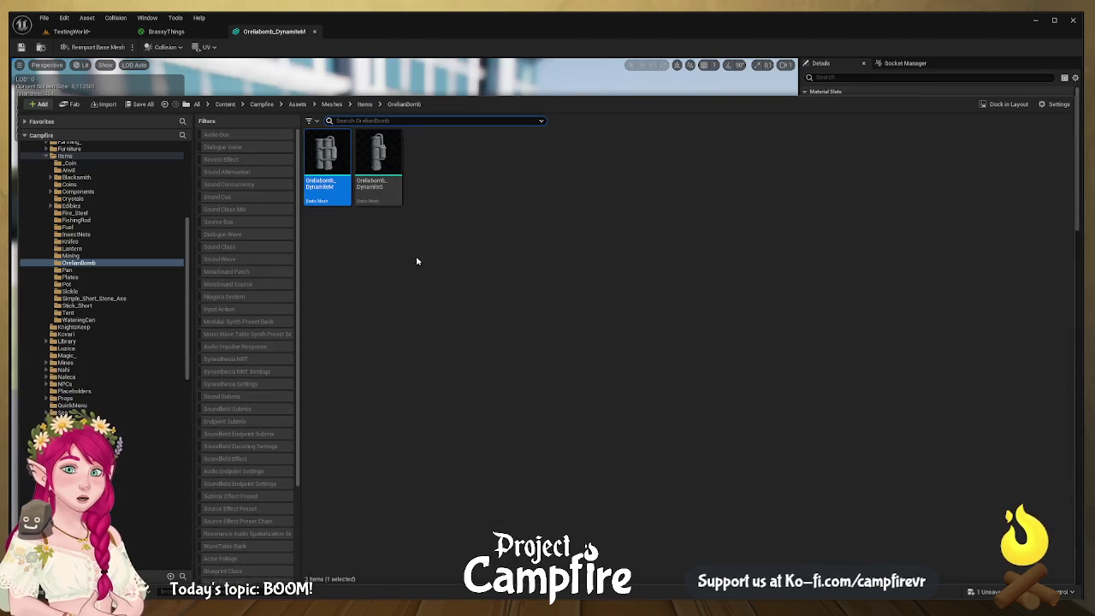
{"action": "left_click", "coordinate": [296, 105]}
{"action": "double_click", "coordinate": [430, 154]}
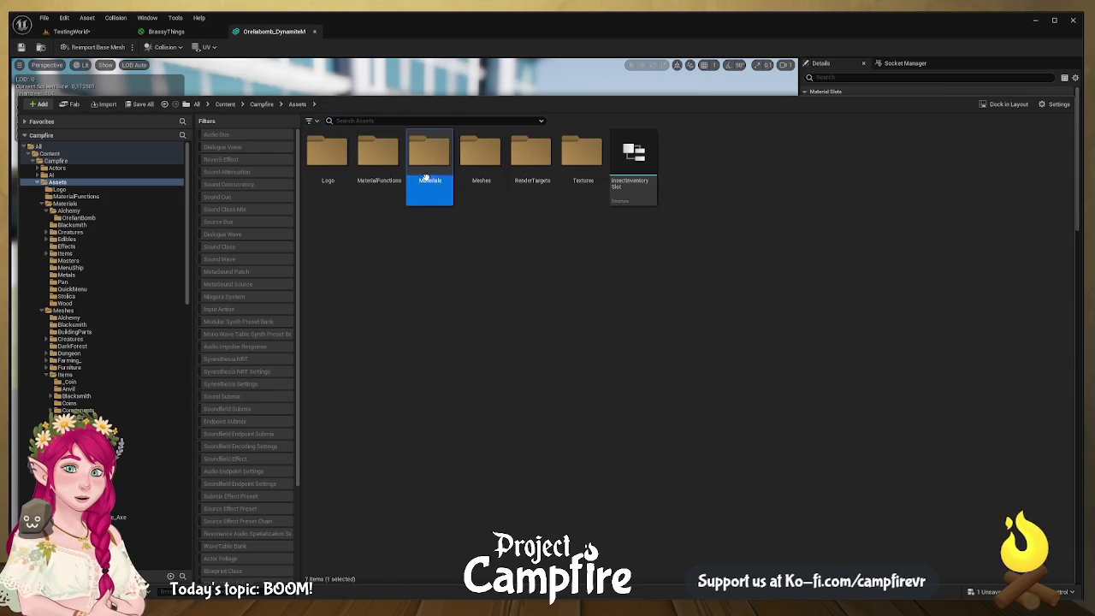
{"action": "double_click", "coordinate": [326, 187]}
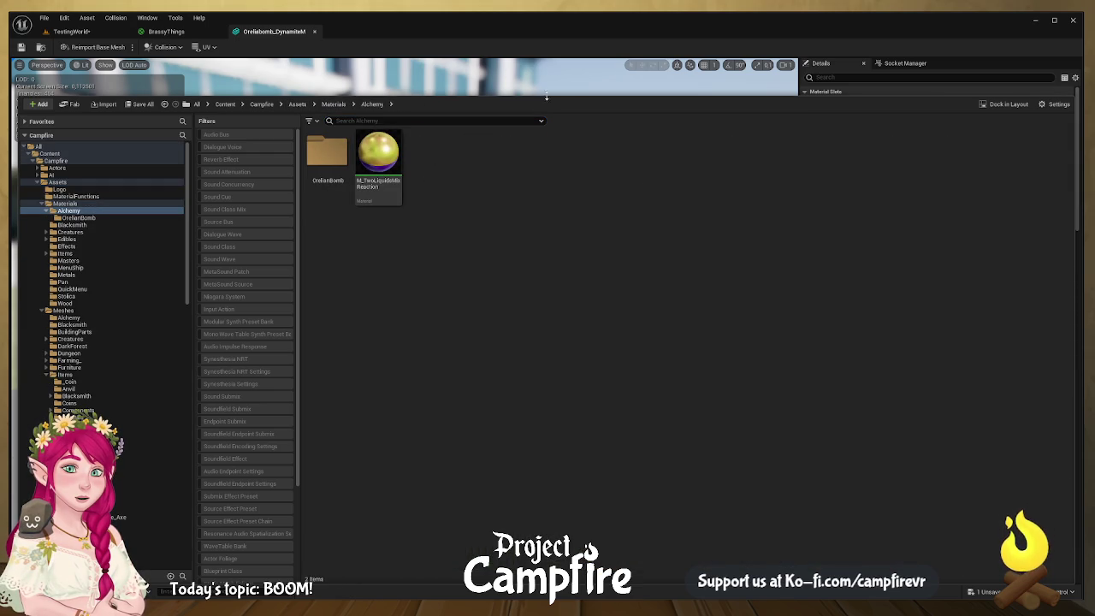
{"action": "left_click", "coordinate": [579, 93]}
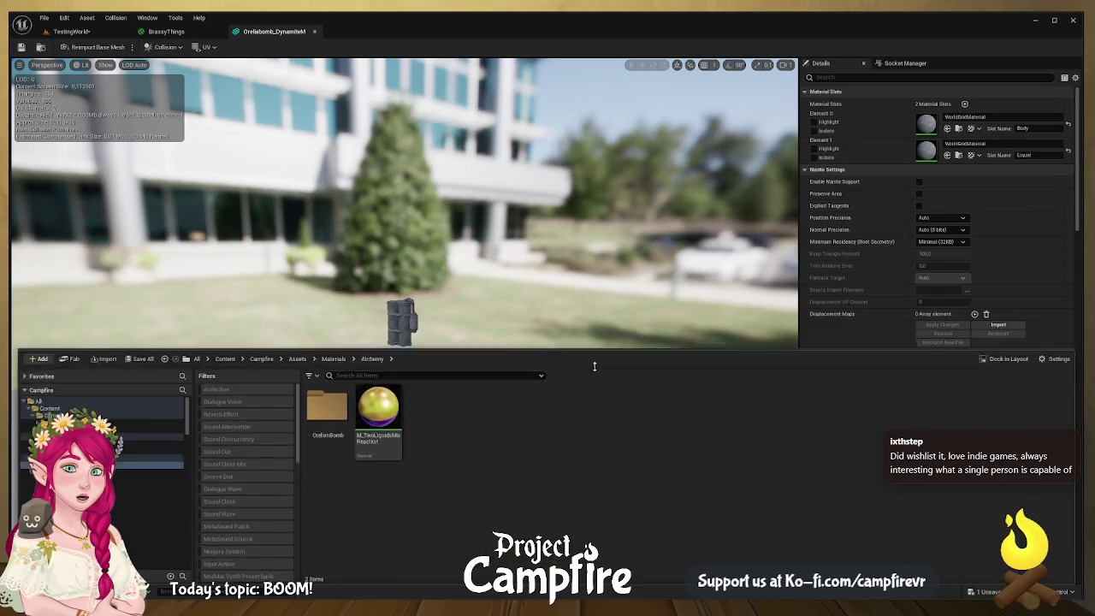
{"action": "mouse_move", "coordinate": [376, 529]}
{"action": "left_mouse_down"}
{"action": "mouse_move", "coordinate": [713, 492]}
{"action": "mouse_move", "coordinate": [944, 430]}
{"action": "mouse_move", "coordinate": [925, 167]}
{"action": "mouse_move", "coordinate": [938, 152]}
{"action": "left_mouse_up"}
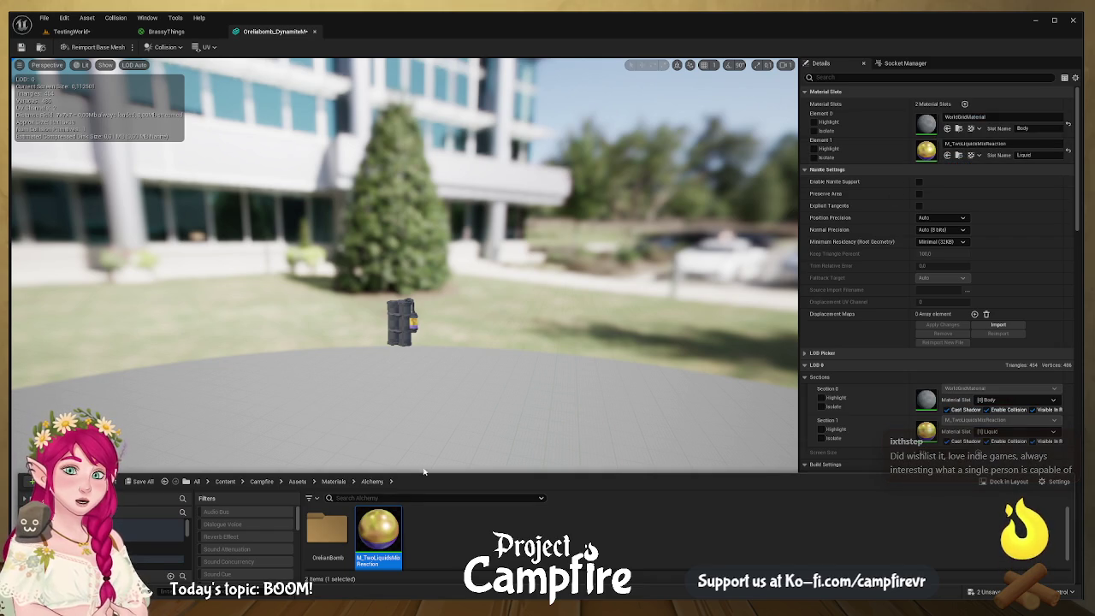
- Assign BrassyThings to the Body slot (Element 0) and frame the brass dynamite
{"action": "left_click", "coordinate": [328, 528]}
{"action": "double_click", "coordinate": [328, 524]}
{"action": "mouse_move", "coordinate": [328, 519]}
{"action": "left_mouse_down"}
{"action": "mouse_move", "coordinate": [940, 120]}
{"action": "mouse_move", "coordinate": [928, 124]}
{"action": "left_mouse_up"}
{"action": "key", "text": "f"}
{"action": "mouse_move", "coordinate": [489, 336]}
{"action": "left_mouse_down"}
{"action": "mouse_move", "coordinate": [491, 390]}
{"action": "mouse_move", "coordinate": [547, 389]}
{"action": "mouse_move", "coordinate": [422, 354]}
{"action": "left_mouse_up"}
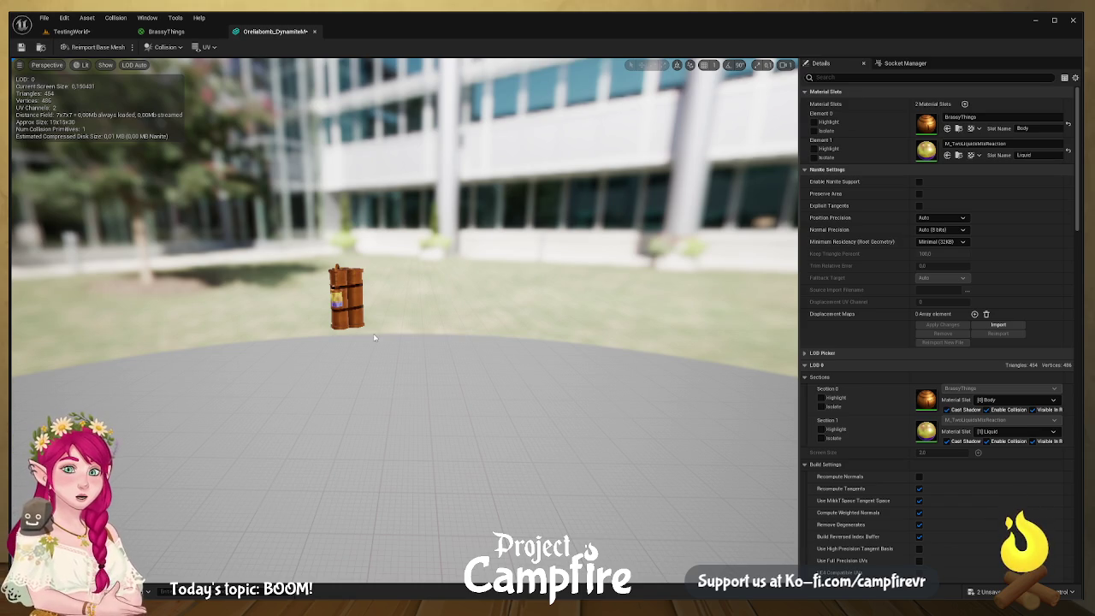
{"action": "key", "text": "ctrl+space"}
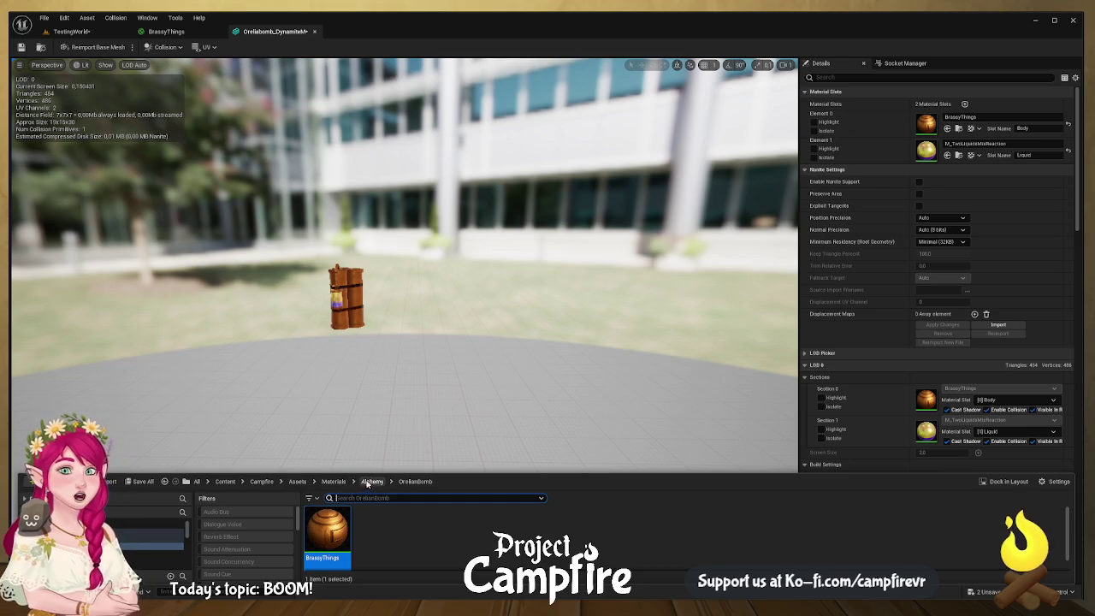
{"action": "key", "text": "ctrl+space"}
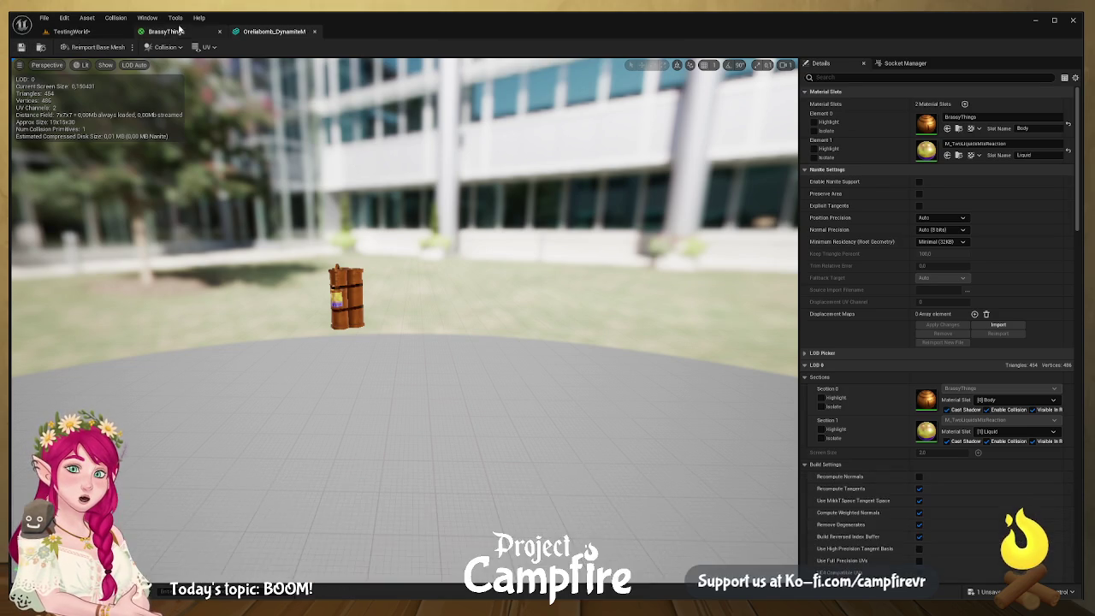
- Open the Orellabomb_DynamiteS mesh in its editor from the bomb meshes folder
{"action": "left_click", "coordinate": [166, 31]}
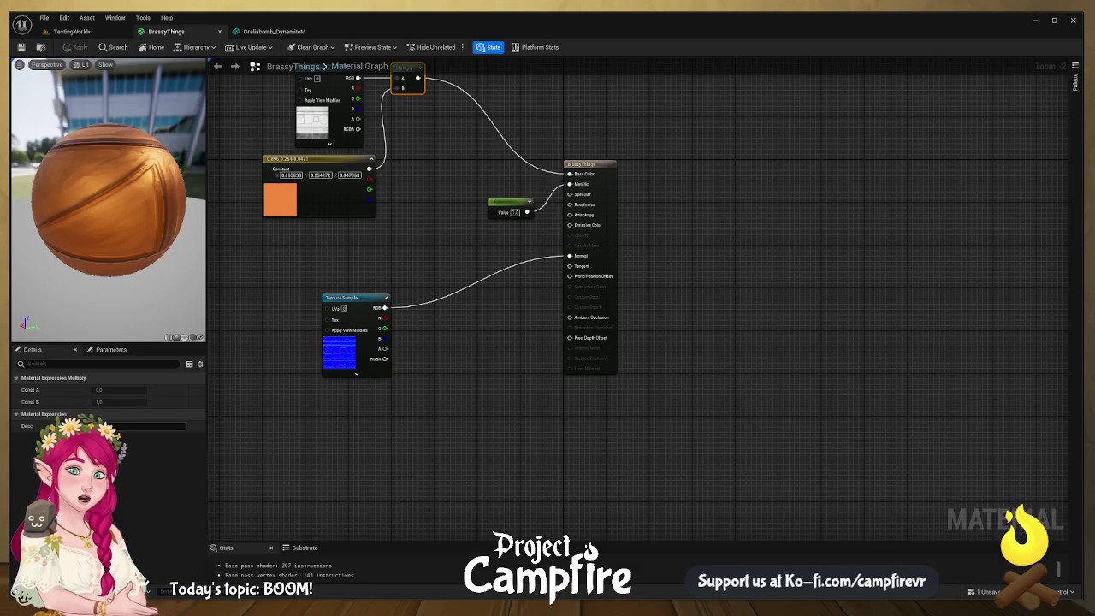
{"action": "key", "text": "ctrl+space"}
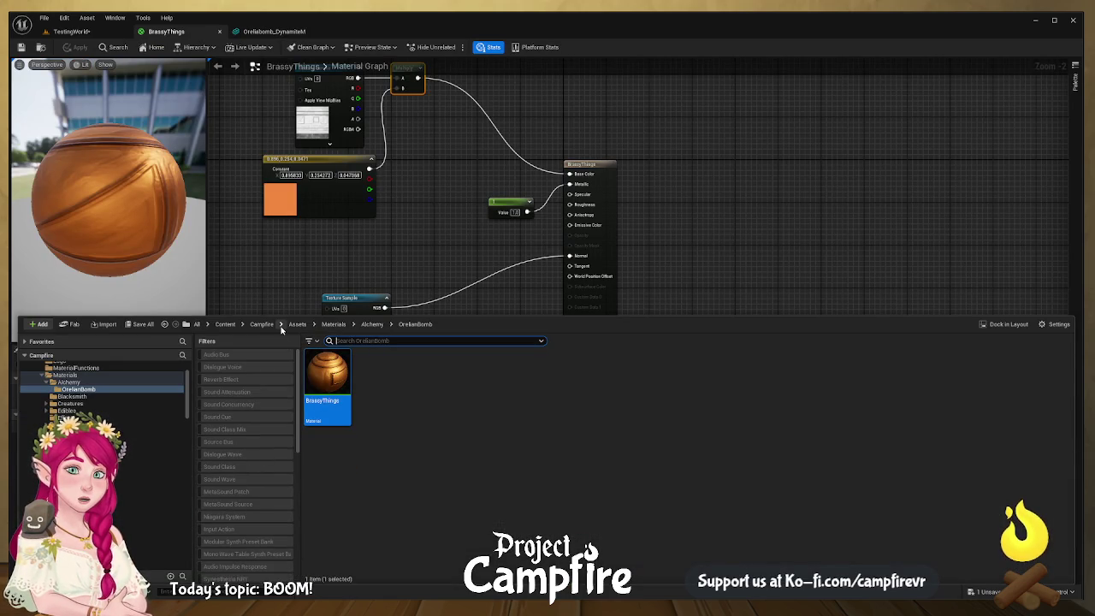
{"action": "left_click", "coordinate": [274, 31]}
{"action": "left_click", "coordinate": [40, 47]}
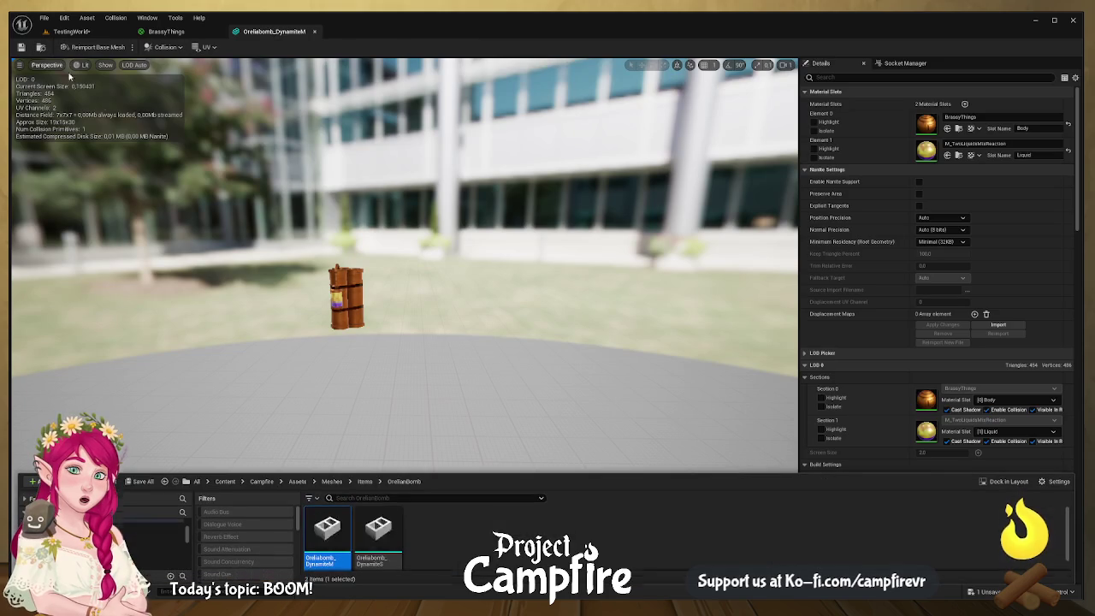
{"action": "double_click", "coordinate": [379, 541]}
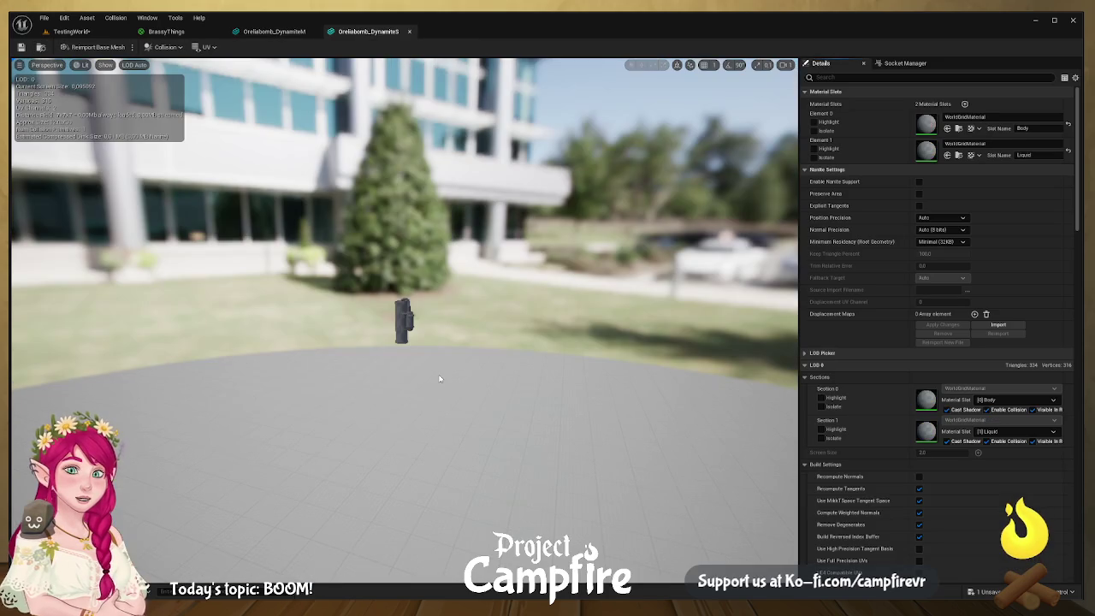
{"action": "key", "text": "ctrl+space"}
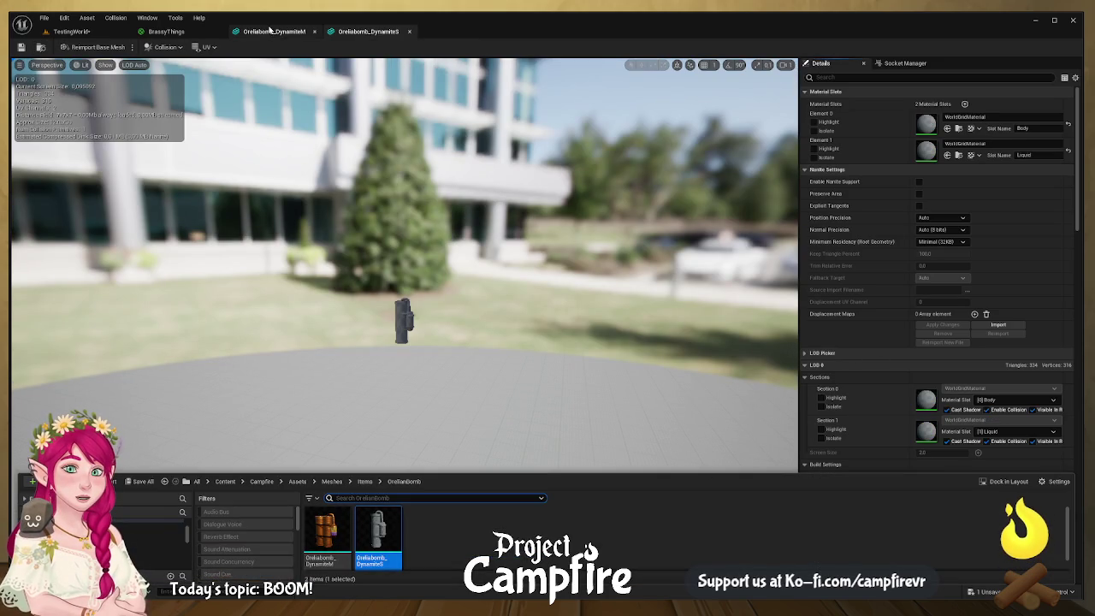
{"action": "left_click", "coordinate": [166, 32]}
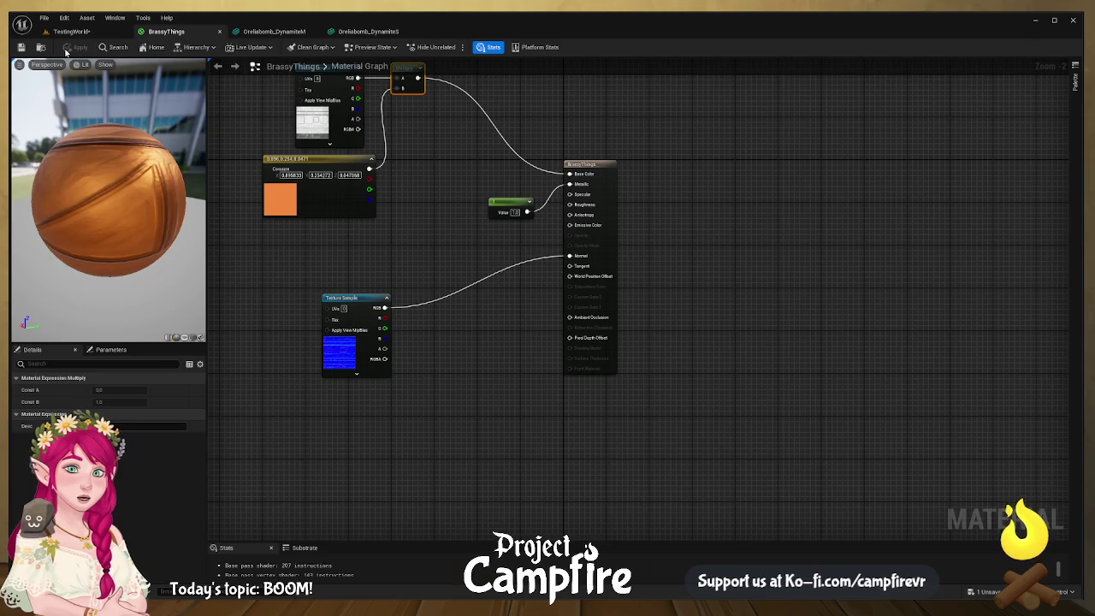
{"action": "key", "text": "ctrl+space"}
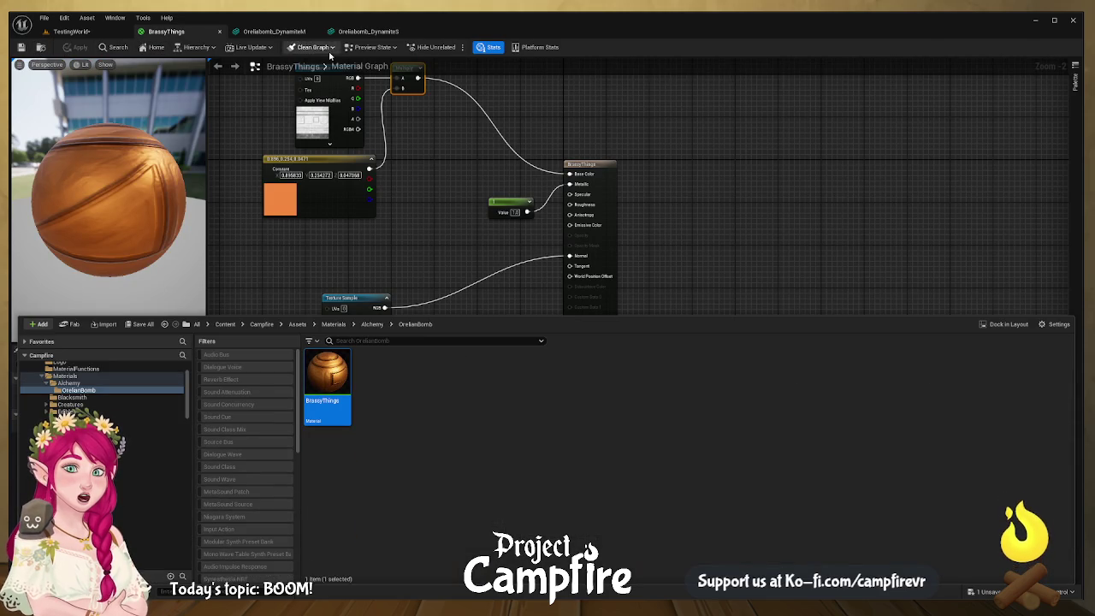
{"action": "left_click", "coordinate": [378, 34]}
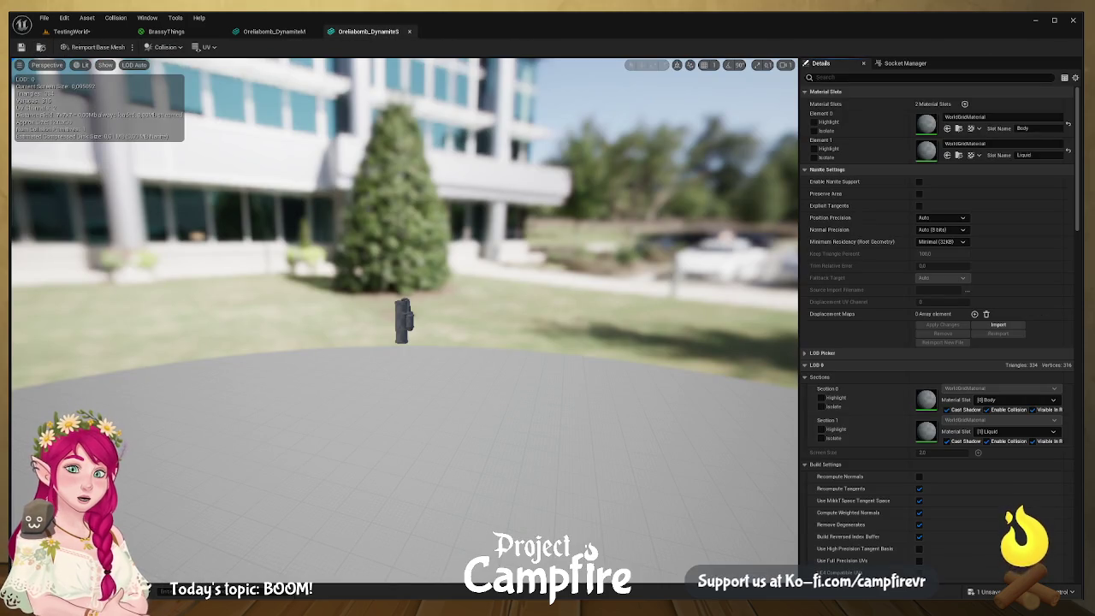
- Put BrassyThings on Body and M_TwoLiquidsMixReaction on Liquid, then save the mesh
{"action": "key", "text": "ctrl+space"}
{"action": "mouse_move", "coordinate": [344, 532]}
{"action": "left_mouse_down"}
{"action": "mouse_move", "coordinate": [762, 401]}
{"action": "mouse_move", "coordinate": [960, 125]}
{"action": "left_mouse_up"}
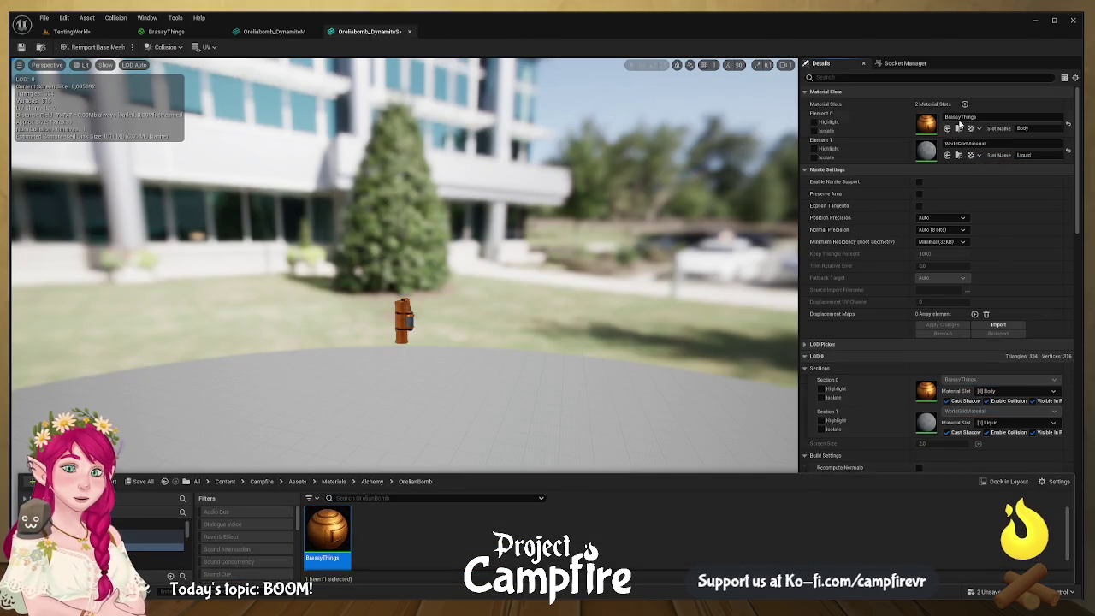
{"action": "left_click", "coordinate": [373, 481]}
{"action": "mouse_move", "coordinate": [377, 531]}
{"action": "left_mouse_down"}
{"action": "mouse_move", "coordinate": [923, 212]}
{"action": "mouse_move", "coordinate": [974, 145]}
{"action": "left_mouse_up"}
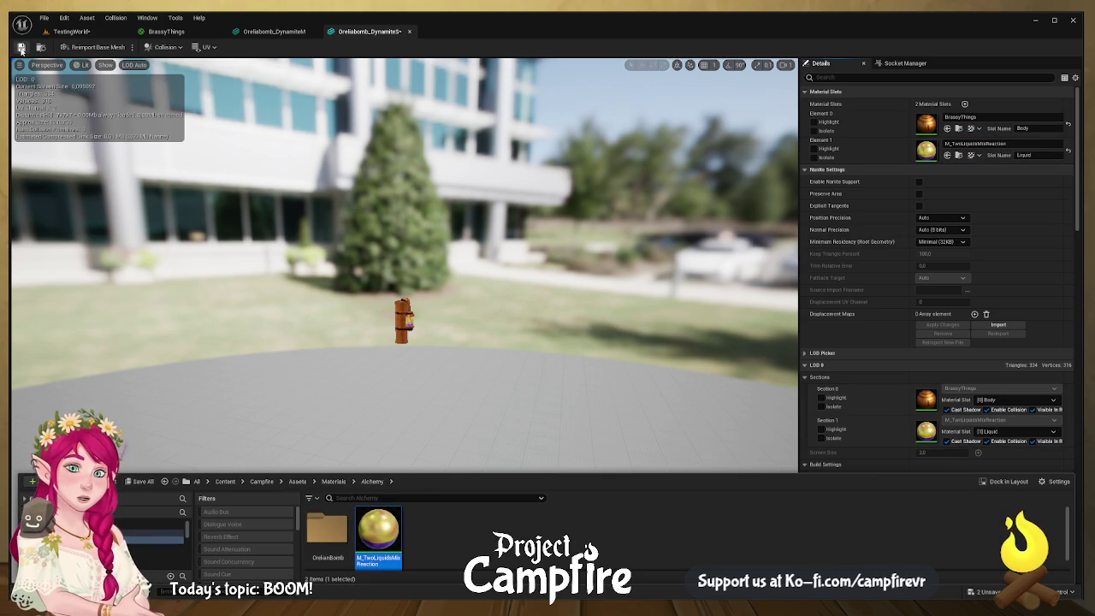
{"action": "left_click", "coordinate": [22, 49]}
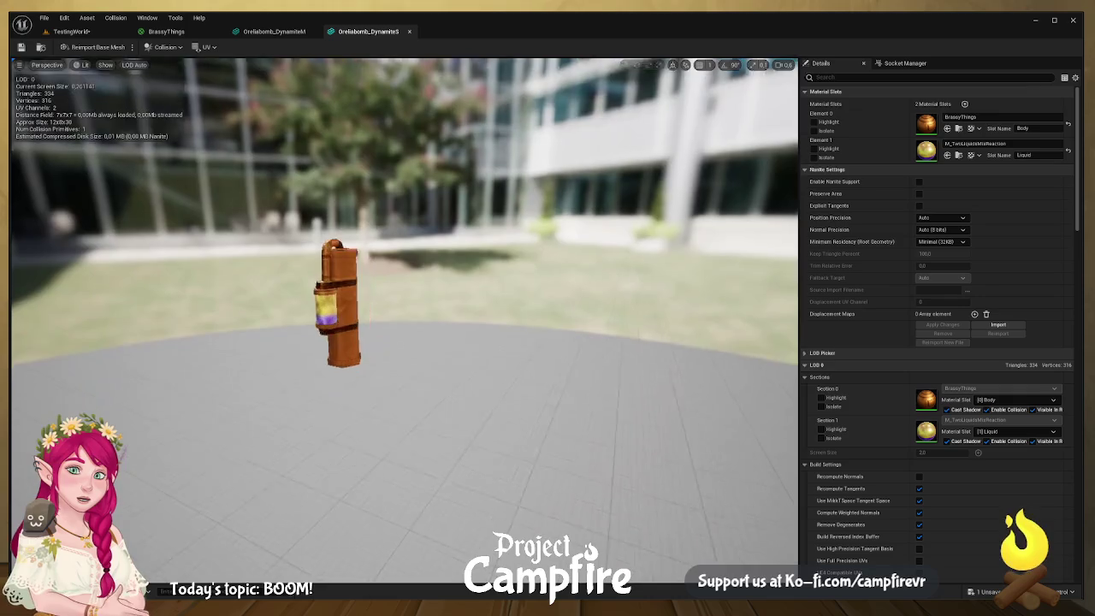
- Set the BrassyThings base colour constant to deep brown (0.234, 0.0665, 0.0123)
{"action": "left_click_drag", "start_coordinate": [397, 244], "coordinate": [396, 244]}
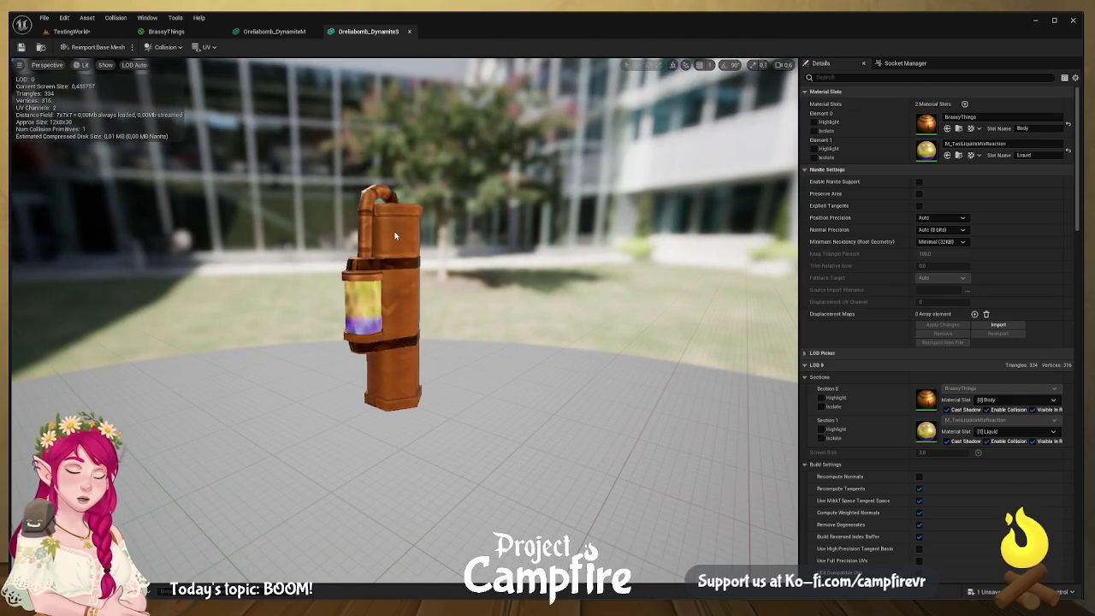
{"action": "left_click", "coordinate": [167, 32]}
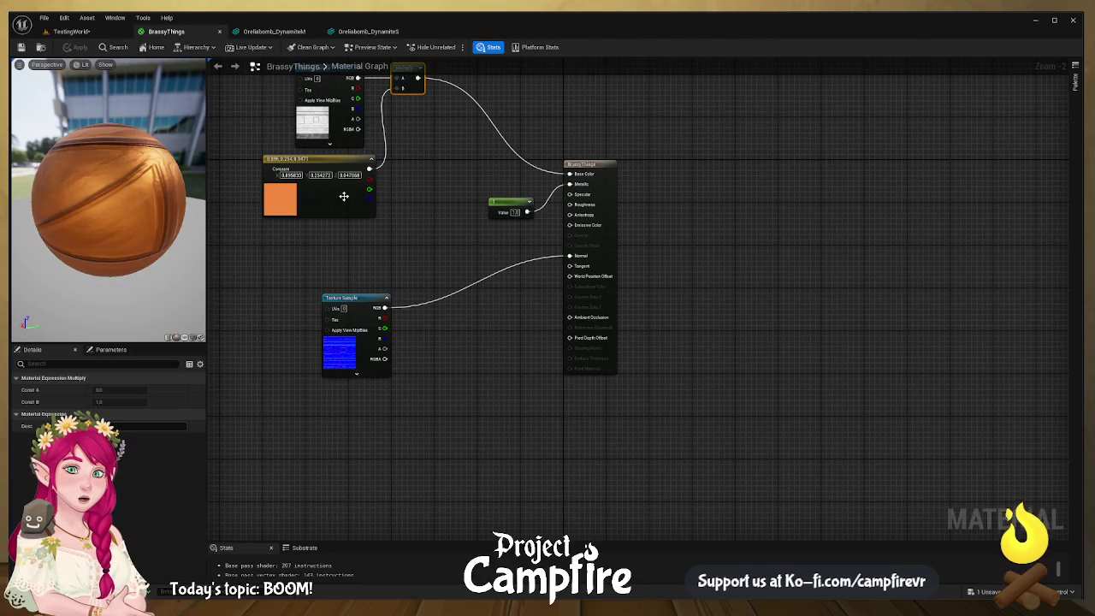
{"action": "left_click", "coordinate": [373, 189]}
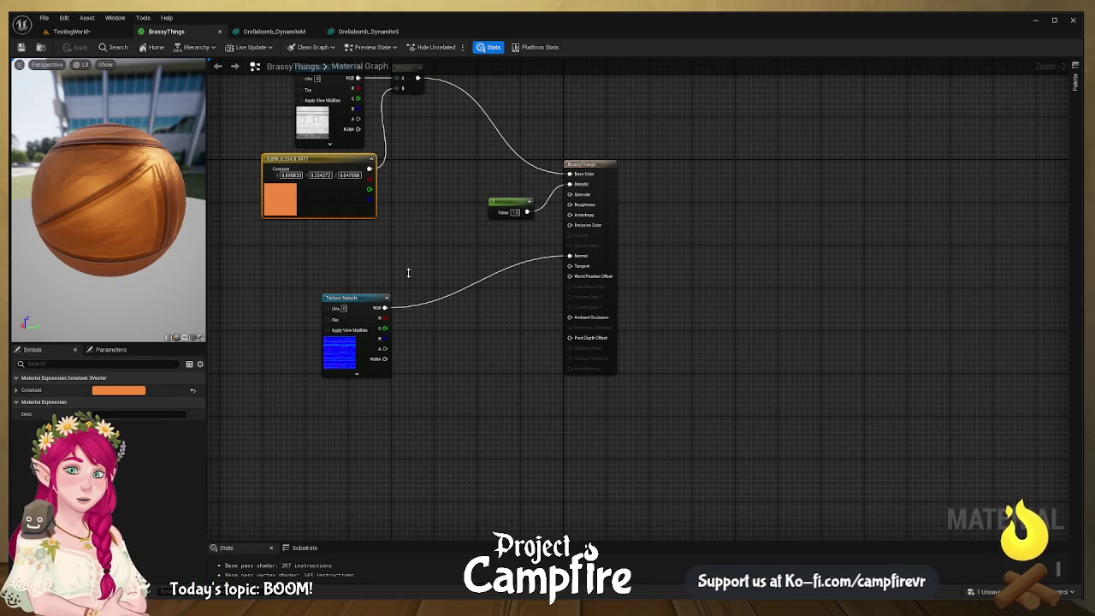
{"action": "key", "text": "ctrl+z"}
{"action": "key", "text": "ctrl+z"}
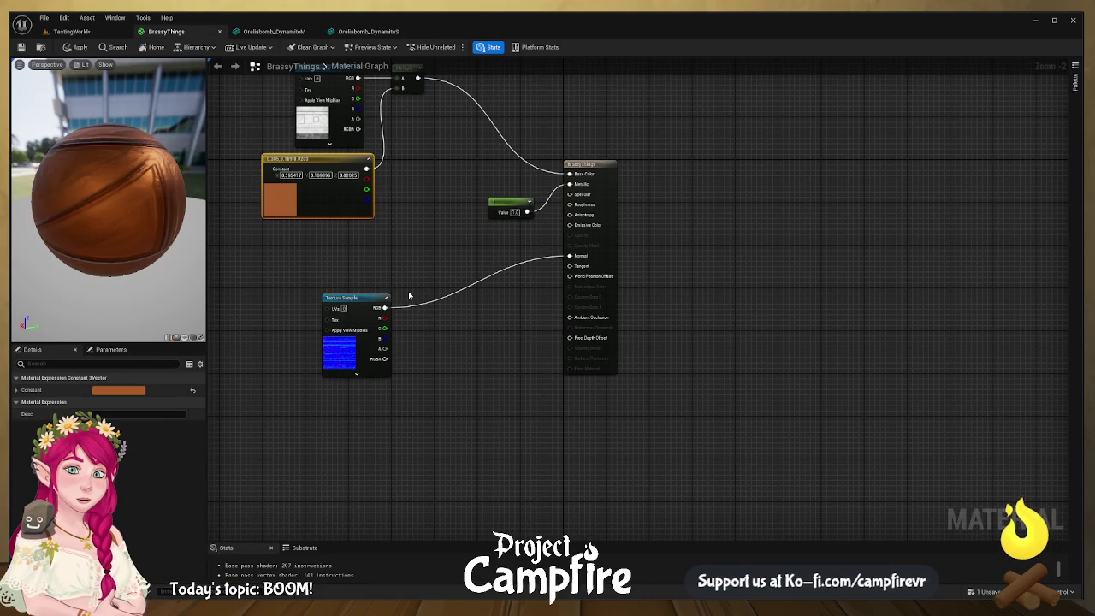
{"action": "key", "text": "ctrl+z"}
{"action": "left_click_drag", "start_coordinate": [108, 197], "coordinate": [86, 193]}
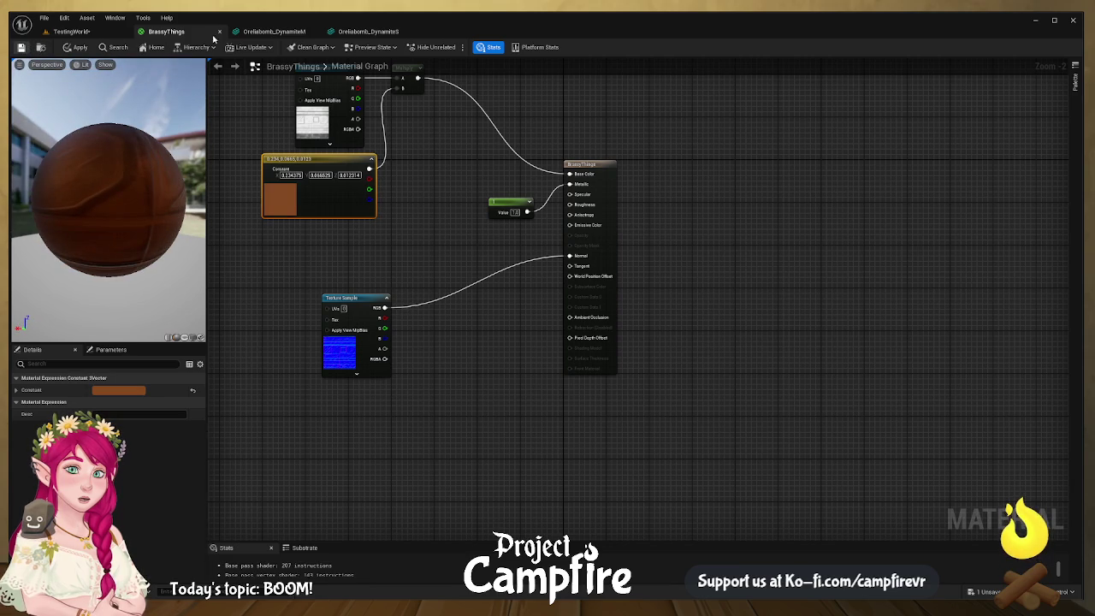
- Inspect the DynamiteM and DynamiteS meshes with the new brown brass colour
{"action": "left_click", "coordinate": [290, 32]}
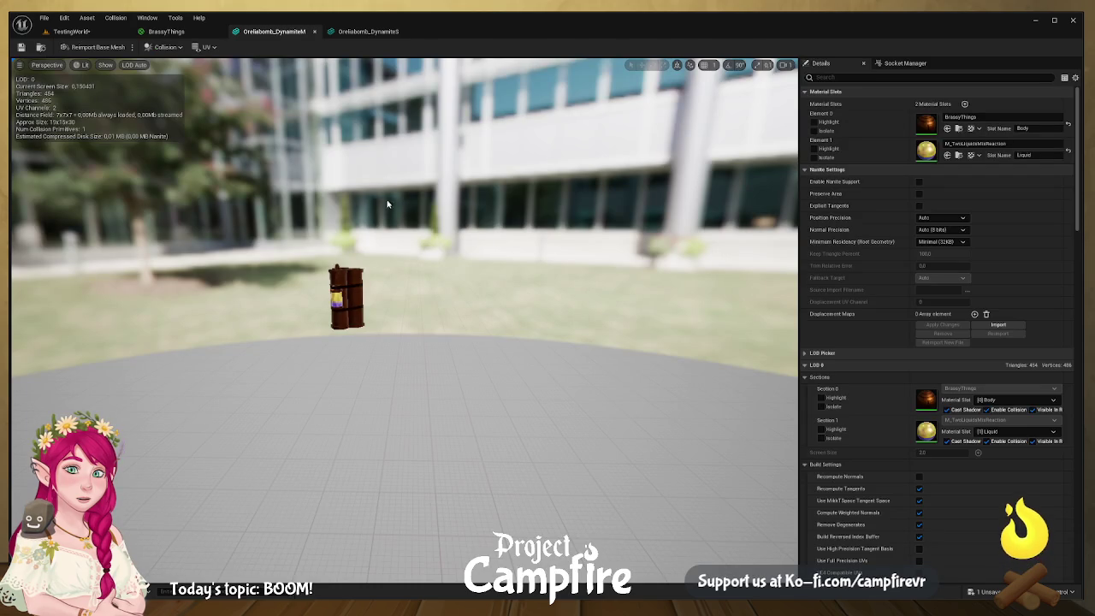
{"action": "mouse_move", "coordinate": [383, 283]}
{"action": "left_mouse_down"}
{"action": "mouse_move", "coordinate": [342, 295]}
{"action": "mouse_move", "coordinate": [359, 308]}
{"action": "mouse_move", "coordinate": [376, 299]}
{"action": "left_mouse_up"}
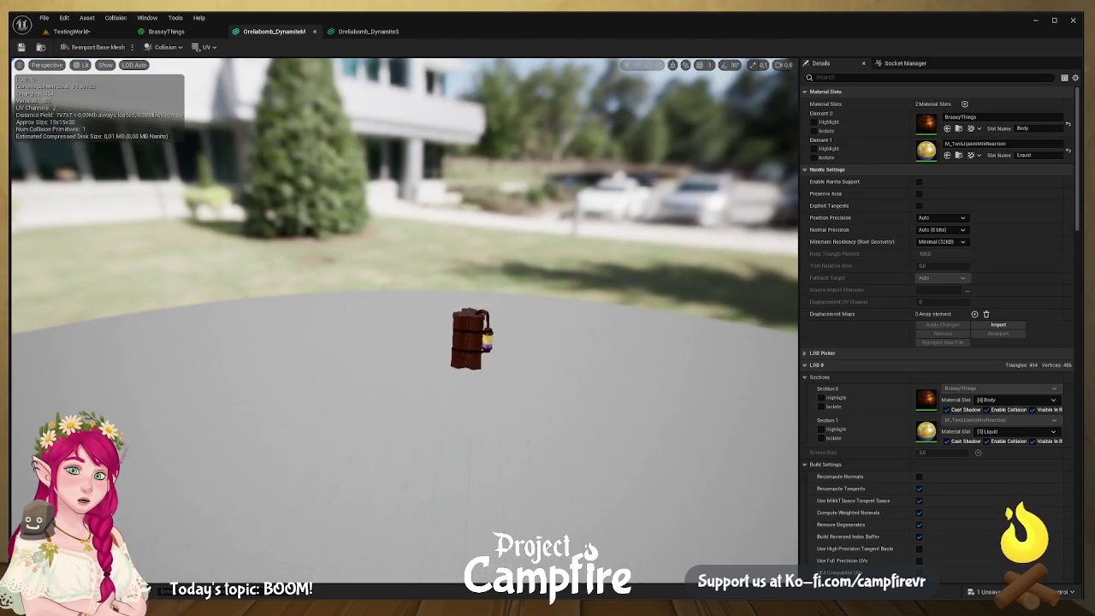
{"action": "left_click", "coordinate": [382, 32]}
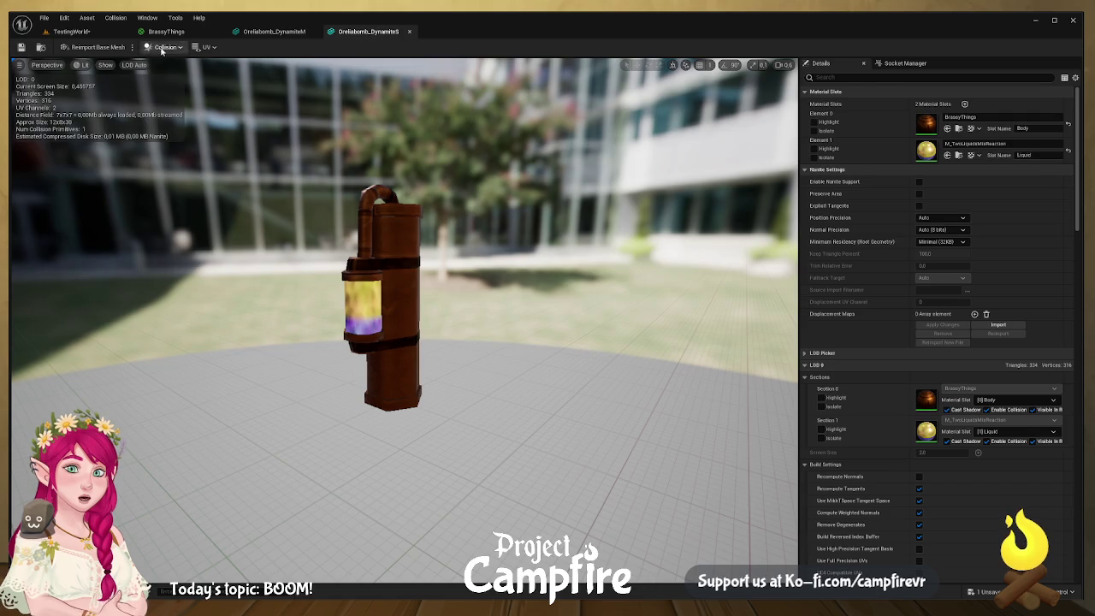
{"action": "left_click", "coordinate": [77, 31]}
{"action": "left_click", "coordinate": [175, 32]}
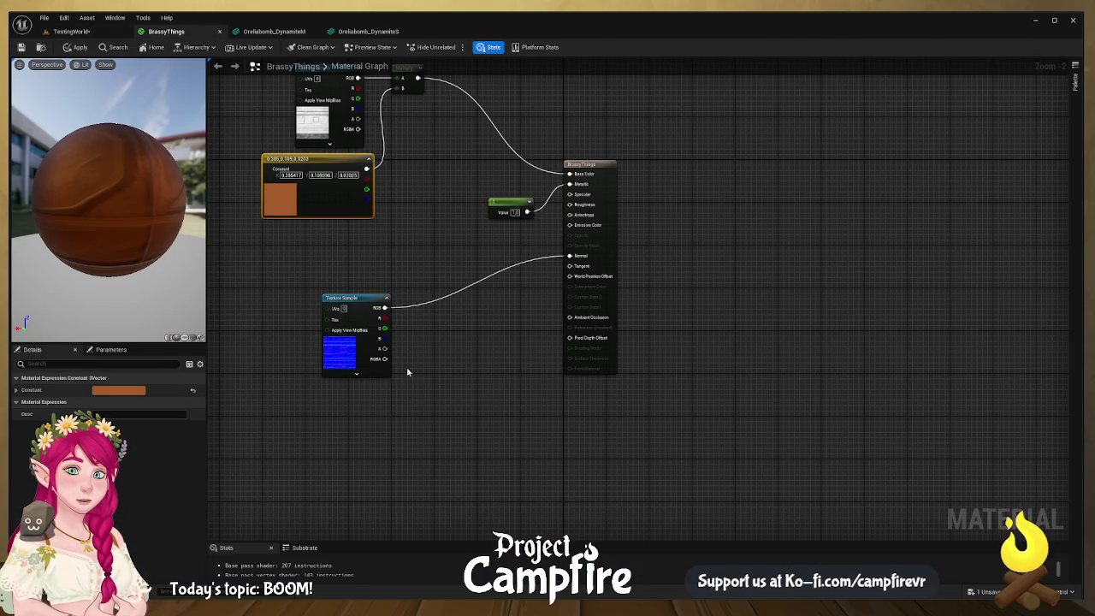
{"action": "left_click", "coordinate": [368, 32]}
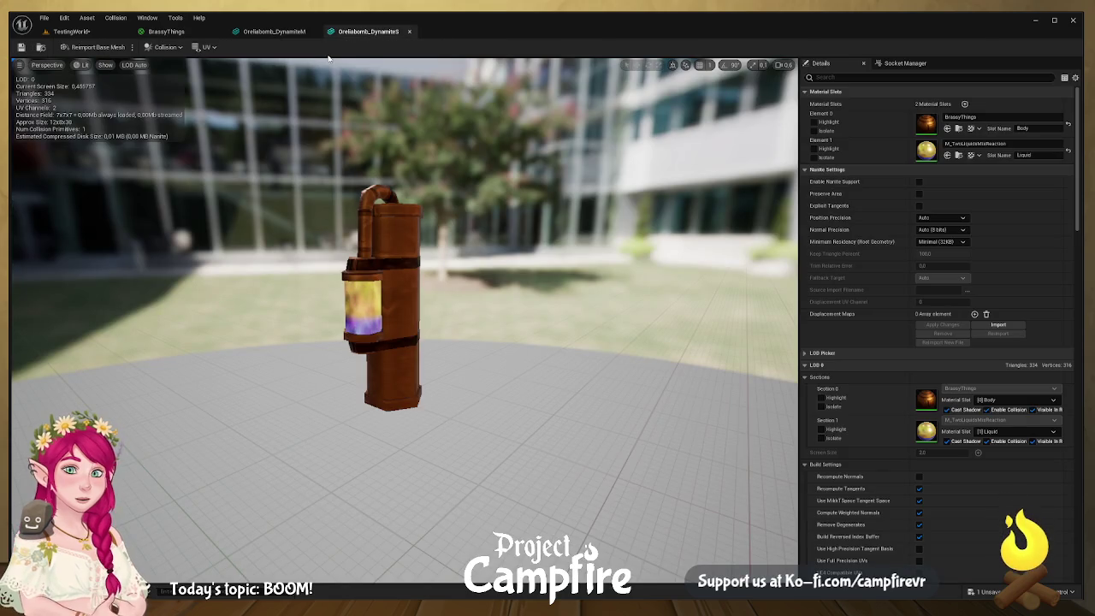
{"action": "mouse_move", "coordinate": [326, 231]}
{"action": "left_mouse_down"}
{"action": "mouse_move", "coordinate": [283, 233]}
{"action": "mouse_move", "coordinate": [332, 237]}
{"action": "left_mouse_up"}
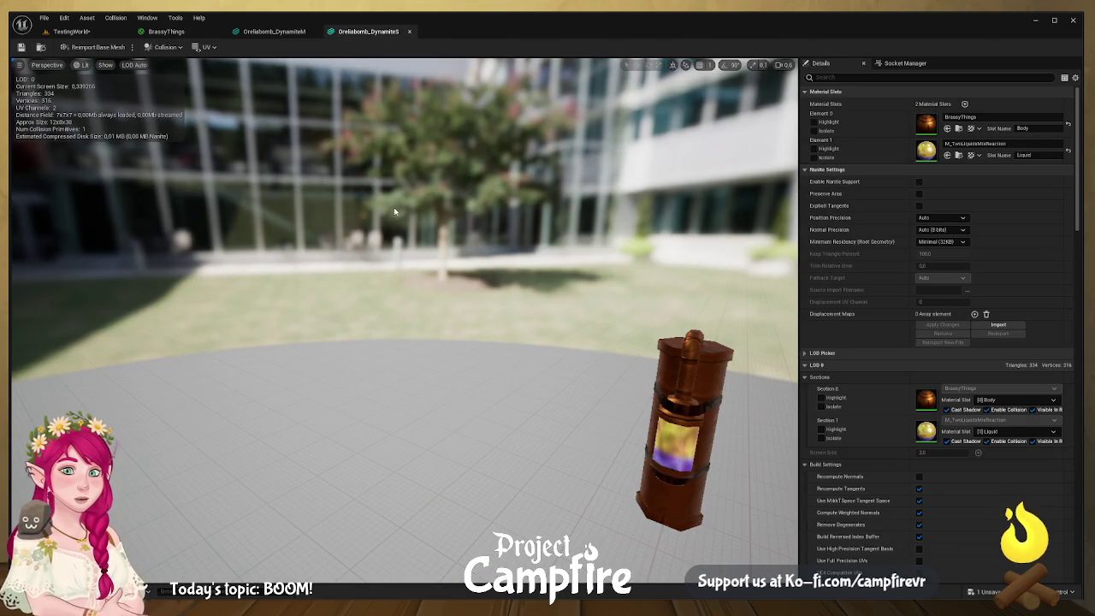
- Close the DynamiteS and DynamiteM mesh editors and return to the TestingWorld level
{"action": "left_click", "coordinate": [409, 31]}
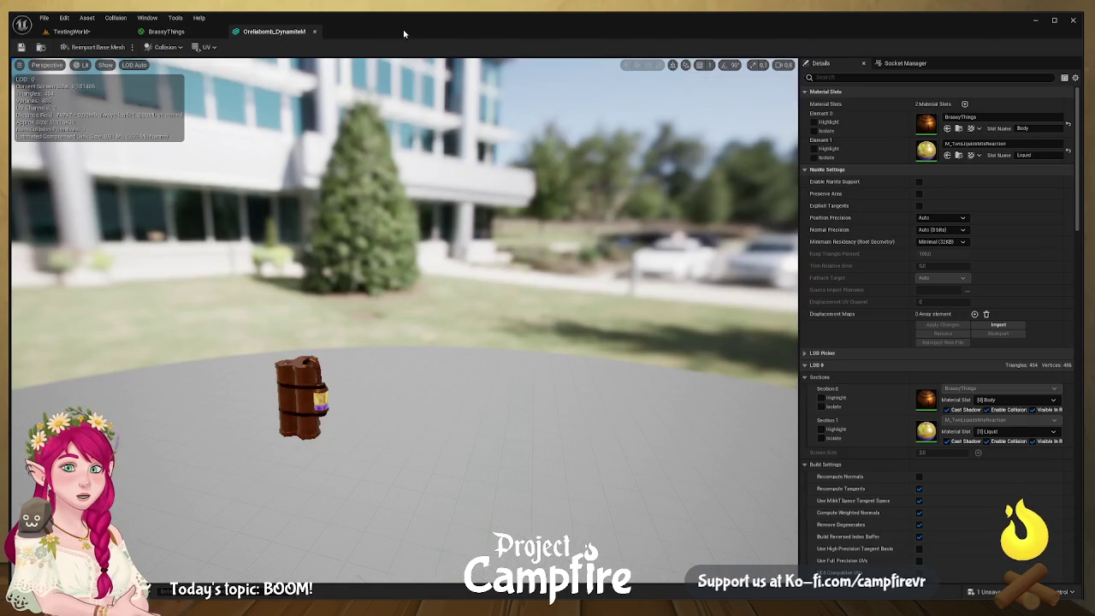
{"action": "left_click", "coordinate": [314, 31]}
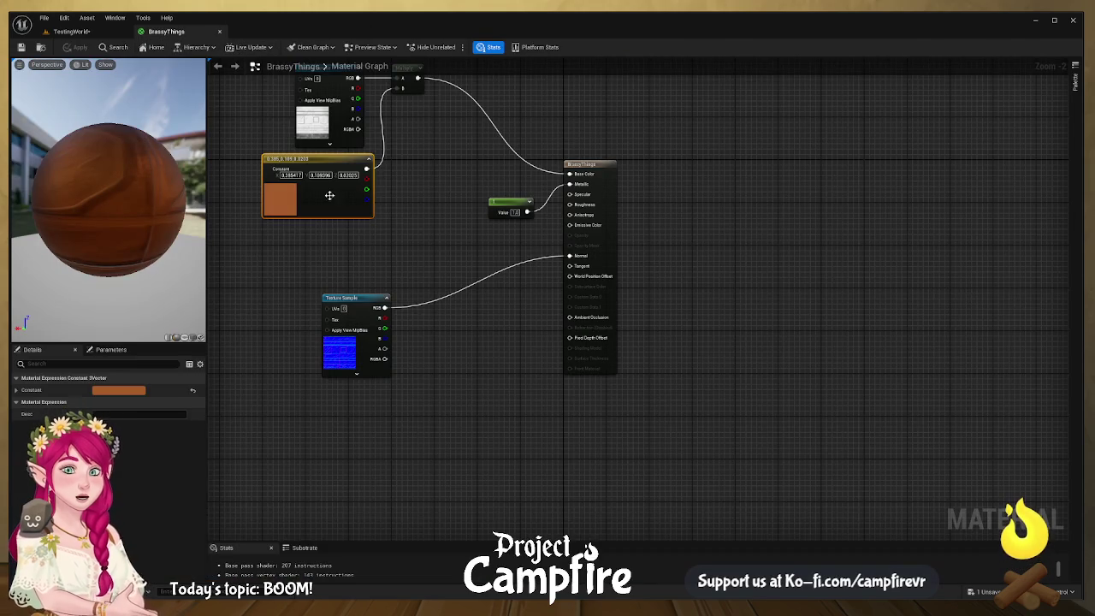
{"action": "left_click", "coordinate": [71, 31]}
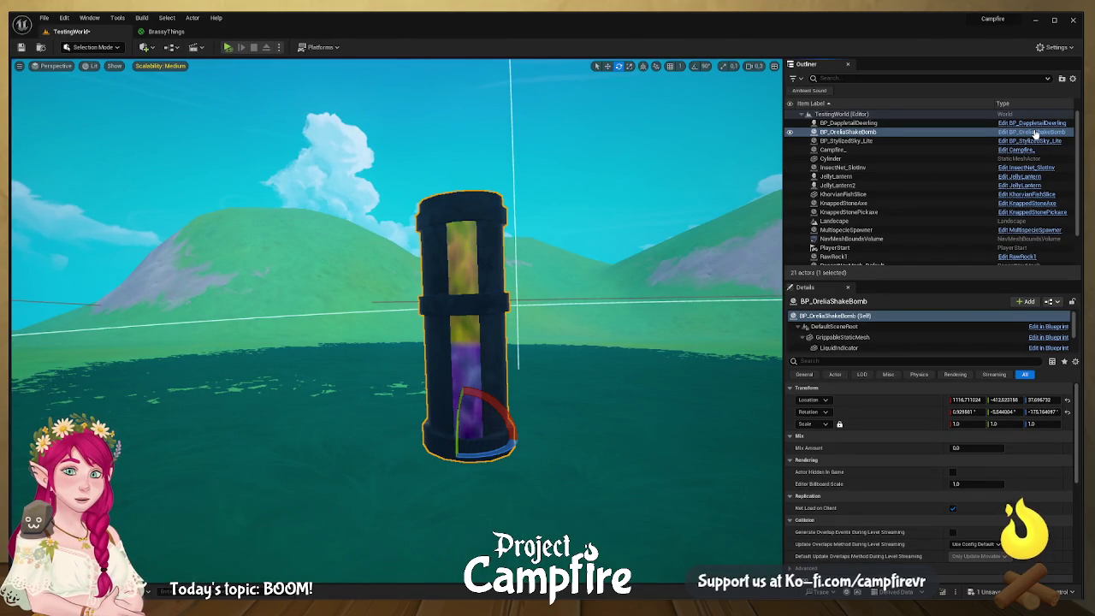
- Open BP_OreliaShakeBomb and zoom and pan its Event Graph onto On Gripped and On Dropped
{"action": "left_click", "coordinate": [1035, 133]}
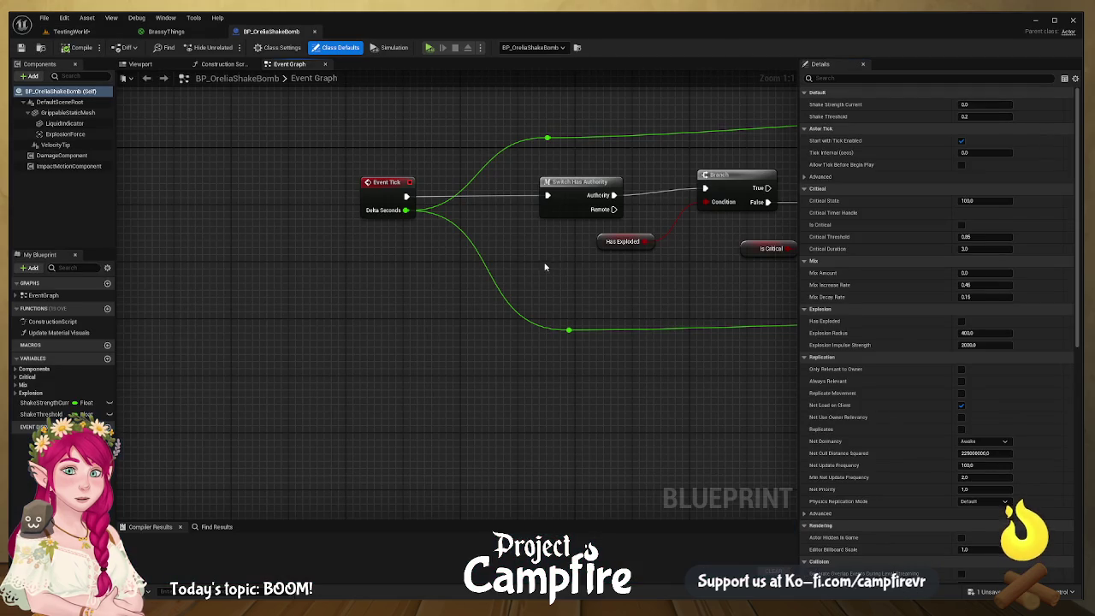
{"action": "mouse_move", "coordinate": [623, 273]}
{"action": "left_mouse_down"}
{"action": "mouse_move", "coordinate": [616, 334]}
{"action": "mouse_move", "coordinate": [596, 366]}
{"action": "left_mouse_up"}
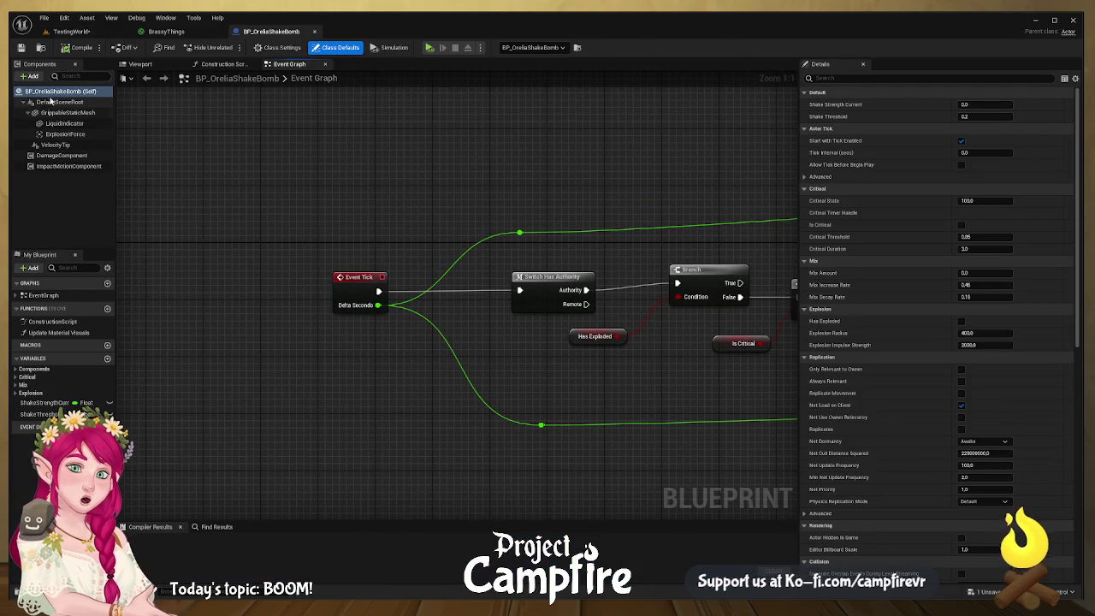
{"action": "scroll", "coordinate": [379, 165], "scroll_direction": "down", "scroll_amount": 2}
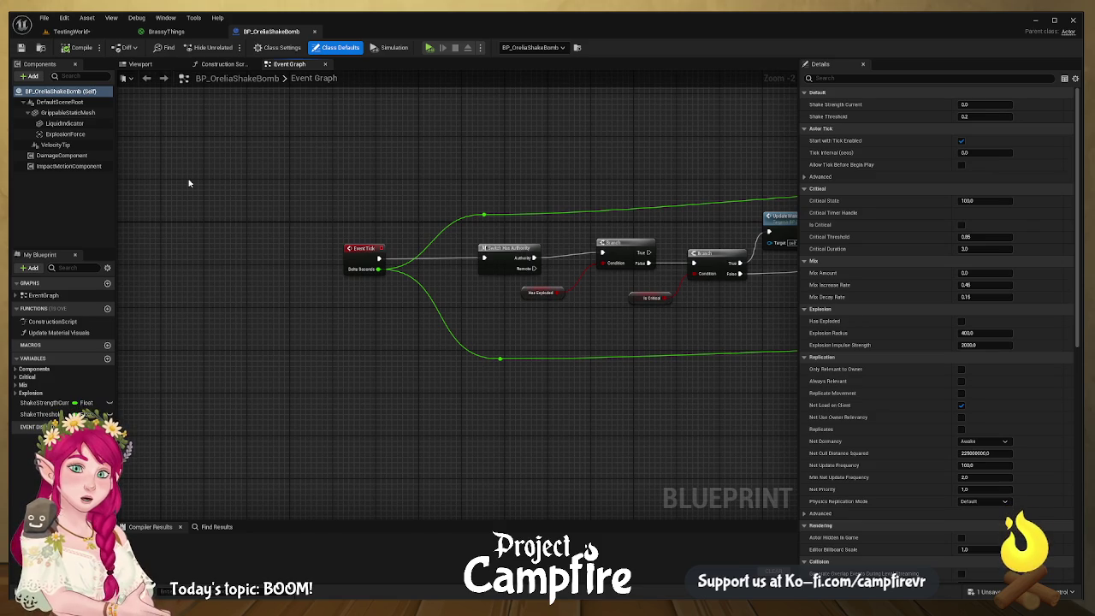
{"action": "scroll", "coordinate": [291, 233], "scroll_direction": "down", "scroll_amount": 4}
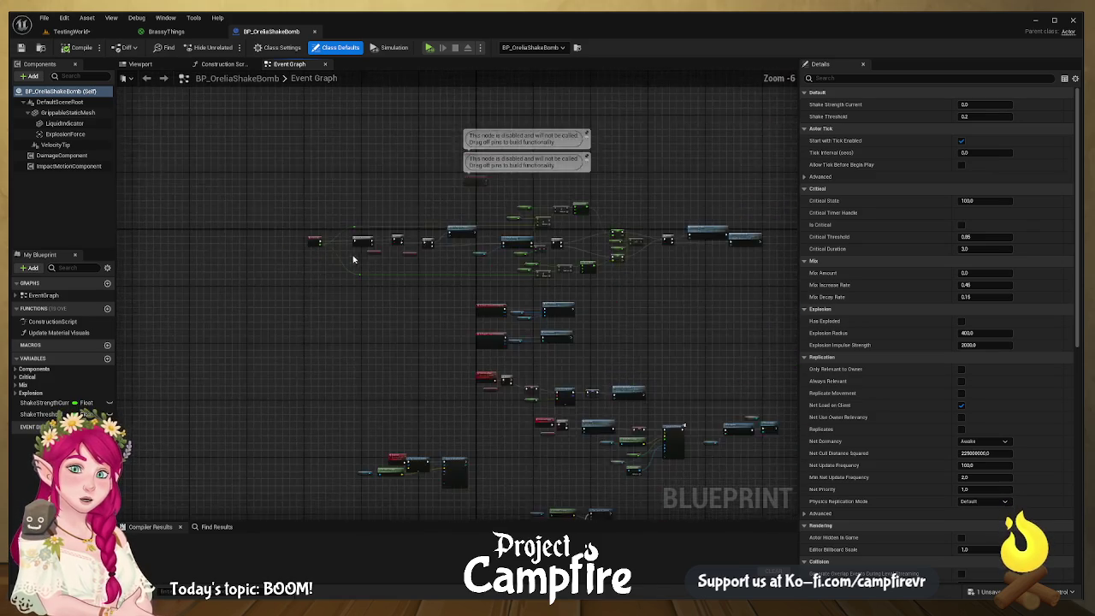
{"action": "mouse_move", "coordinate": [227, 169]}
{"action": "left_mouse_down"}
{"action": "mouse_move", "coordinate": [252, 181]}
{"action": "mouse_move", "coordinate": [287, 177]}
{"action": "left_mouse_up"}
{"action": "left_click_drag", "start_coordinate": [359, 217], "coordinate": [525, 240]}
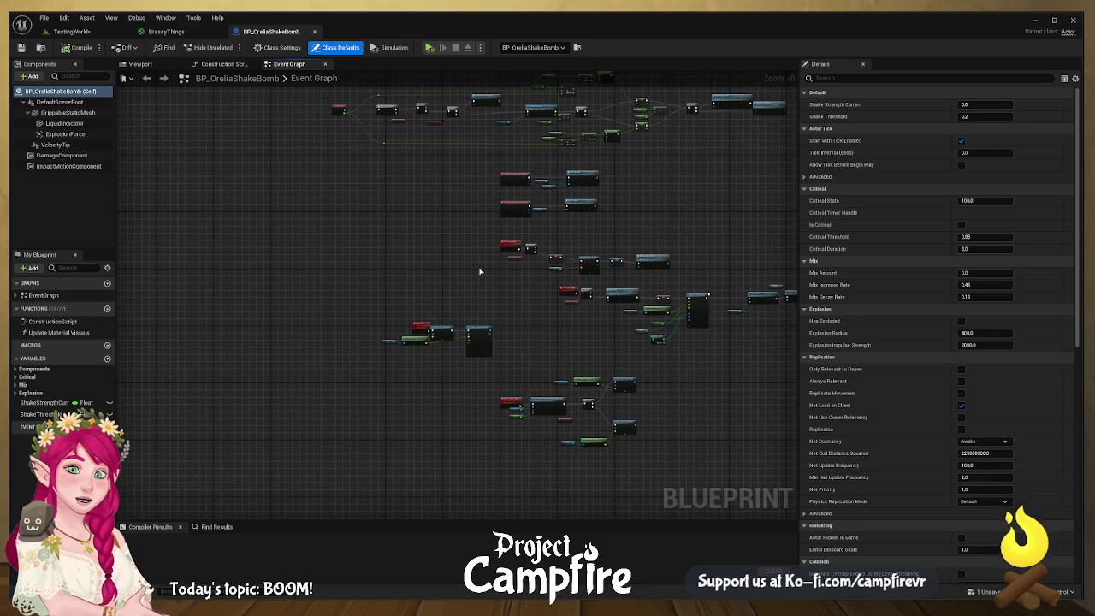
{"action": "scroll", "coordinate": [488, 257], "scroll_direction": "up", "scroll_amount": 6}
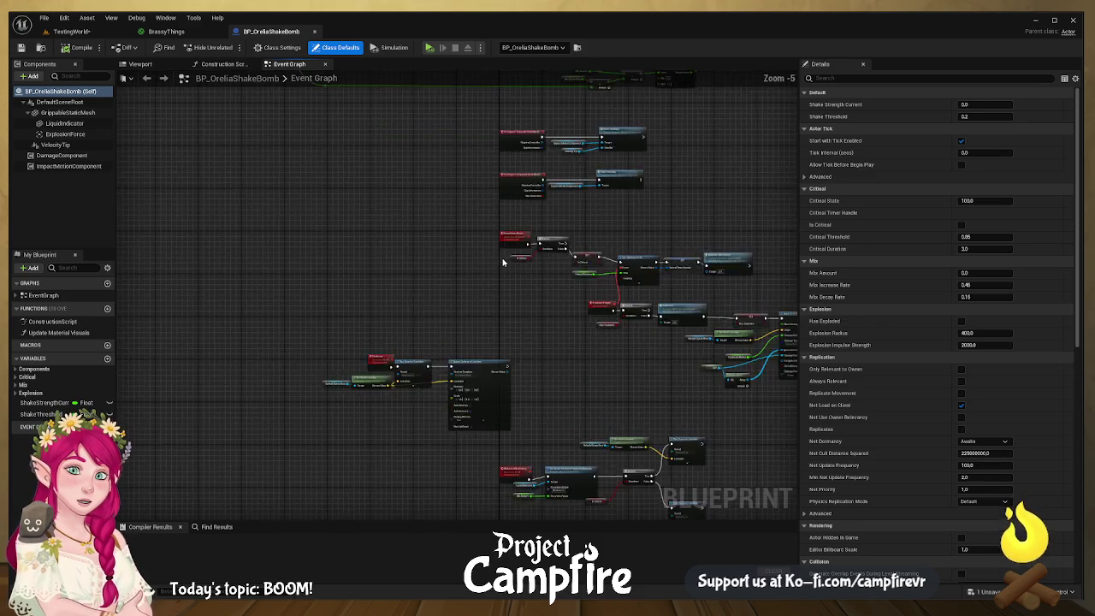
{"action": "left_click_drag", "start_coordinate": [430, 373], "coordinate": [274, 387]}
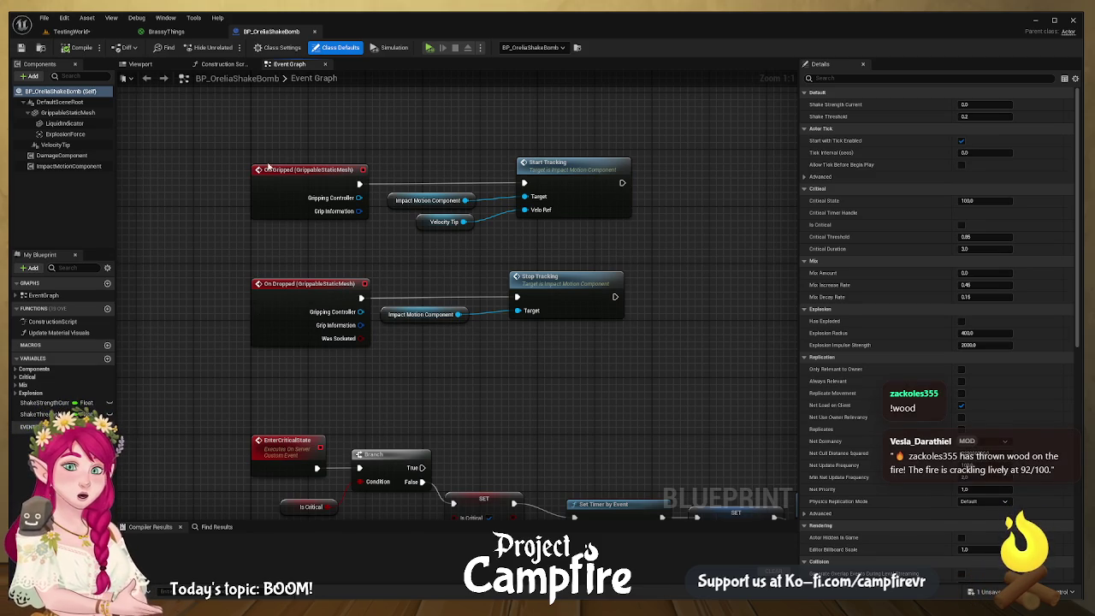
- Wrap the four grip and drop nodes in a comment titled 'Activation / Deactivation'
{"action": "left_click_drag", "start_coordinate": [210, 109], "coordinate": [708, 363]}
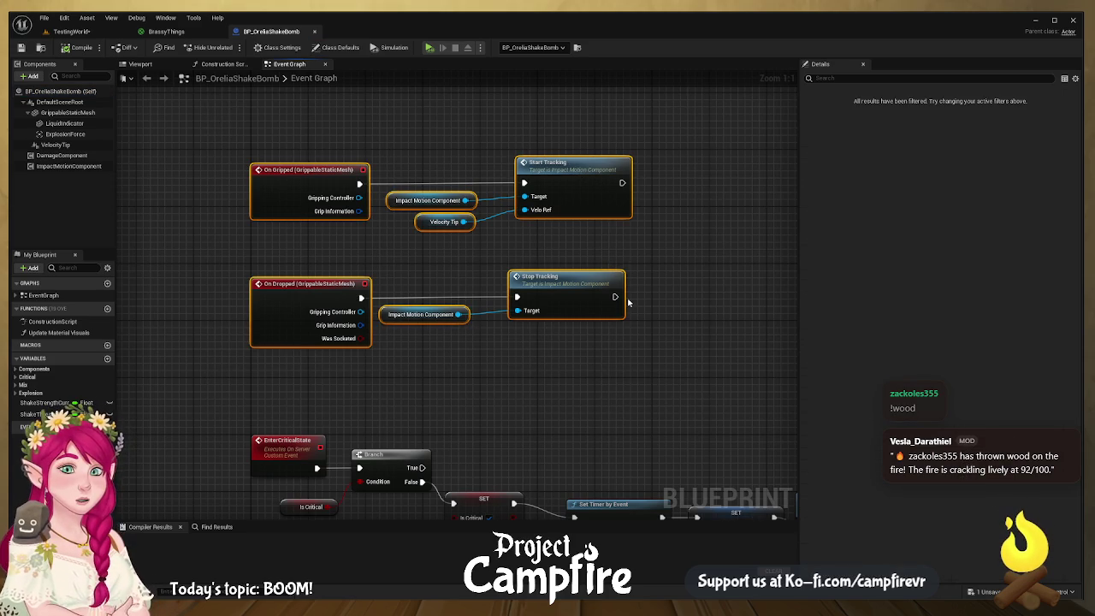
{"action": "type", "text": "Ac"}
{"action": "type", "text": "Activa"}
{"action": "type", "text": "tio"}
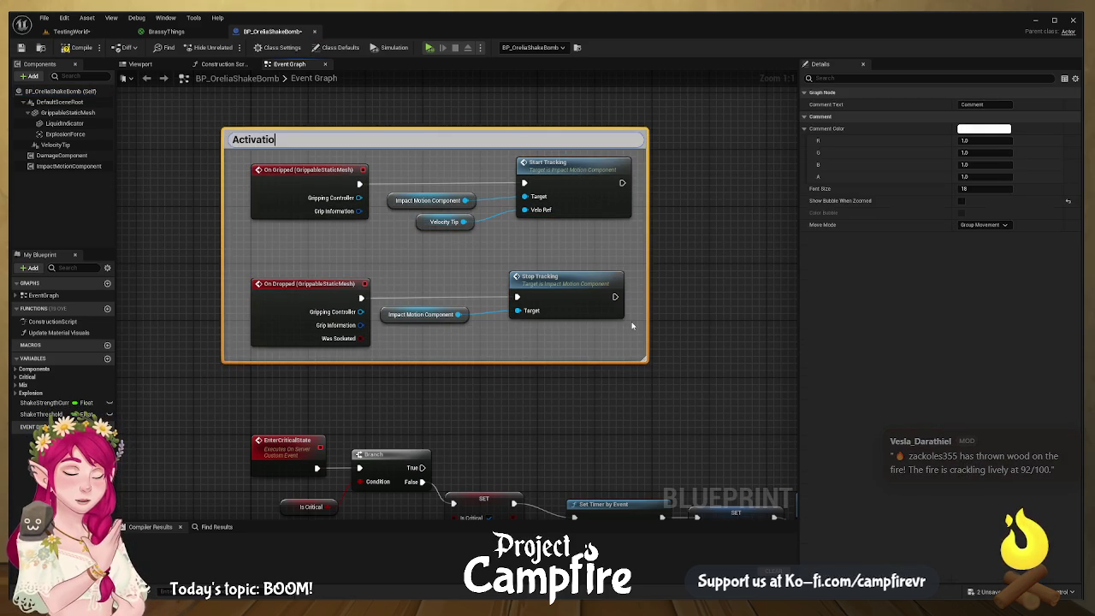
{"action": "type", "text": "n / Dea"}
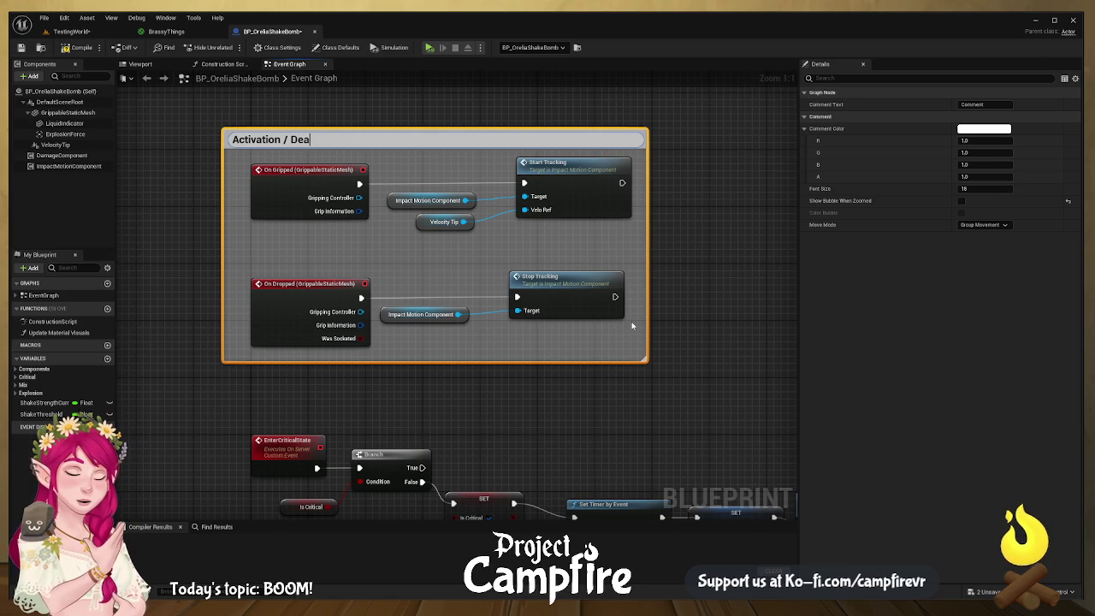
{"action": "type", "text": "ctzivation"}
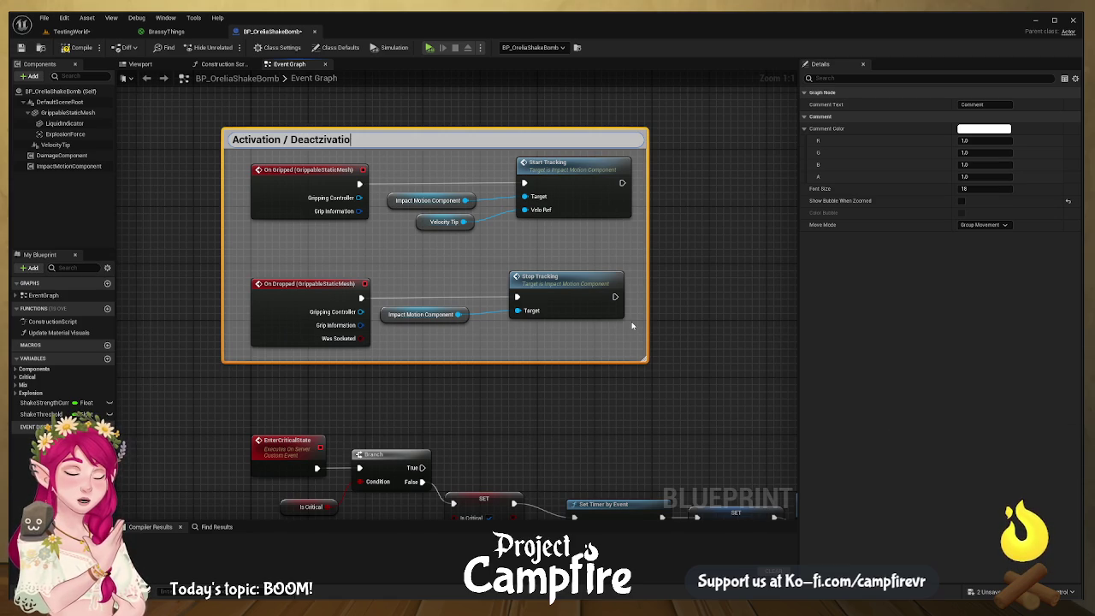
{"action": "key", "text": "Left"}
{"action": "key", "text": "Left"}
{"action": "key", "text": "Left"}
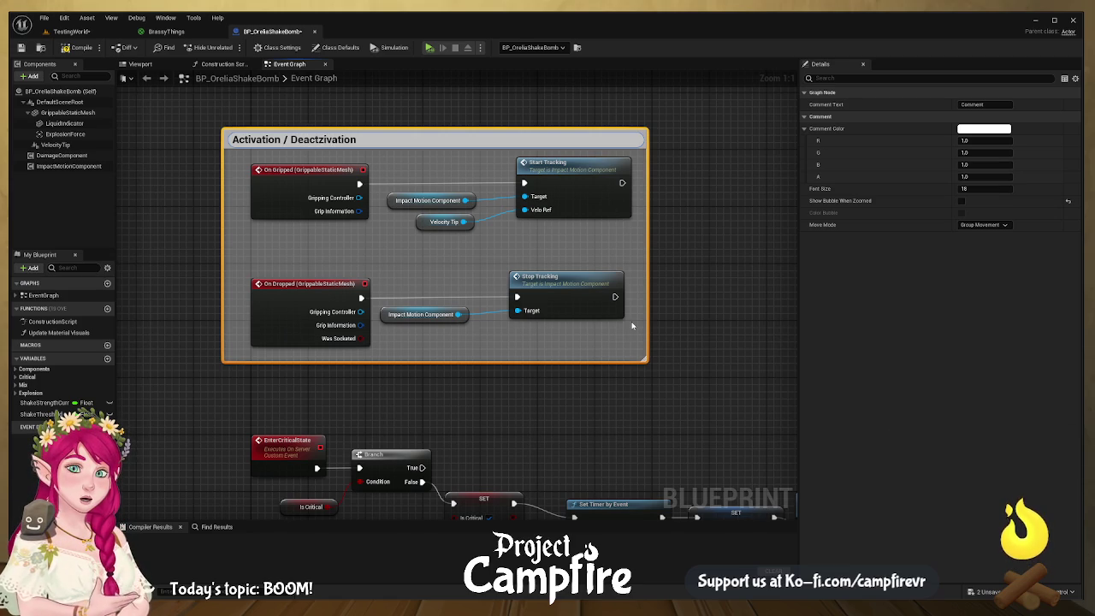
{"action": "key", "text": "BackSpace"}
{"action": "key", "text": "Return"}
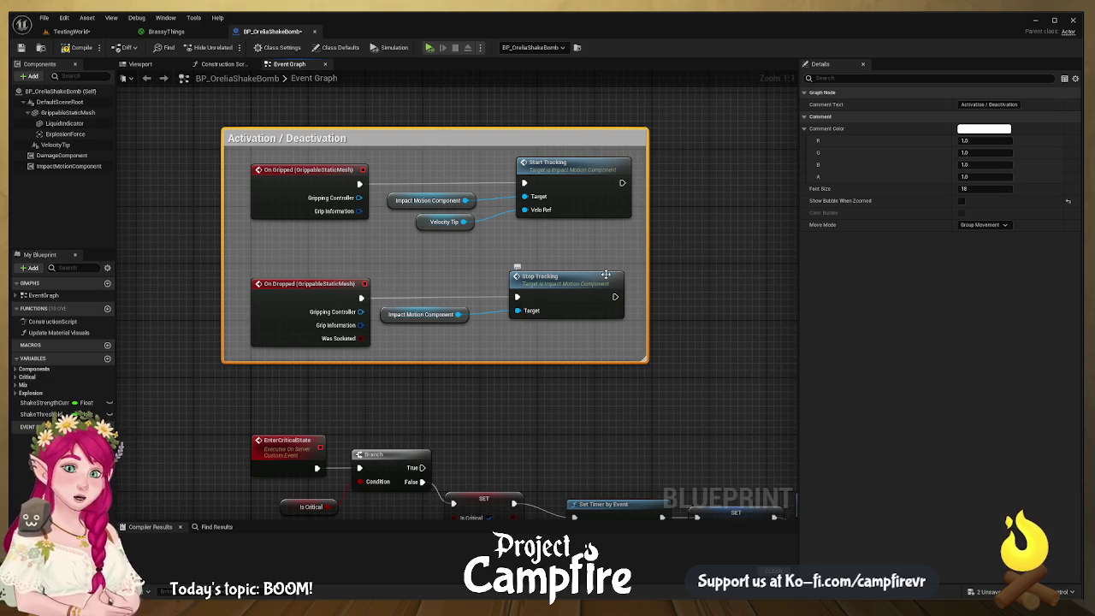
{"action": "scroll", "coordinate": [620, 238], "scroll_direction": "down", "scroll_amount": 2}
{"action": "mouse_move", "coordinate": [540, 271]}
{"action": "left_mouse_down"}
{"action": "mouse_move", "coordinate": [687, 382]}
{"action": "mouse_move", "coordinate": [573, 387]}
{"action": "left_mouse_up"}
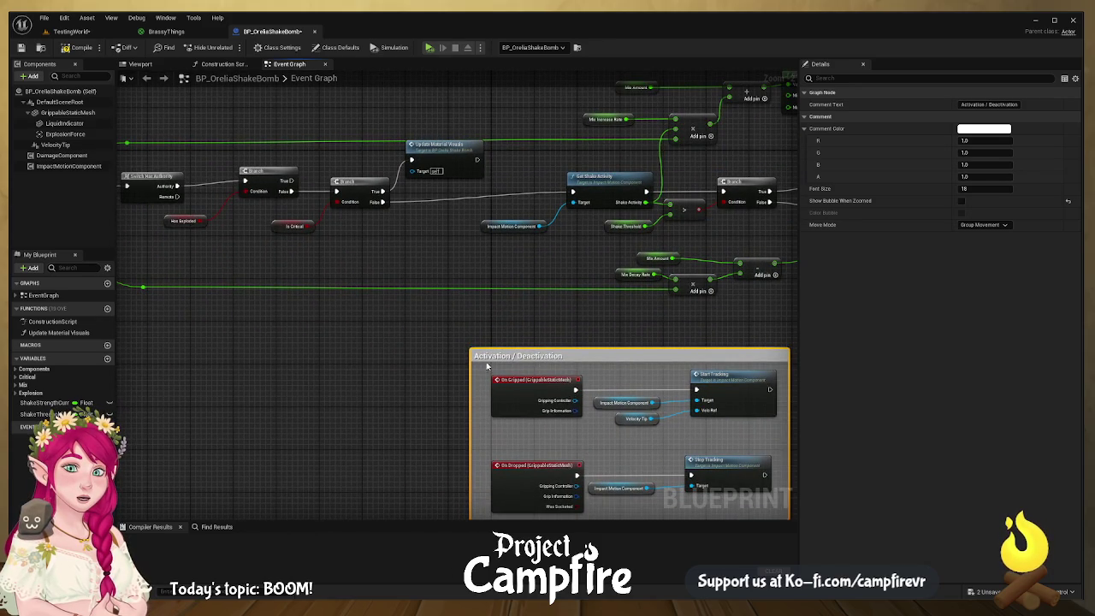
- Bring the Event Tick chain into view and compile the shake bomb Blueprint
{"action": "left_click_drag", "start_coordinate": [428, 344], "coordinate": [684, 346]}
{"action": "left_click_drag", "start_coordinate": [384, 227], "coordinate": [542, 291]}
{"action": "left_click", "coordinate": [585, 257]}
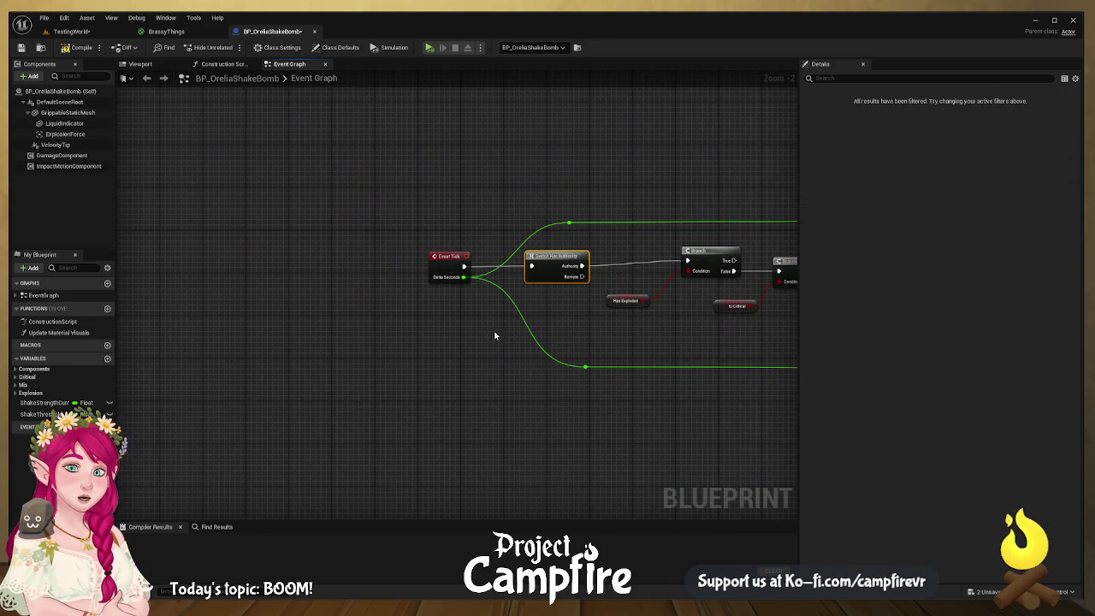
{"action": "scroll", "coordinate": [351, 345], "scroll_direction": "up", "scroll_amount": 2}
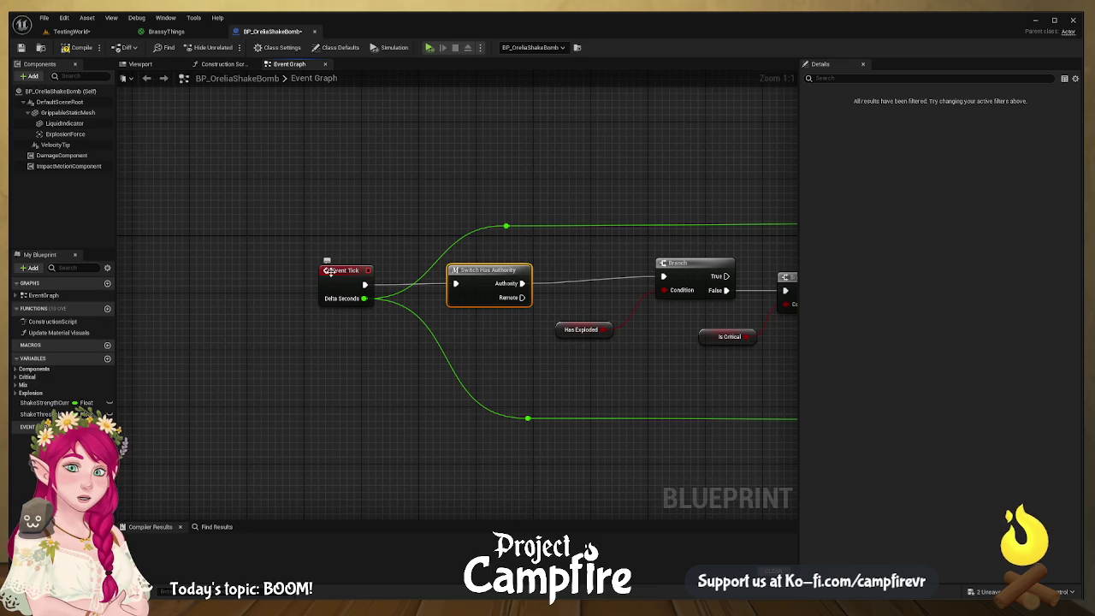
{"action": "left_click_drag", "start_coordinate": [572, 341], "coordinate": [493, 325]}
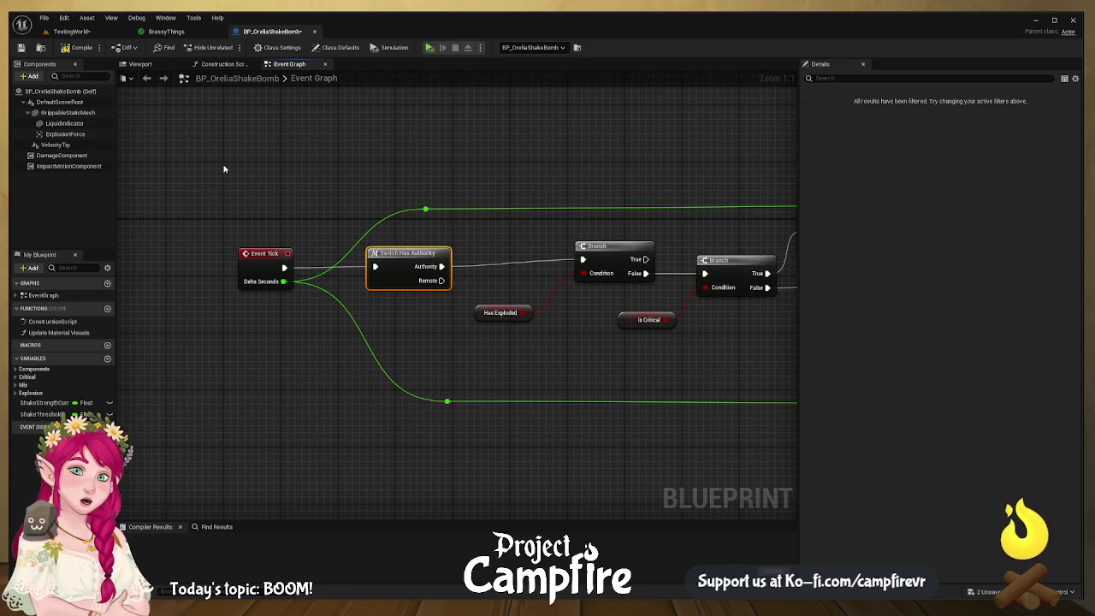
{"action": "left_click", "coordinate": [77, 48]}
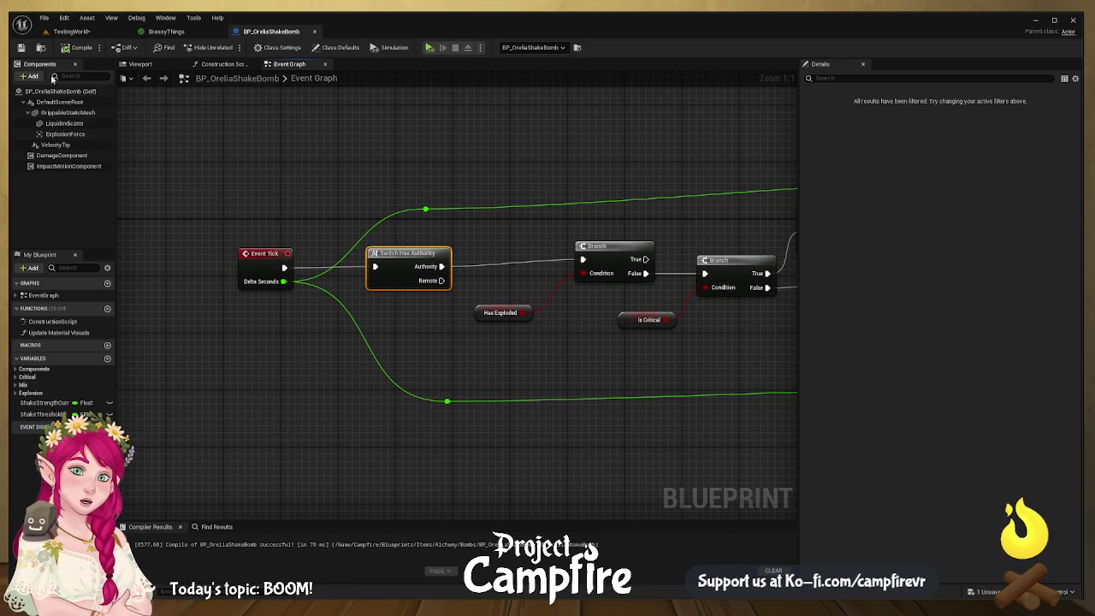
- Move Switch Has Authority, both Branches, Has Exploded and Is Critical leftward closer together
{"action": "left_click_drag", "start_coordinate": [336, 294], "coordinate": [290, 273]}
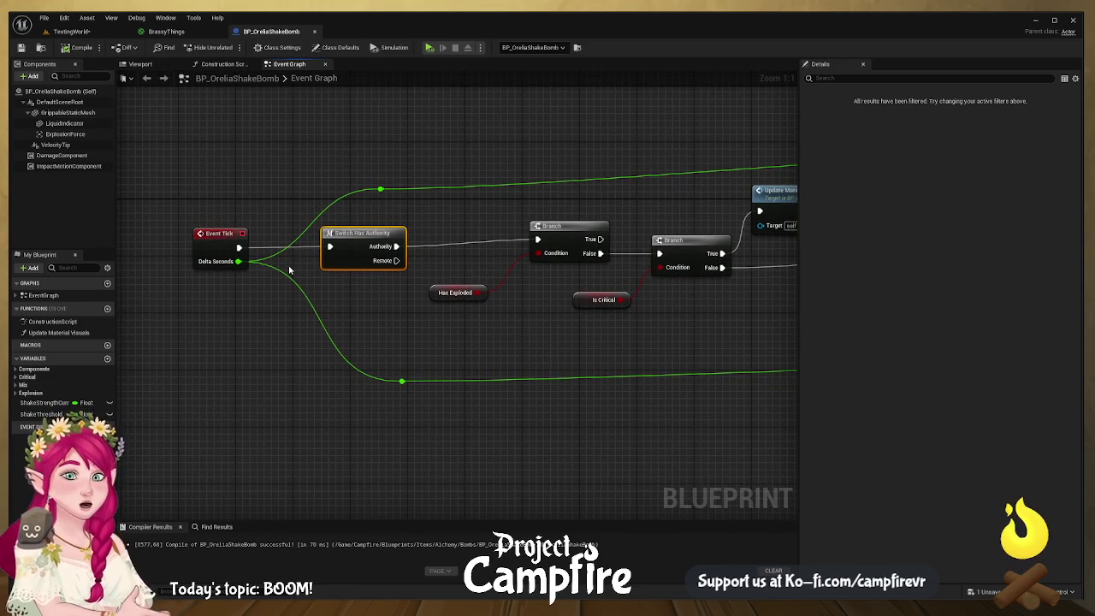
{"action": "mouse_move", "coordinate": [402, 228]}
{"action": "left_mouse_down"}
{"action": "mouse_move", "coordinate": [803, 272]}
{"action": "mouse_move", "coordinate": [1058, 272]}
{"action": "left_mouse_up"}
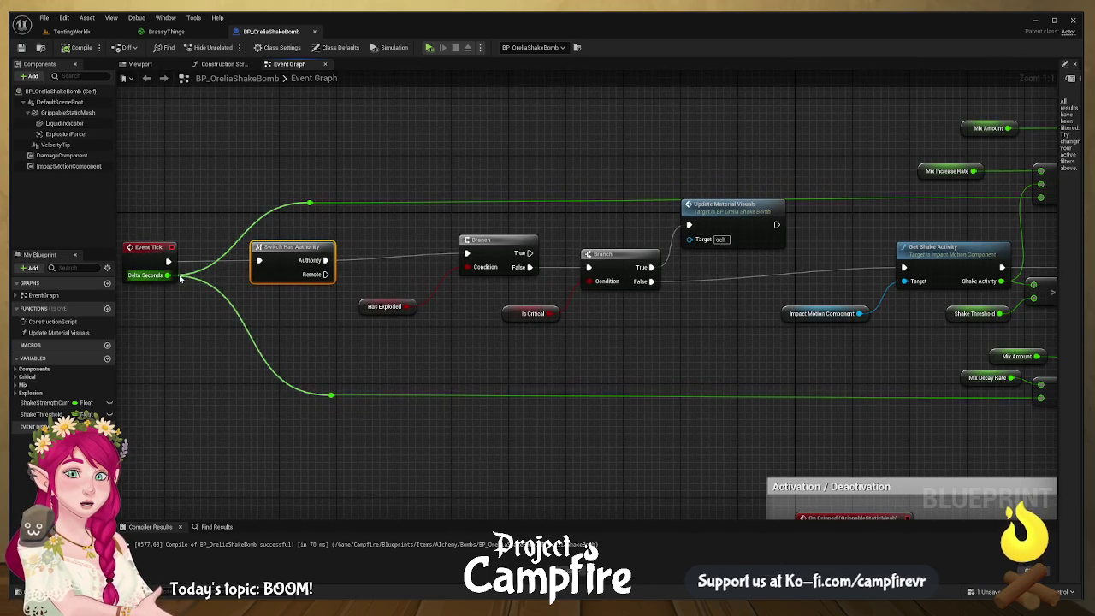
{"action": "left_click_drag", "start_coordinate": [280, 247], "coordinate": [244, 249]}
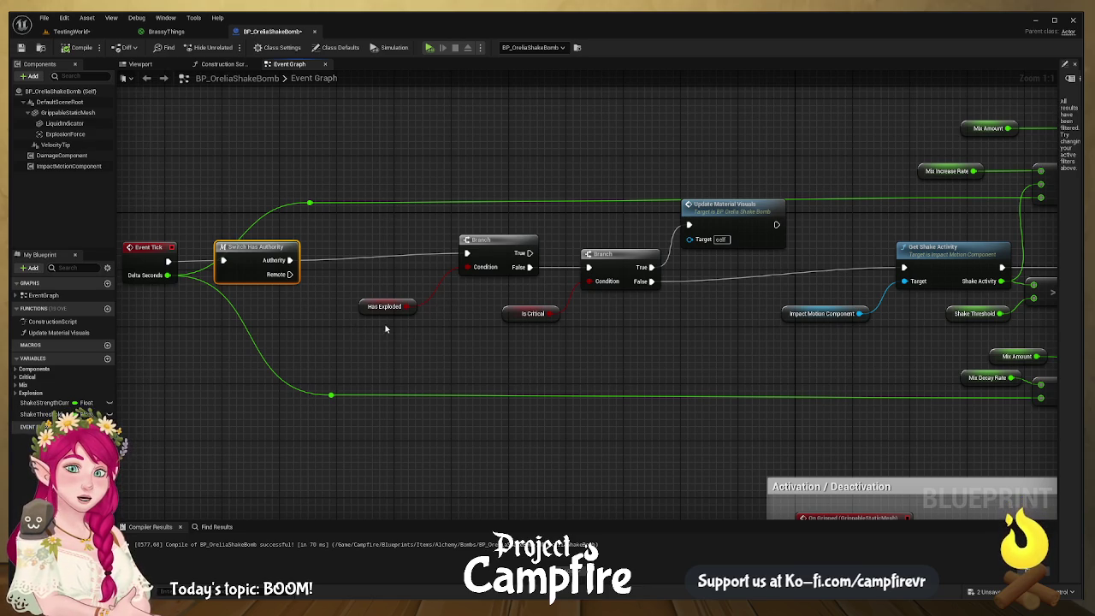
{"action": "left_click_drag", "start_coordinate": [344, 225], "coordinate": [492, 339]}
{"action": "left_click_drag", "start_coordinate": [502, 252], "coordinate": [403, 259]}
{"action": "left_click_drag", "start_coordinate": [445, 323], "coordinate": [419, 313]}
{"action": "left_click_drag", "start_coordinate": [597, 252], "coordinate": [576, 259]}
{"action": "left_click_drag", "start_coordinate": [485, 306], "coordinate": [392, 308]}
{"action": "left_click_drag", "start_coordinate": [575, 249], "coordinate": [494, 251]}
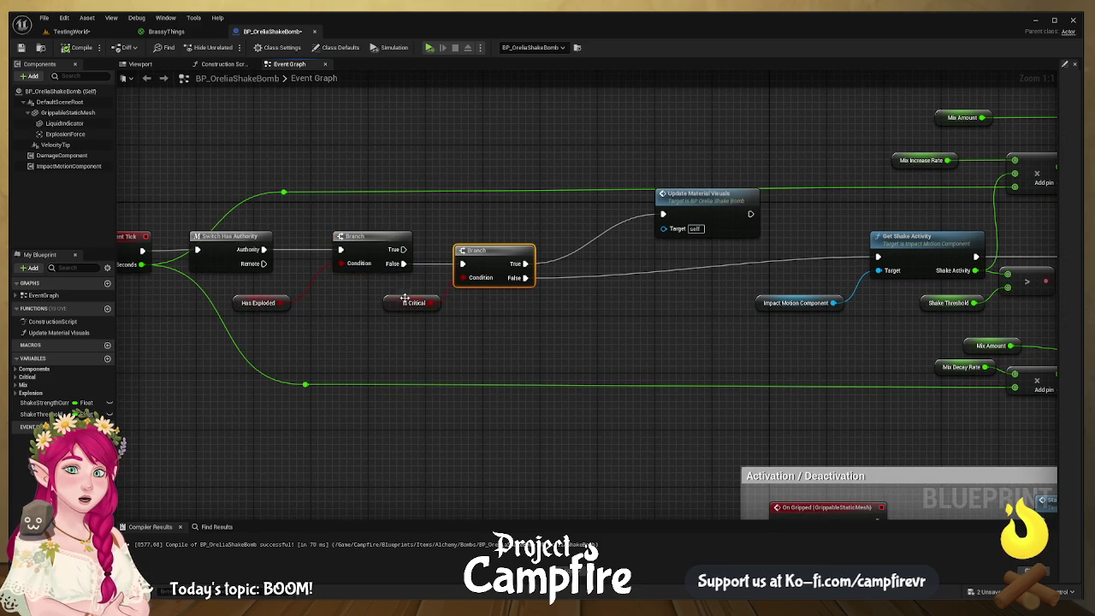
{"action": "left_click_drag", "start_coordinate": [406, 297], "coordinate": [384, 304]}
{"action": "left_click_drag", "start_coordinate": [241, 306], "coordinate": [264, 300]}
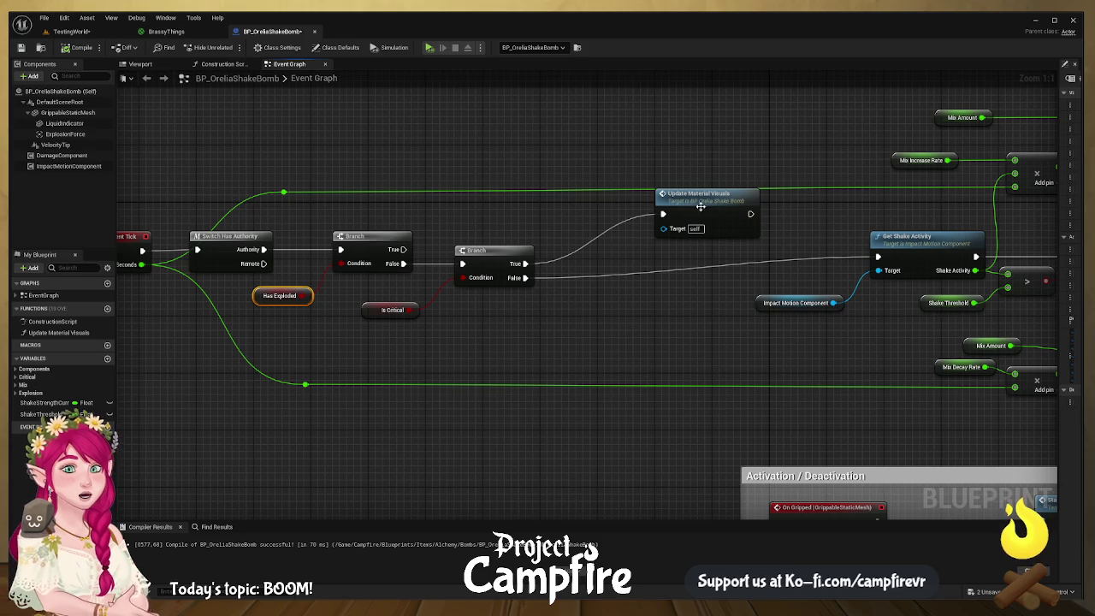
- Pull Update Material Visuals, Impact Motion Component and Get Shake Activity left toward the branches
{"action": "left_click_drag", "start_coordinate": [727, 197], "coordinate": [618, 203]}
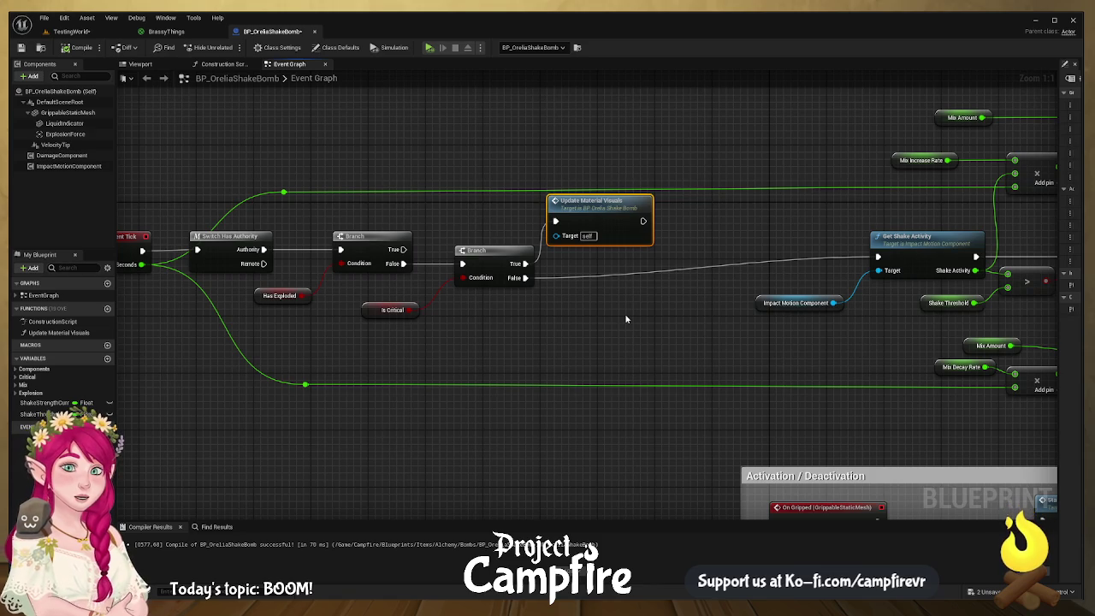
{"action": "left_click_drag", "start_coordinate": [733, 313], "coordinate": [557, 277]}
{"action": "mouse_move", "coordinate": [574, 176]}
{"action": "left_mouse_down"}
{"action": "mouse_move", "coordinate": [659, 281]}
{"action": "mouse_move", "coordinate": [723, 266]}
{"action": "left_mouse_up"}
{"action": "left_click_drag", "start_coordinate": [756, 211], "coordinate": [575, 233]}
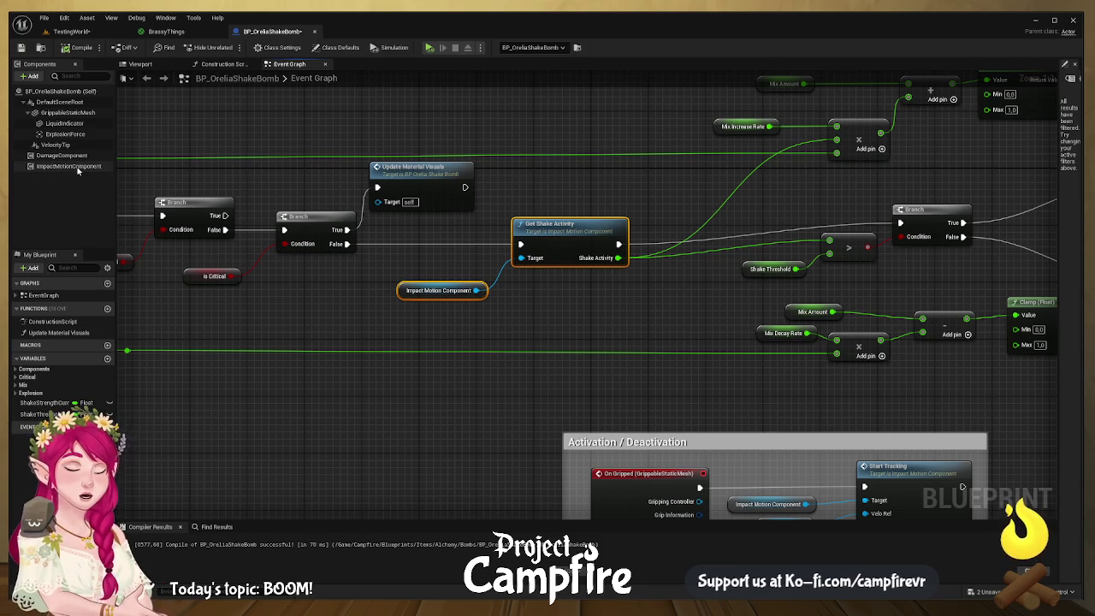
- Open ImpactMotionComponent from Components and view its whole Shake Detection function graph
{"action": "left_click", "coordinate": [78, 168]}
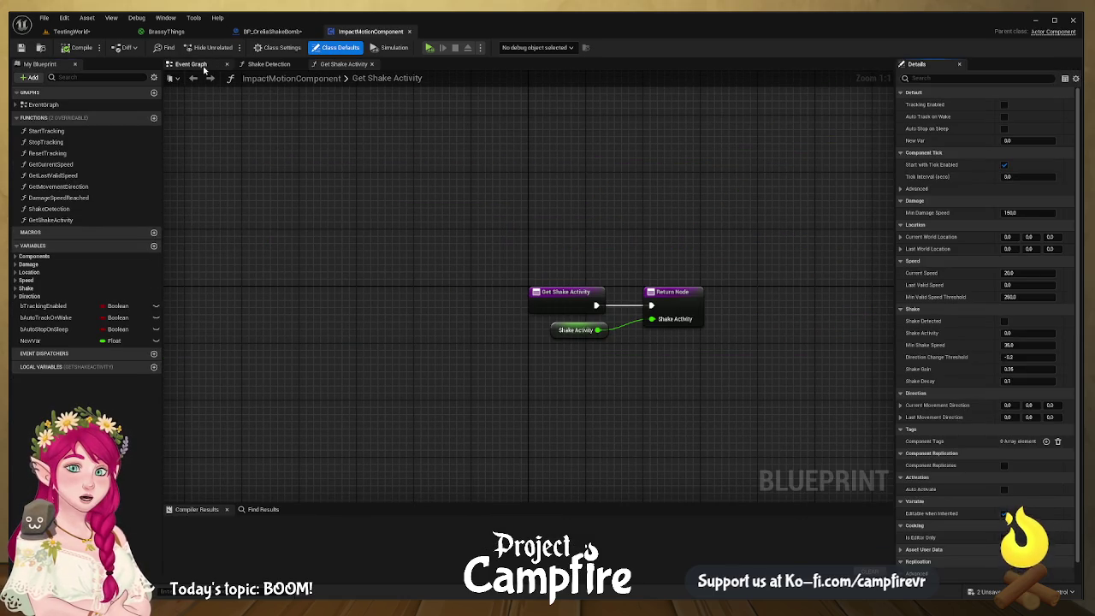
{"action": "left_click", "coordinate": [274, 64]}
{"action": "scroll", "coordinate": [483, 291], "scroll_direction": "up", "scroll_amount": 3}
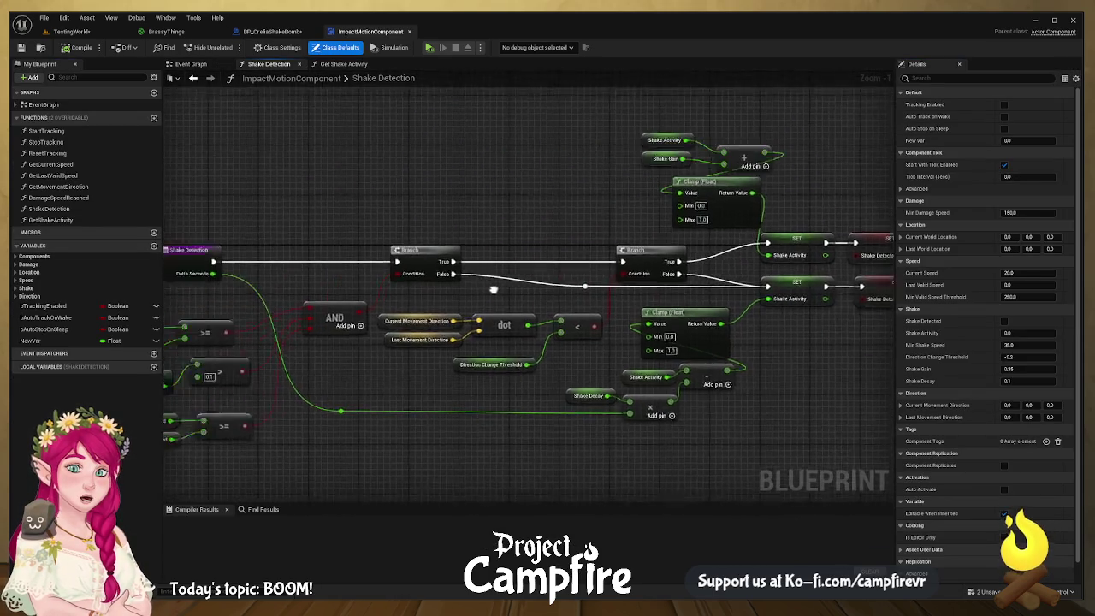
{"action": "scroll", "coordinate": [483, 291], "scroll_direction": "down", "scroll_amount": 4}
{"action": "left_click_drag", "start_coordinate": [399, 273], "coordinate": [395, 272]}
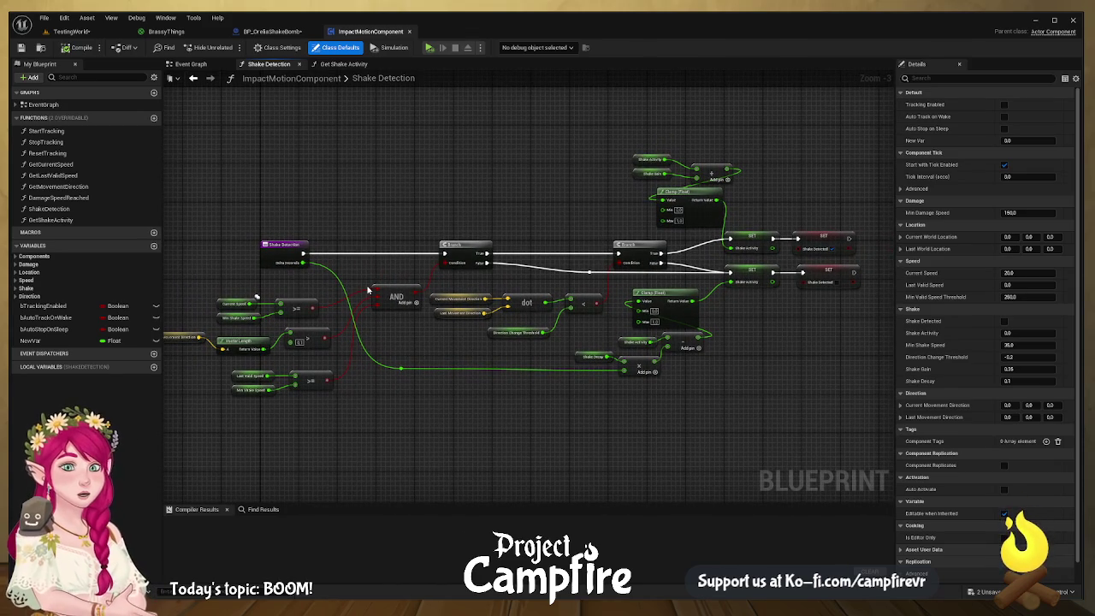
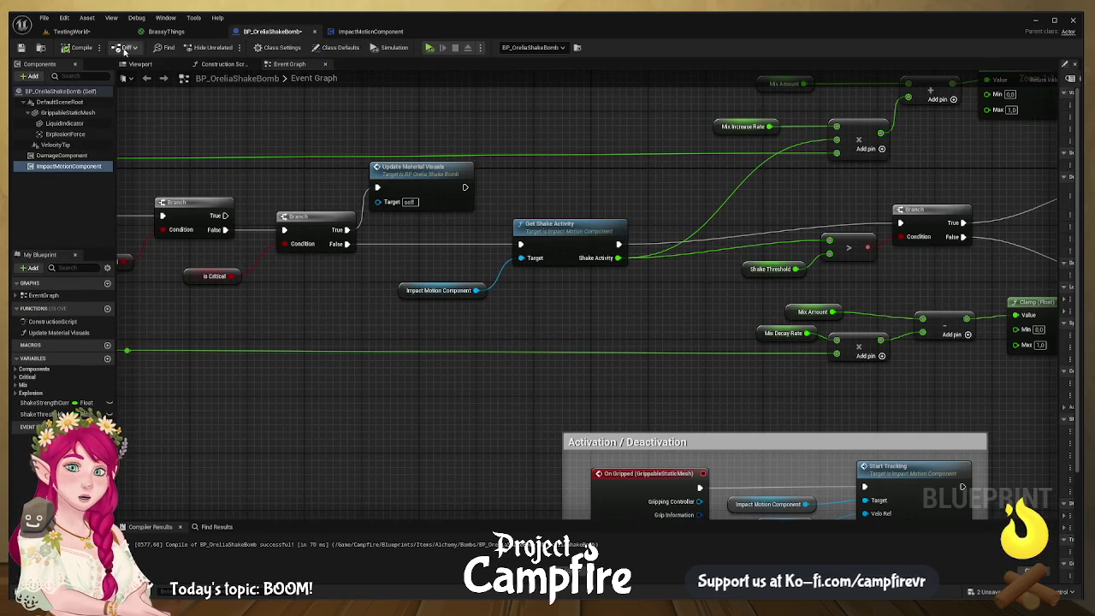
- Compile and save BP_OreliaShakeBomb, then look over the shake-activity node layout
{"action": "left_click", "coordinate": [77, 47]}
{"action": "left_click", "coordinate": [21, 47]}
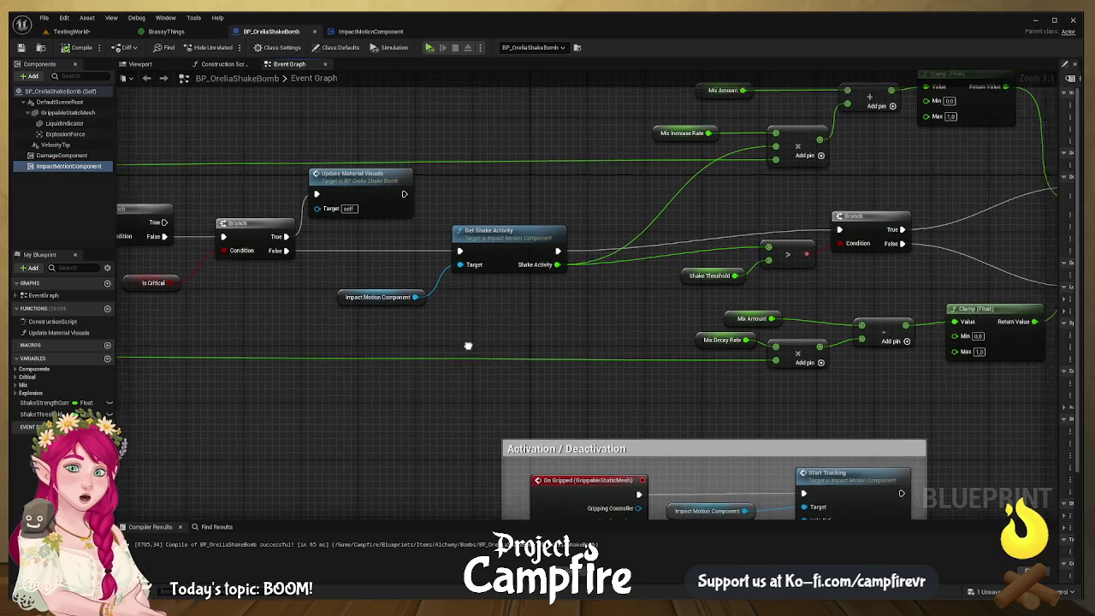
{"action": "left_click", "coordinate": [457, 239]}
{"action": "mouse_move", "coordinate": [390, 288]}
{"action": "left_mouse_down"}
{"action": "mouse_move", "coordinate": [451, 298]}
{"action": "mouse_move", "coordinate": [433, 310]}
{"action": "left_mouse_up"}
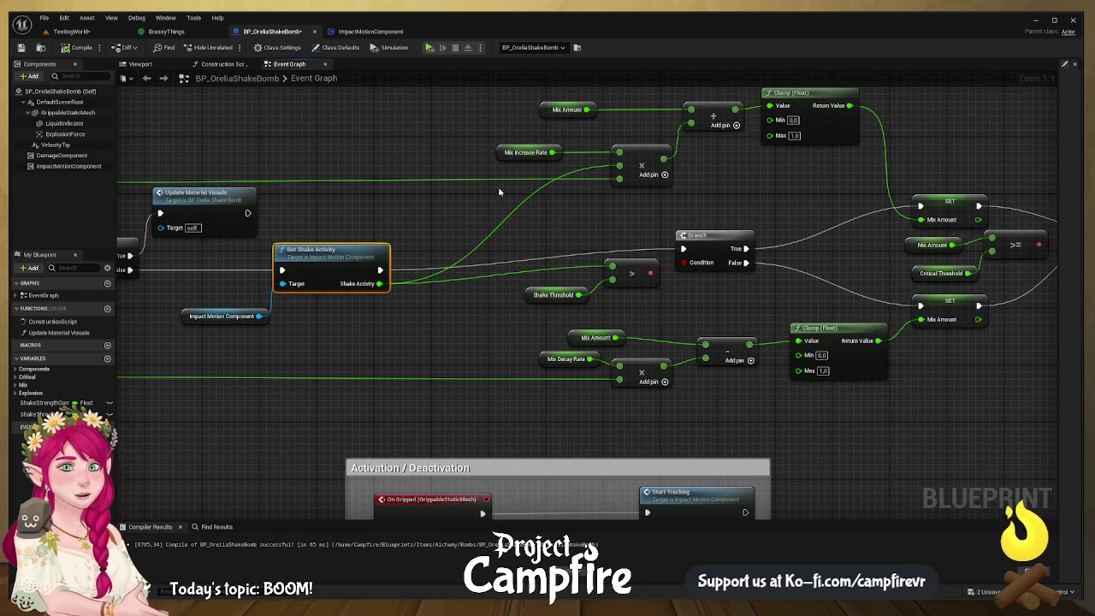
{"action": "mouse_move", "coordinate": [464, 205]}
{"action": "left_mouse_down"}
{"action": "mouse_move", "coordinate": [391, 183]}
{"action": "mouse_move", "coordinate": [392, 205]}
{"action": "mouse_move", "coordinate": [486, 257]}
{"action": "left_mouse_up"}
{"action": "mouse_move", "coordinate": [590, 174]}
{"action": "left_mouse_down"}
{"action": "mouse_move", "coordinate": [459, 264]}
{"action": "mouse_move", "coordinate": [587, 245]}
{"action": "mouse_move", "coordinate": [574, 215]}
{"action": "mouse_move", "coordinate": [642, 251]}
{"action": "left_mouse_up"}
{"action": "mouse_move", "coordinate": [485, 246]}
{"action": "left_mouse_down"}
{"action": "mouse_move", "coordinate": [788, 268]}
{"action": "mouse_move", "coordinate": [399, 251]}
{"action": "mouse_move", "coordinate": [589, 292]}
{"action": "left_mouse_up"}
- Move the Branch, mix math and Clamp nodes left and align Update Material Visuals
{"action": "mouse_move", "coordinate": [730, 196]}
{"action": "left_mouse_down"}
{"action": "mouse_move", "coordinate": [597, 356]}
{"action": "mouse_move", "coordinate": [496, 382]}
{"action": "left_mouse_up"}
{"action": "left_click_drag", "start_coordinate": [695, 315], "coordinate": [571, 335]}
{"action": "left_click_drag", "start_coordinate": [821, 304], "coordinate": [678, 326]}
{"action": "left_click_drag", "start_coordinate": [381, 334], "coordinate": [500, 349]}
{"action": "left_click_drag", "start_coordinate": [340, 334], "coordinate": [343, 313]}
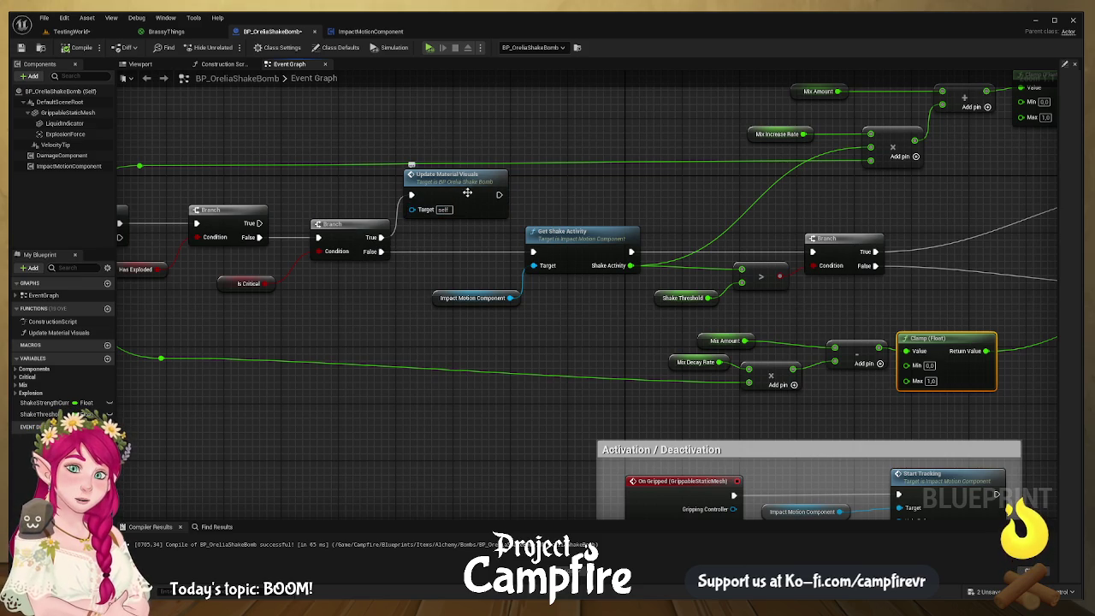
{"action": "left_click_drag", "start_coordinate": [463, 190], "coordinate": [470, 176]}
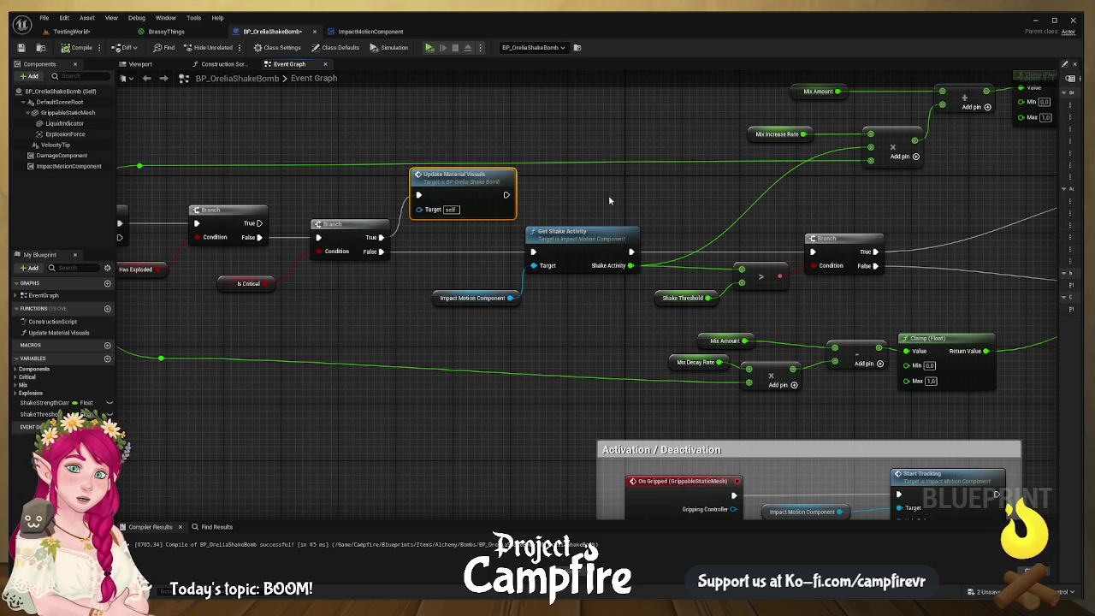
{"action": "mouse_move", "coordinate": [629, 200]}
{"action": "left_mouse_down"}
{"action": "mouse_move", "coordinate": [605, 264]}
{"action": "mouse_move", "coordinate": [579, 257]}
{"action": "left_mouse_up"}
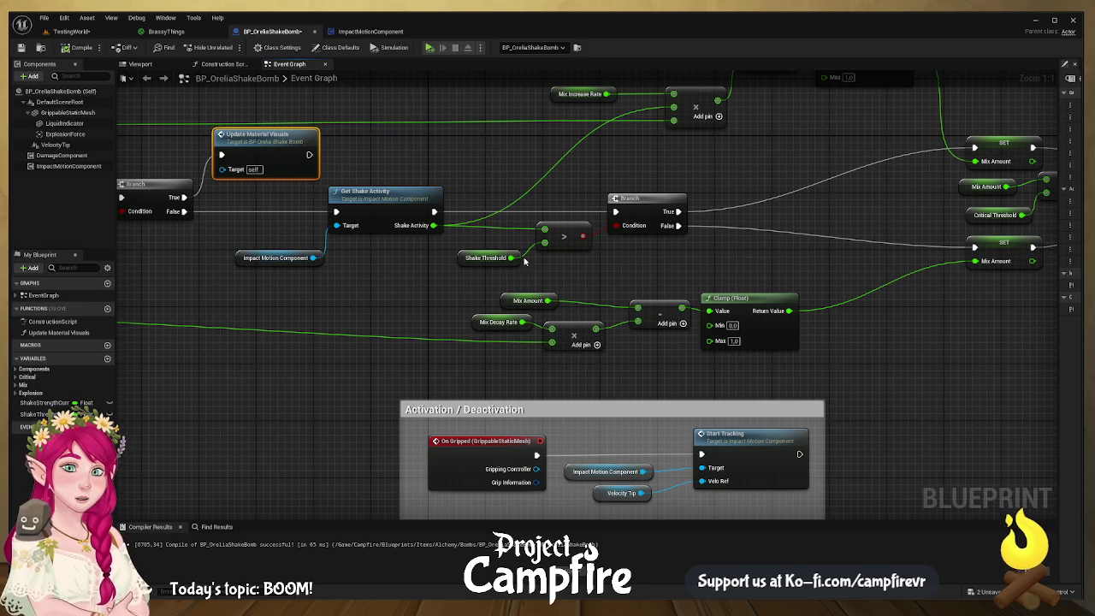
- Show Shake Threshold's variable properties in the Details panel beside the graph
{"action": "left_click", "coordinate": [486, 257]}
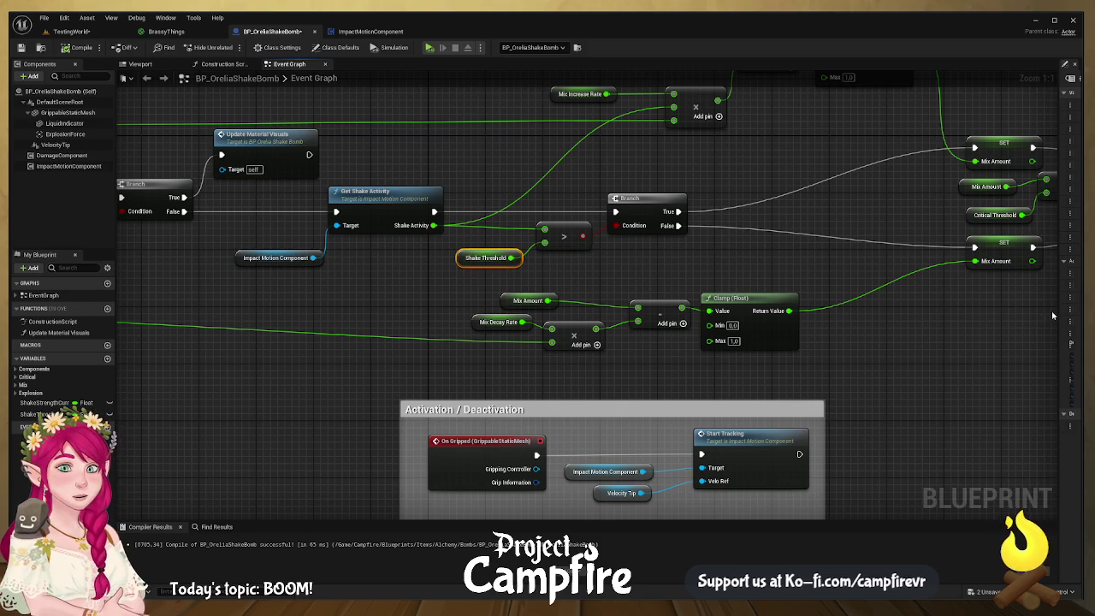
{"action": "mouse_move", "coordinate": [1060, 316]}
{"action": "left_mouse_down"}
{"action": "mouse_move", "coordinate": [843, 325]}
{"action": "mouse_move", "coordinate": [828, 342]}
{"action": "mouse_move", "coordinate": [948, 342]}
{"action": "left_mouse_up"}
{"action": "left_click_drag", "start_coordinate": [770, 292], "coordinate": [697, 300]}
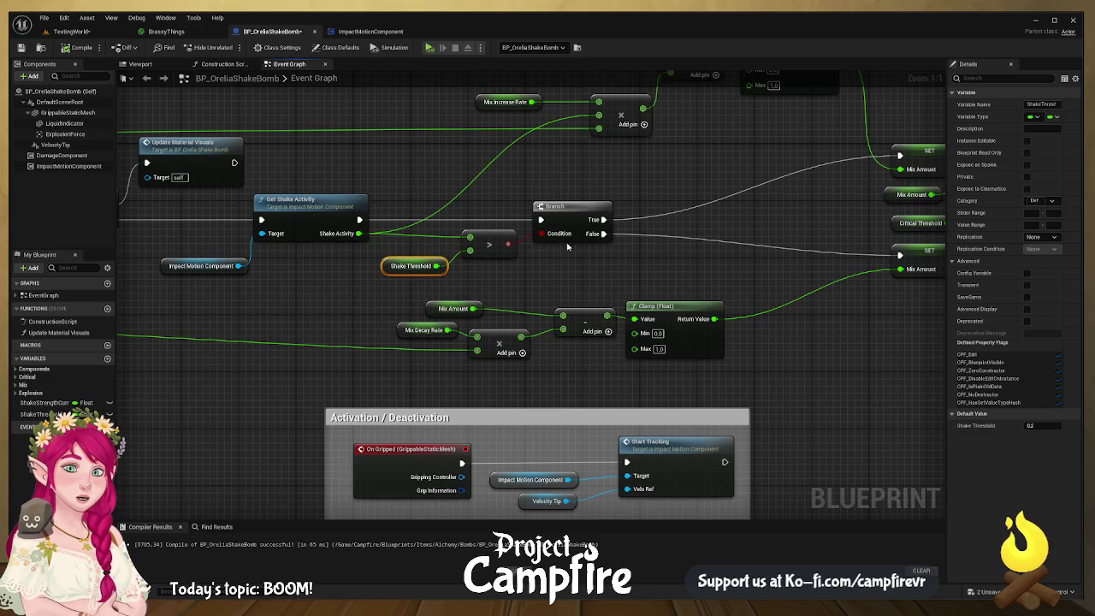
{"action": "mouse_move", "coordinate": [604, 255]}
{"action": "left_mouse_down"}
{"action": "mouse_move", "coordinate": [570, 239]}
{"action": "mouse_move", "coordinate": [349, 254]}
{"action": "mouse_move", "coordinate": [415, 253]}
{"action": "mouse_move", "coordinate": [428, 270]}
{"action": "left_mouse_up"}
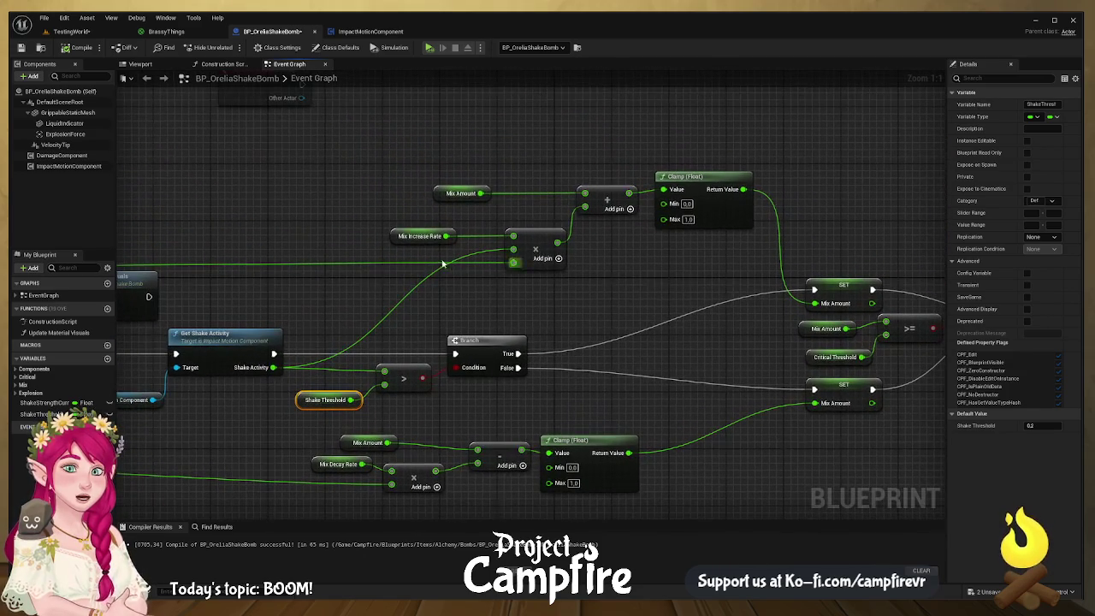
- Move Mix Increase Rate and the four Mix Amount increase nodes left, realigning the Add node
{"action": "left_click", "coordinate": [406, 240]}
{"action": "left_click_drag", "start_coordinate": [453, 272], "coordinate": [632, 304]}
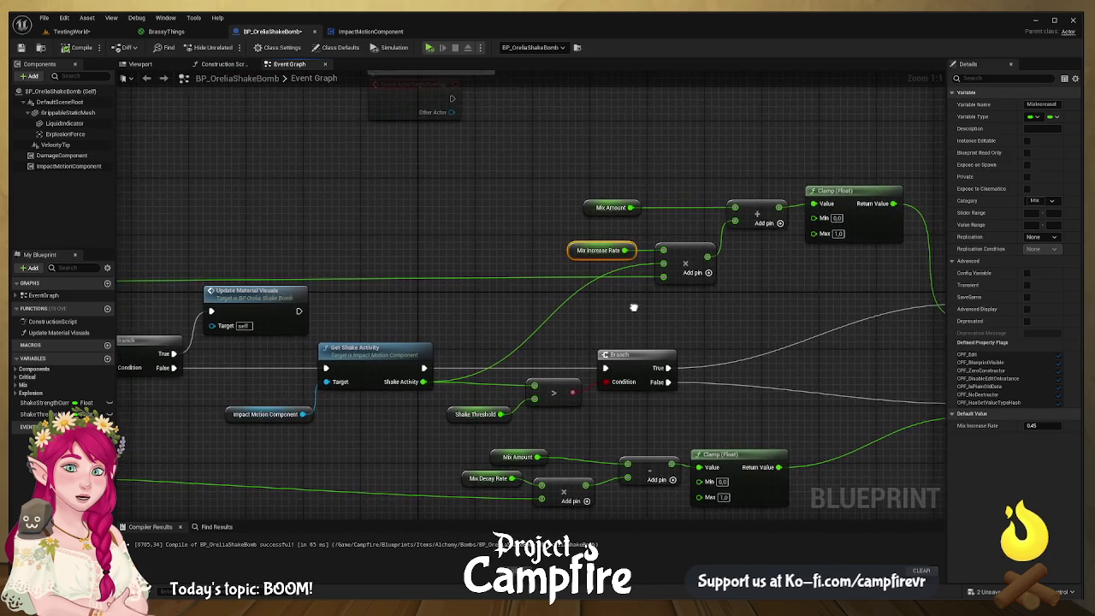
{"action": "mouse_move", "coordinate": [327, 292]}
{"action": "left_mouse_down"}
{"action": "mouse_move", "coordinate": [556, 244]}
{"action": "mouse_move", "coordinate": [524, 313]}
{"action": "left_mouse_up"}
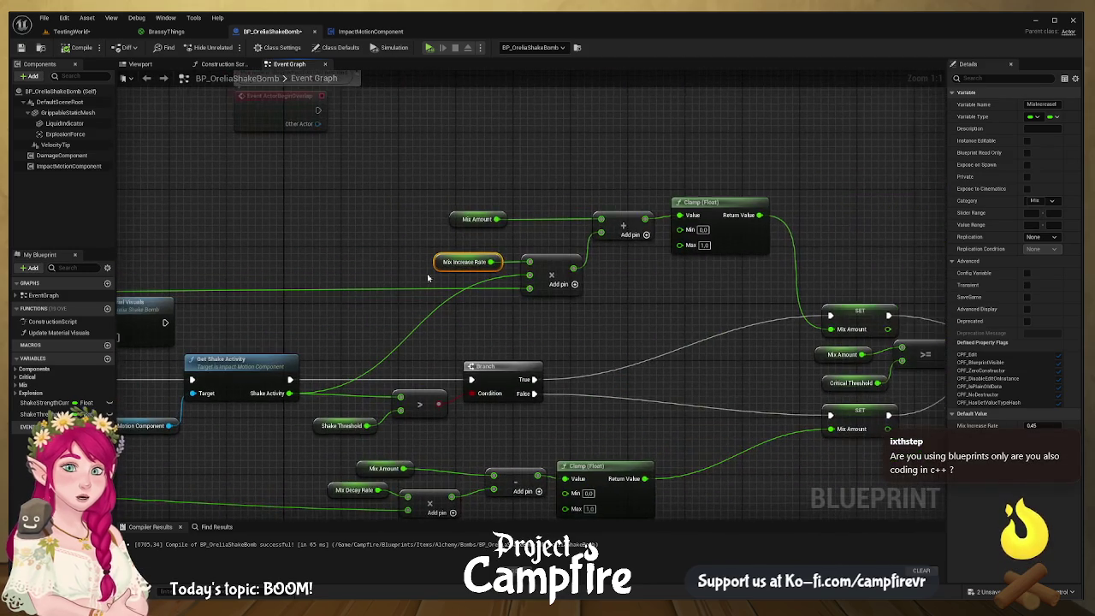
{"action": "left_click_drag", "start_coordinate": [657, 316], "coordinate": [449, 208]}
{"action": "left_click_drag", "start_coordinate": [613, 220], "coordinate": [534, 233]}
{"action": "left_click", "coordinate": [552, 276]}
{"action": "left_click_drag", "start_coordinate": [378, 222], "coordinate": [373, 237]}
{"action": "left_click_drag", "start_coordinate": [536, 234], "coordinate": [553, 232]}
- Pull the Clamp and upper SET Mix Amount nodes further left
{"action": "left_click_drag", "start_coordinate": [742, 212], "coordinate": [655, 228]}
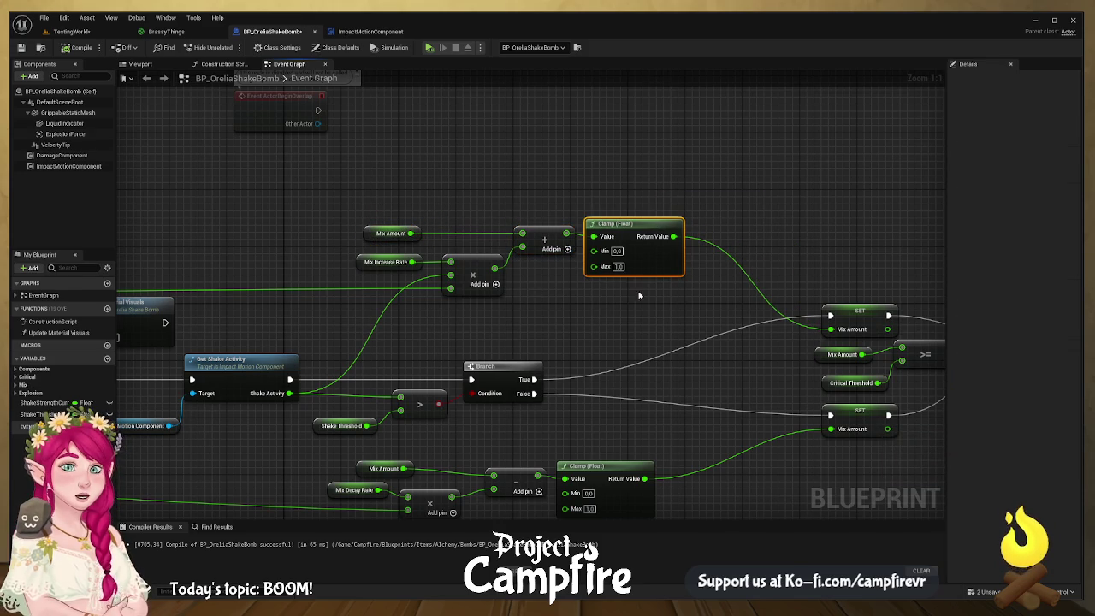
{"action": "mouse_move", "coordinate": [647, 330]}
{"action": "left_mouse_down"}
{"action": "mouse_move", "coordinate": [565, 305]}
{"action": "mouse_move", "coordinate": [542, 260]}
{"action": "left_mouse_up"}
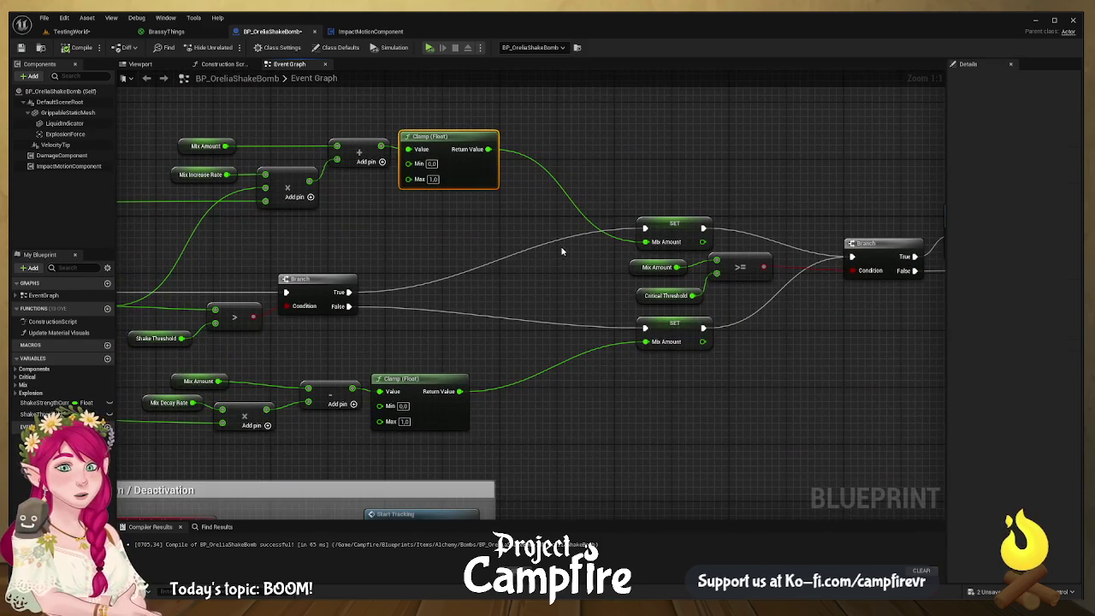
{"action": "left_click_drag", "start_coordinate": [685, 221], "coordinate": [598, 228]}
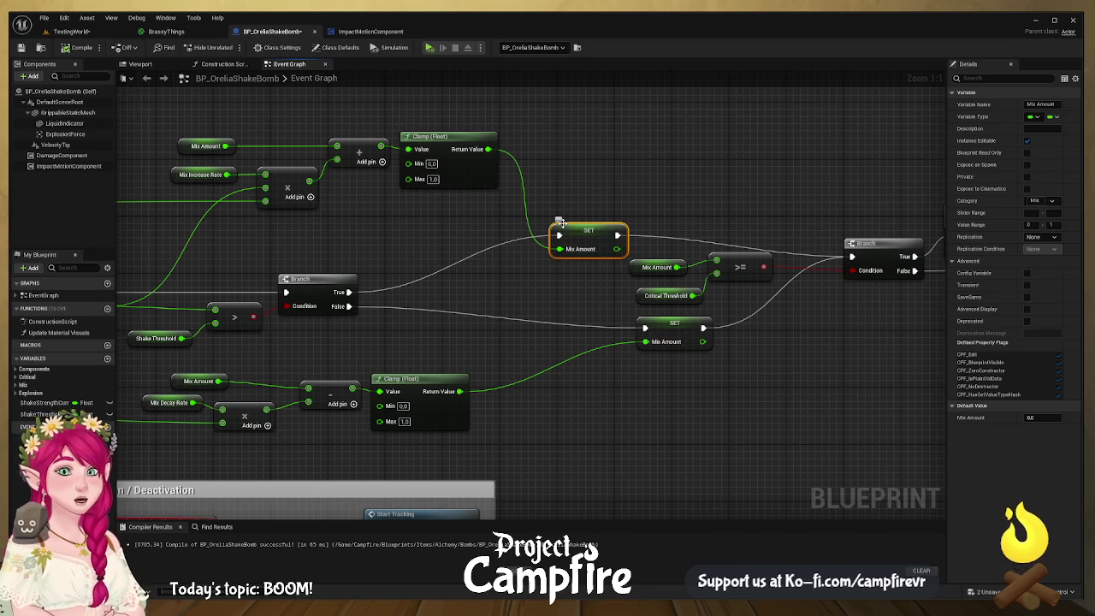
- Reposition both SET nodes and drop the >= comparison group lower
{"action": "mouse_move", "coordinate": [676, 325]}
{"action": "left_mouse_down"}
{"action": "mouse_move", "coordinate": [590, 352]}
{"action": "mouse_move", "coordinate": [592, 339]}
{"action": "mouse_move", "coordinate": [580, 339]}
{"action": "left_mouse_up"}
{"action": "left_click_drag", "start_coordinate": [595, 238], "coordinate": [589, 234]}
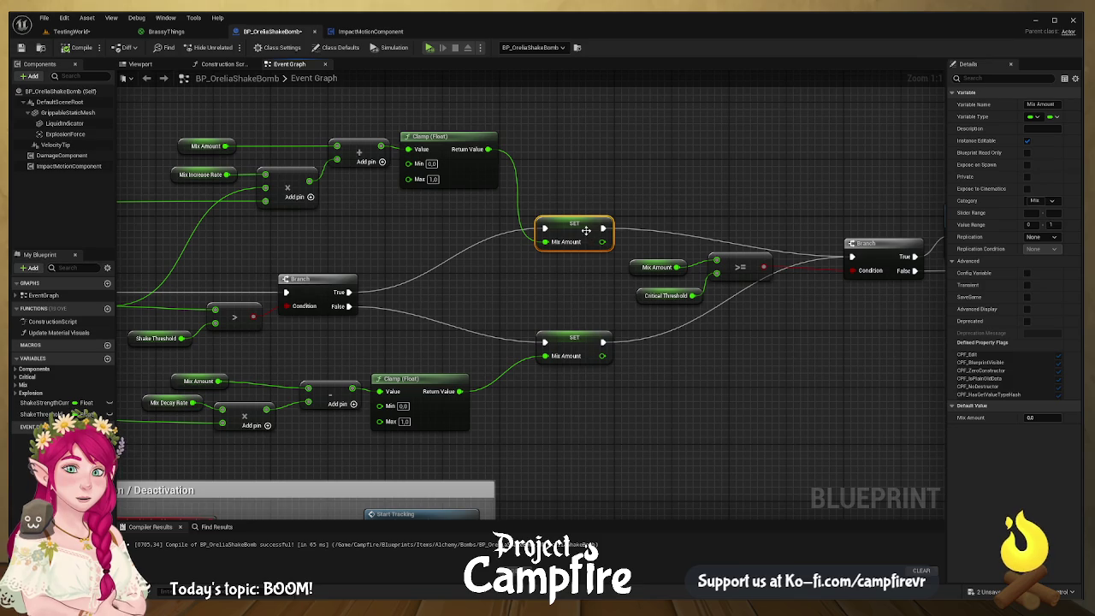
{"action": "left_click_drag", "start_coordinate": [758, 369], "coordinate": [694, 403]}
{"action": "left_click_drag", "start_coordinate": [715, 363], "coordinate": [566, 289]}
{"action": "left_click_drag", "start_coordinate": [675, 304], "coordinate": [666, 432]}
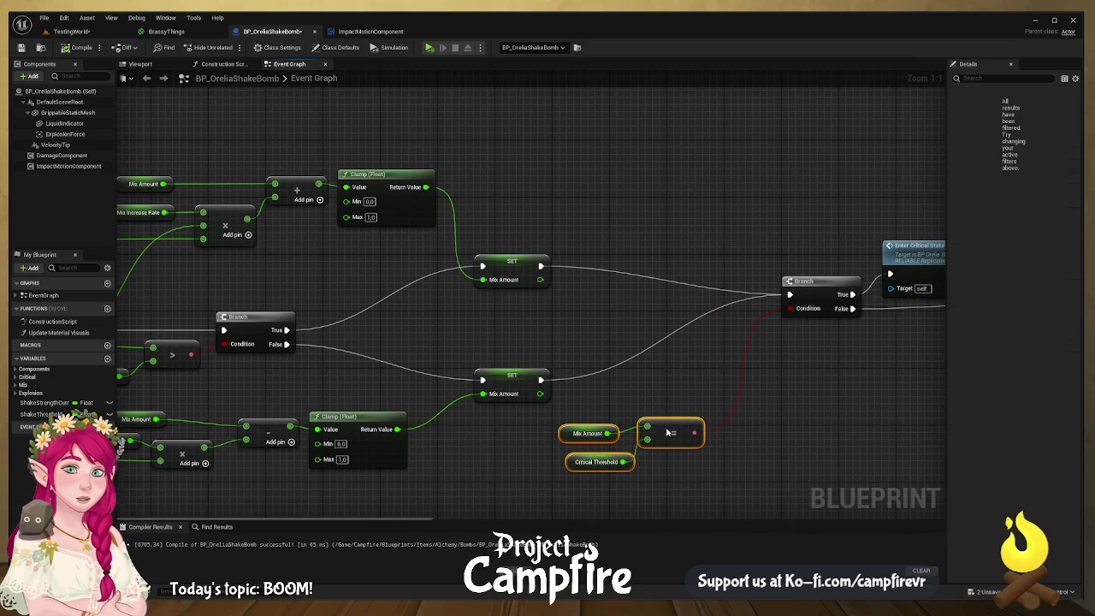
- Pull Branch, Enter Critical State and Multicast Mix Effects left toward the SET nodes
{"action": "mouse_move", "coordinate": [821, 277]}
{"action": "left_mouse_down"}
{"action": "mouse_move", "coordinate": [732, 275]}
{"action": "mouse_move", "coordinate": [737, 291]}
{"action": "left_mouse_up"}
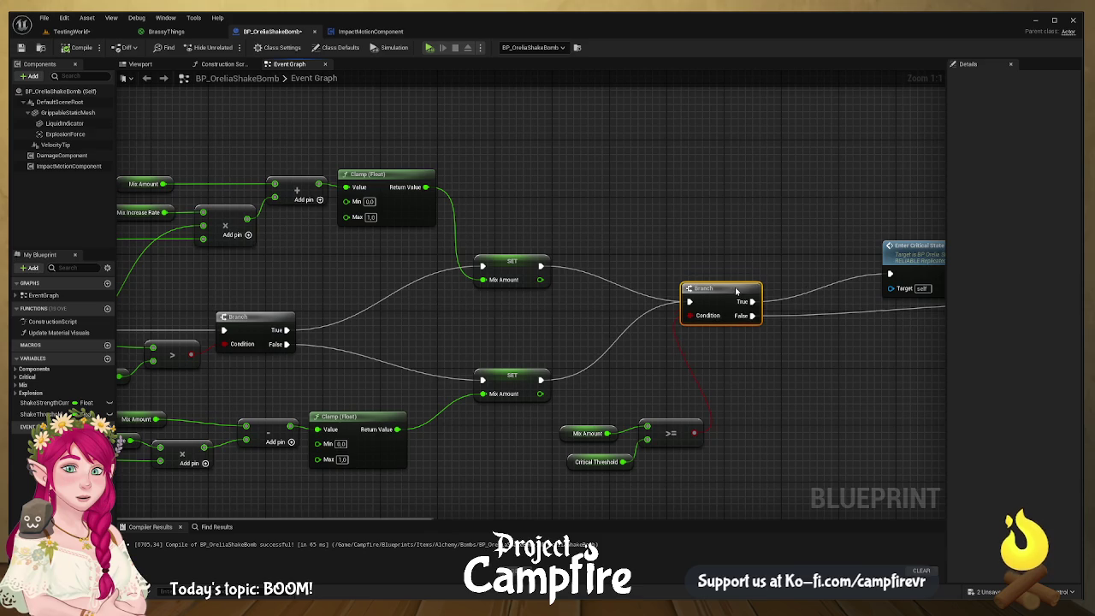
{"action": "left_click_drag", "start_coordinate": [781, 402], "coordinate": [692, 384]}
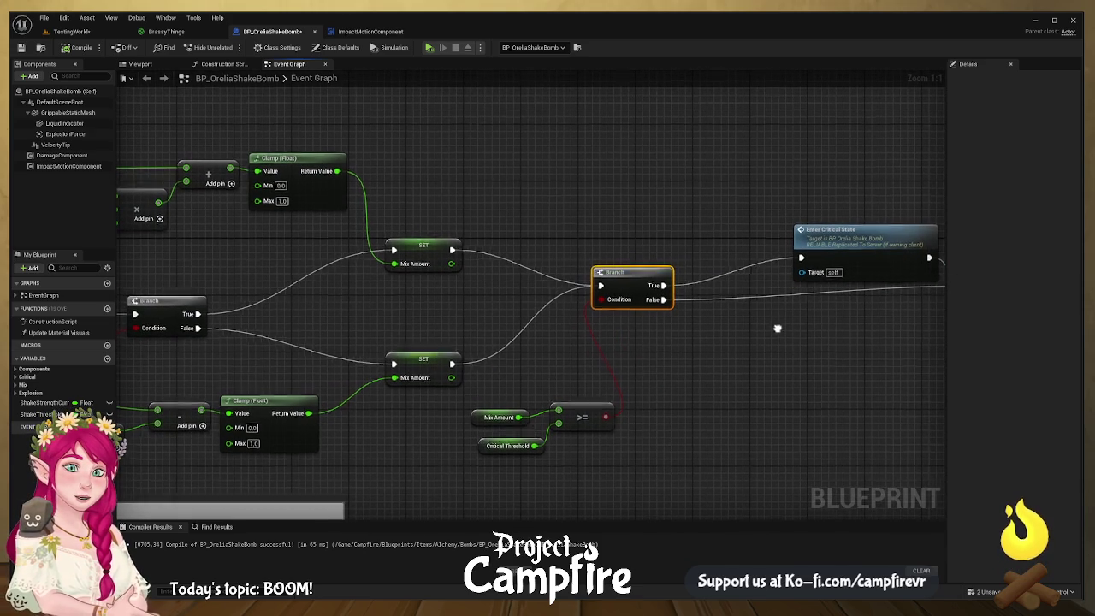
{"action": "left_click_drag", "start_coordinate": [778, 331], "coordinate": [538, 288]}
{"action": "left_click_drag", "start_coordinate": [695, 215], "coordinate": [625, 212]}
{"action": "left_click_drag", "start_coordinate": [793, 223], "coordinate": [734, 237]}
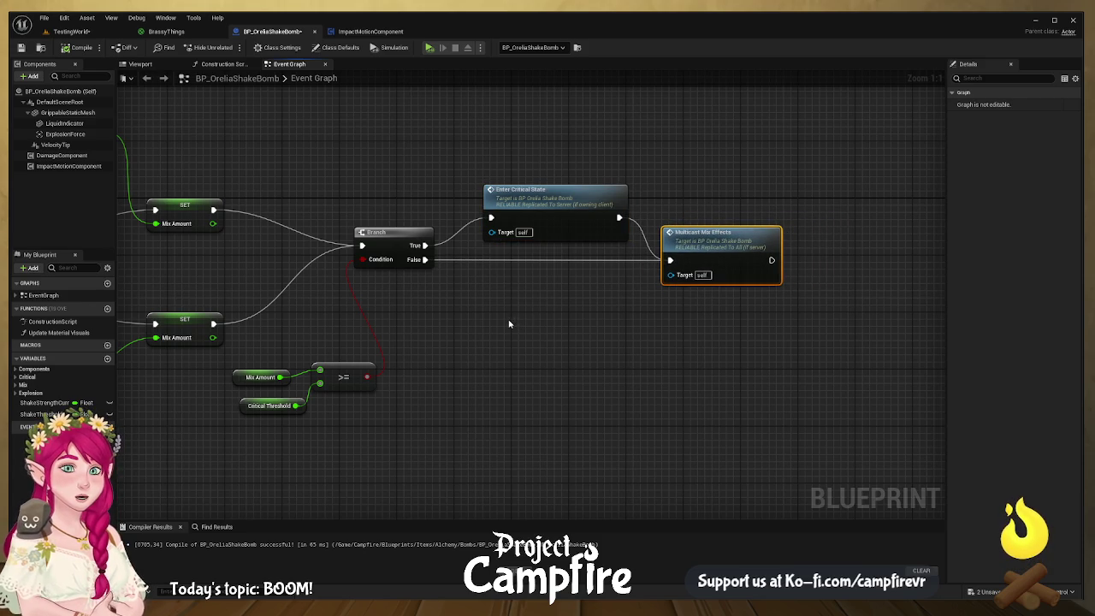
{"action": "left_click_drag", "start_coordinate": [477, 319], "coordinate": [773, 315]}
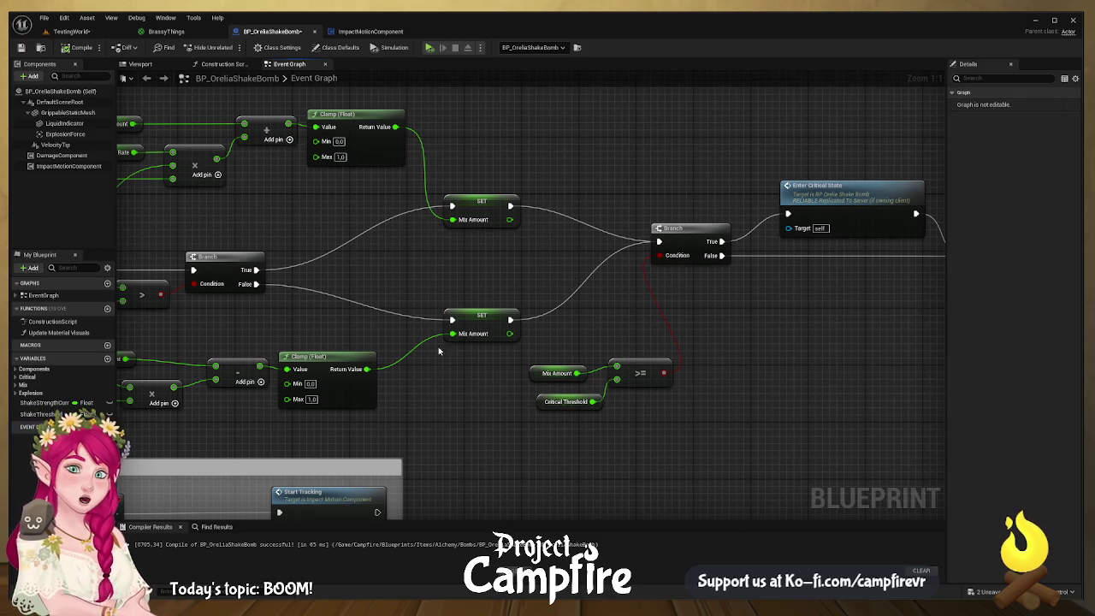
{"action": "left_click_drag", "start_coordinate": [442, 354], "coordinate": [569, 323]}
{"action": "left_click_drag", "start_coordinate": [513, 252], "coordinate": [528, 235]}
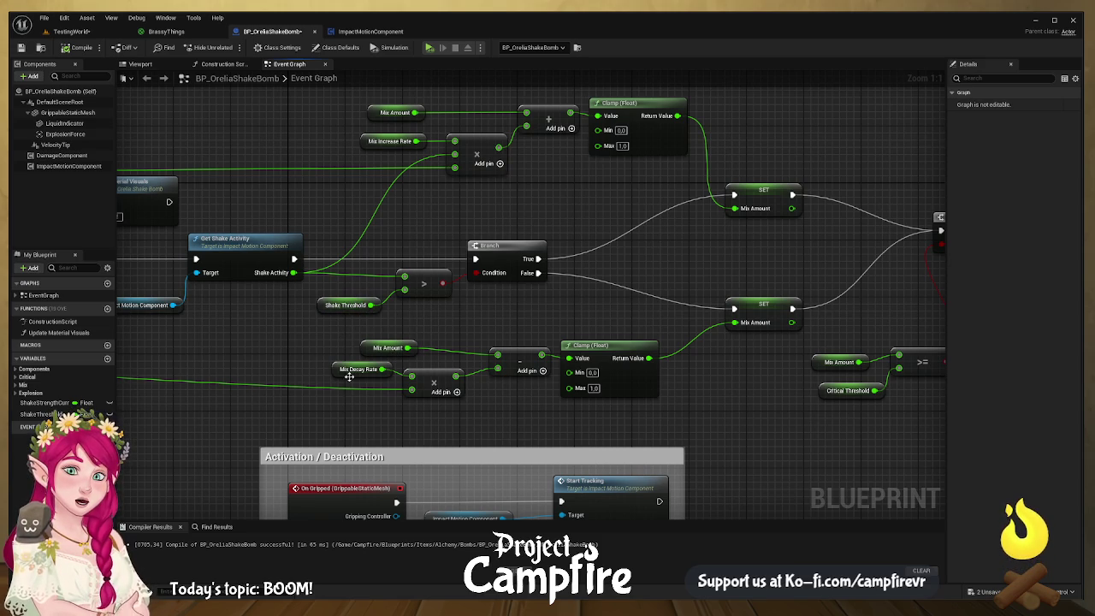
- Shift the decay Clamp left and nudge the upper SET and >= nodes into line
{"action": "left_click", "coordinate": [353, 370]}
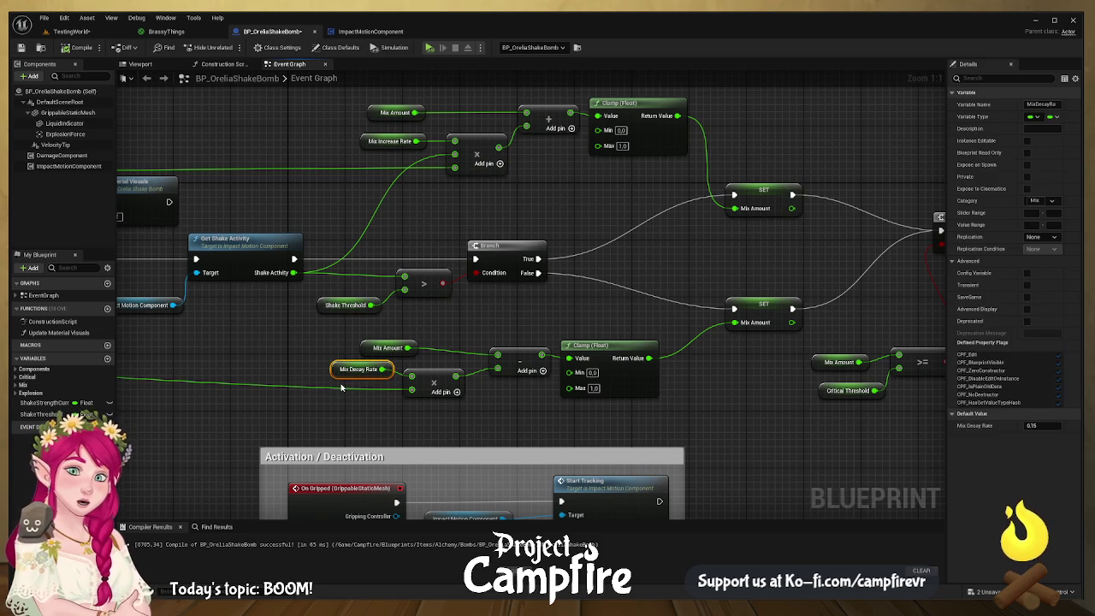
{"action": "left_click", "coordinate": [501, 357]}
{"action": "left_click_drag", "start_coordinate": [614, 357], "coordinate": [590, 357]}
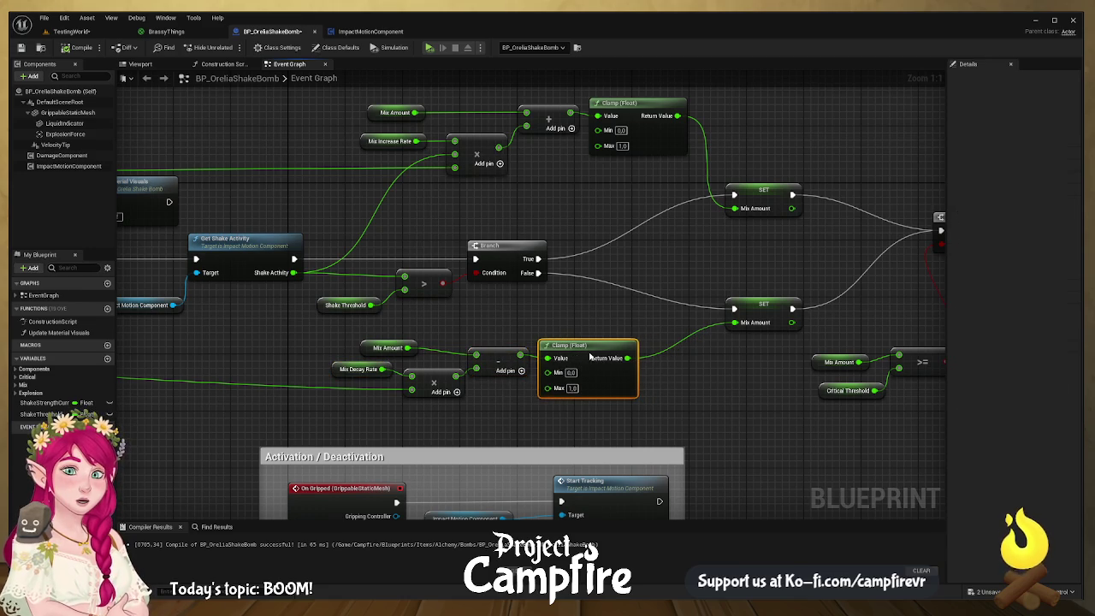
{"action": "left_click_drag", "start_coordinate": [753, 355], "coordinate": [479, 344]}
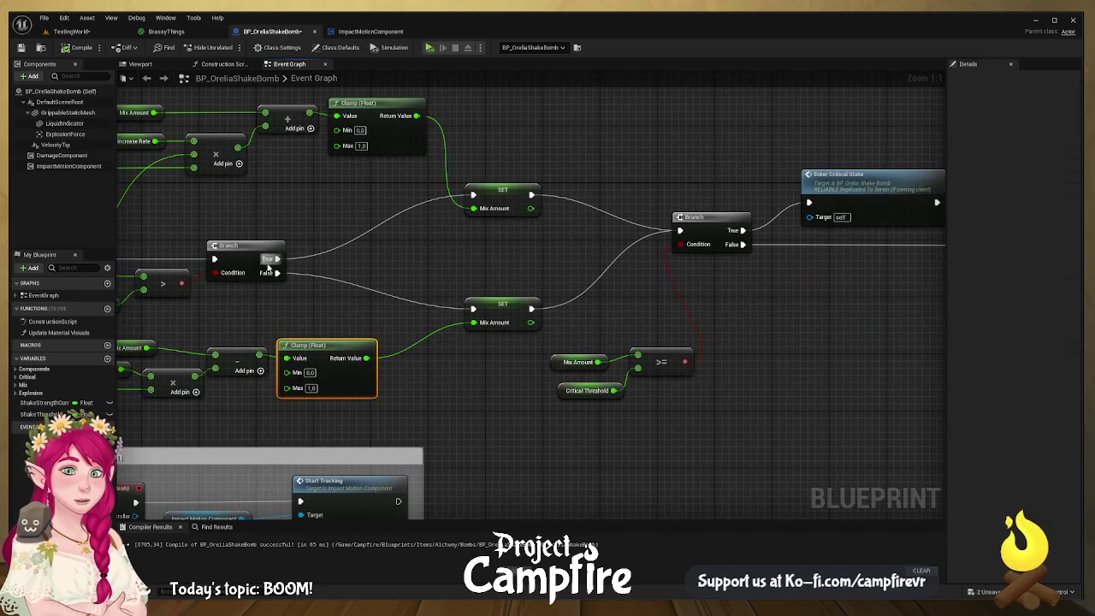
{"action": "left_click_drag", "start_coordinate": [513, 189], "coordinate": [505, 187]}
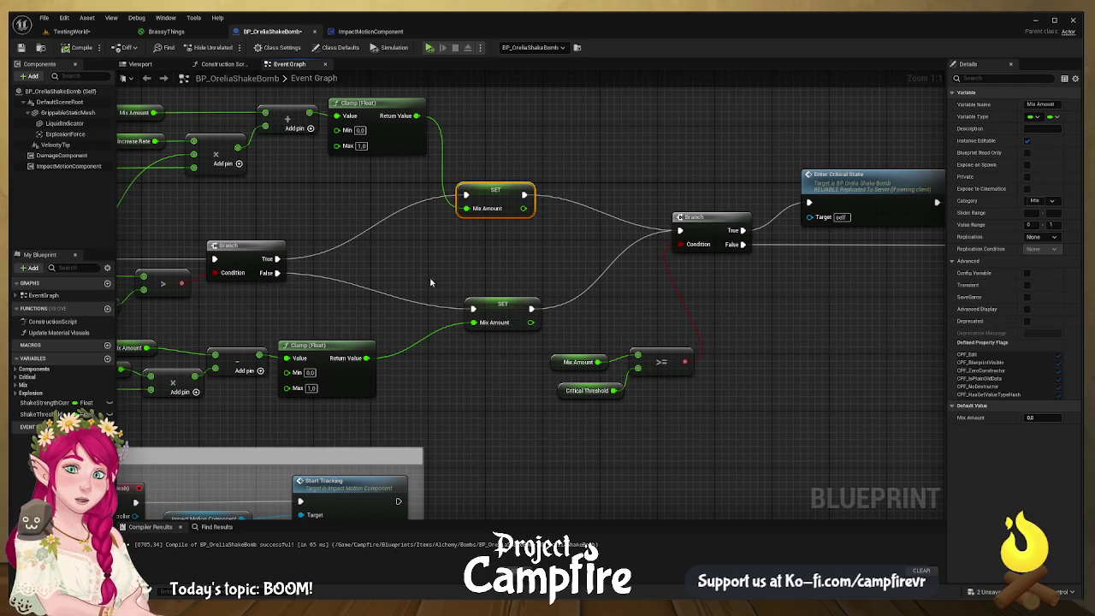
{"action": "left_click_drag", "start_coordinate": [678, 267], "coordinate": [577, 246]}
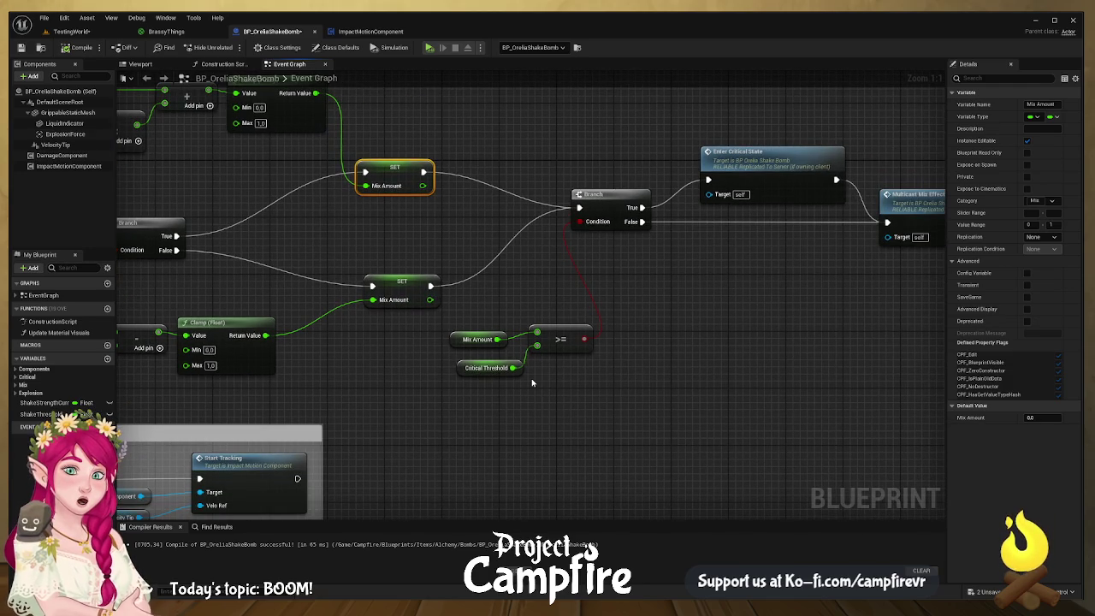
{"action": "left_click_drag", "start_coordinate": [580, 328], "coordinate": [579, 300]}
- Wire the Branch's True output to Enter Critical State's exec input
{"action": "left_click_drag", "start_coordinate": [556, 370], "coordinate": [487, 356]}
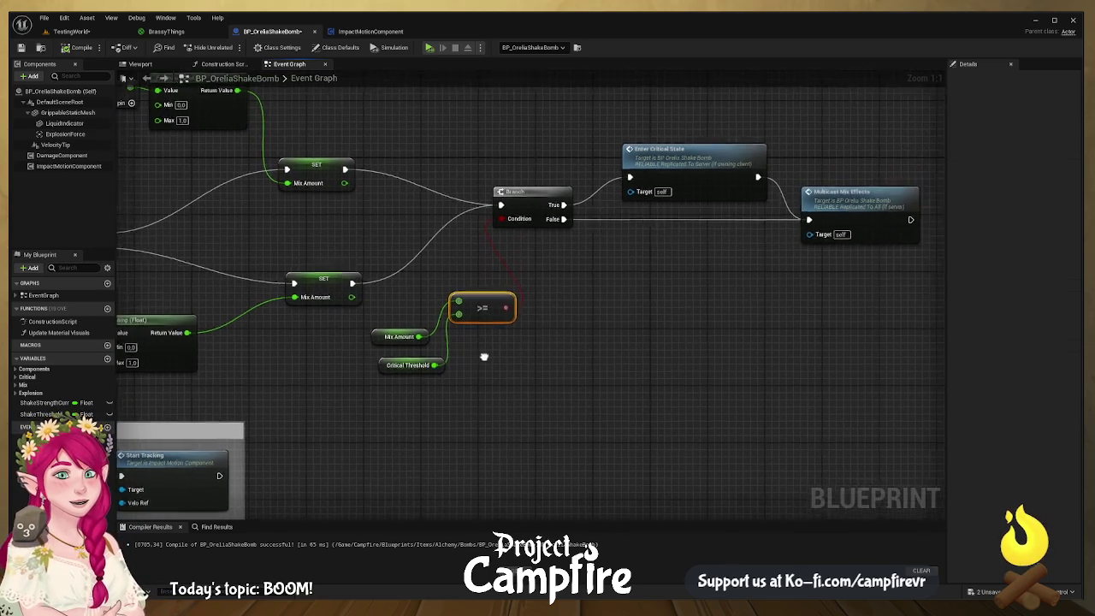
{"action": "left_click_drag", "start_coordinate": [582, 263], "coordinate": [416, 322]}
{"action": "left_click", "coordinate": [450, 194]}
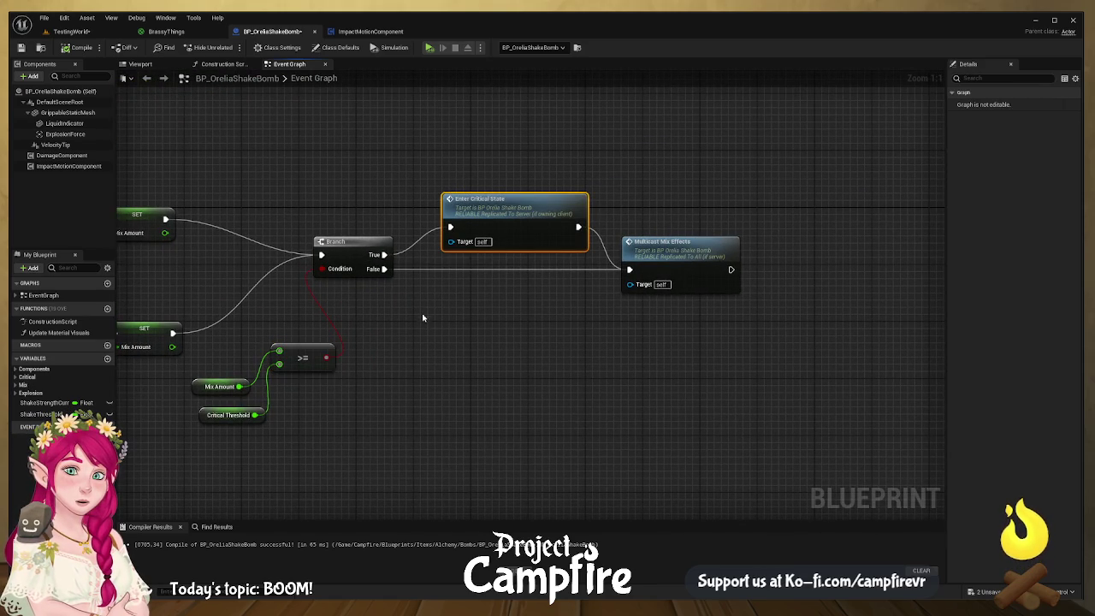
{"action": "left_click_drag", "start_coordinate": [415, 254], "coordinate": [451, 225]}
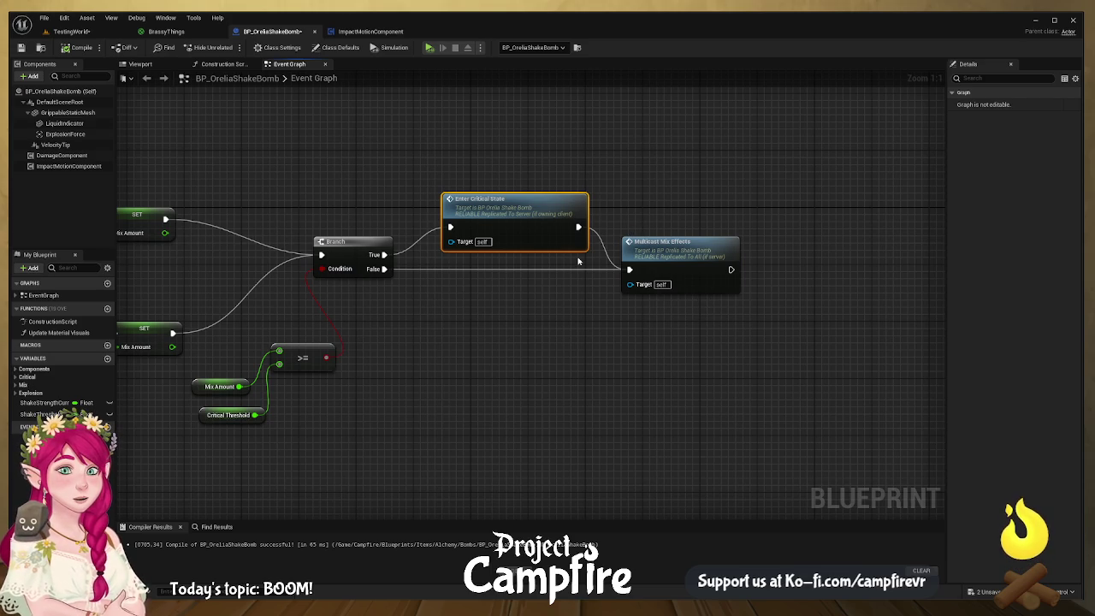
- Jump to the EnterCriticalState event and wrap its whole node chain in an 'Enter Critical' comment
{"action": "double_click", "coordinate": [520, 198]}
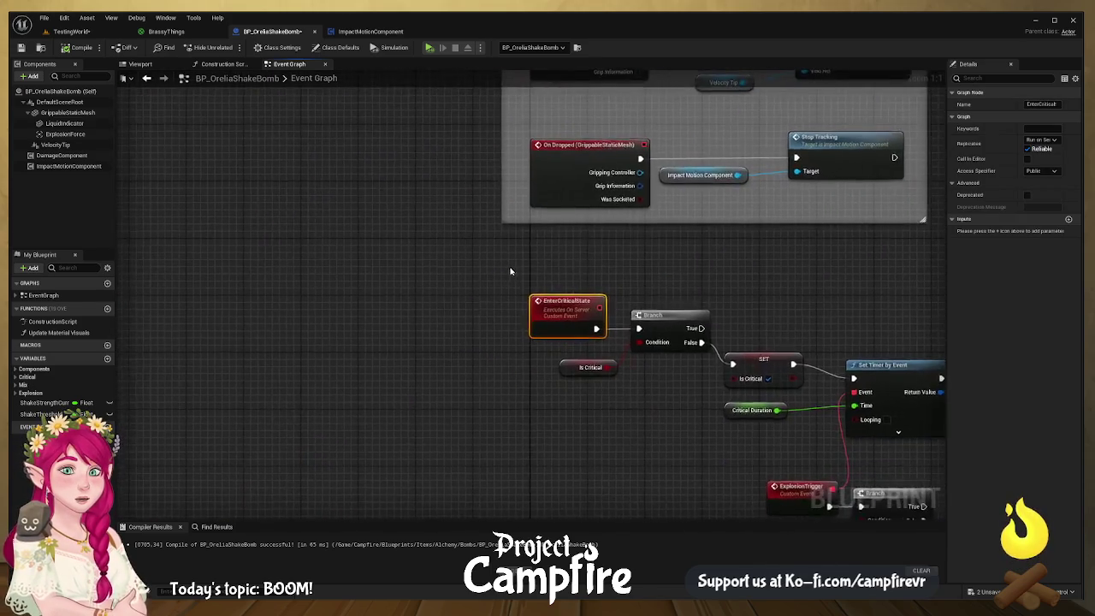
{"action": "scroll", "coordinate": [513, 227], "scroll_direction": "down", "scroll_amount": 3}
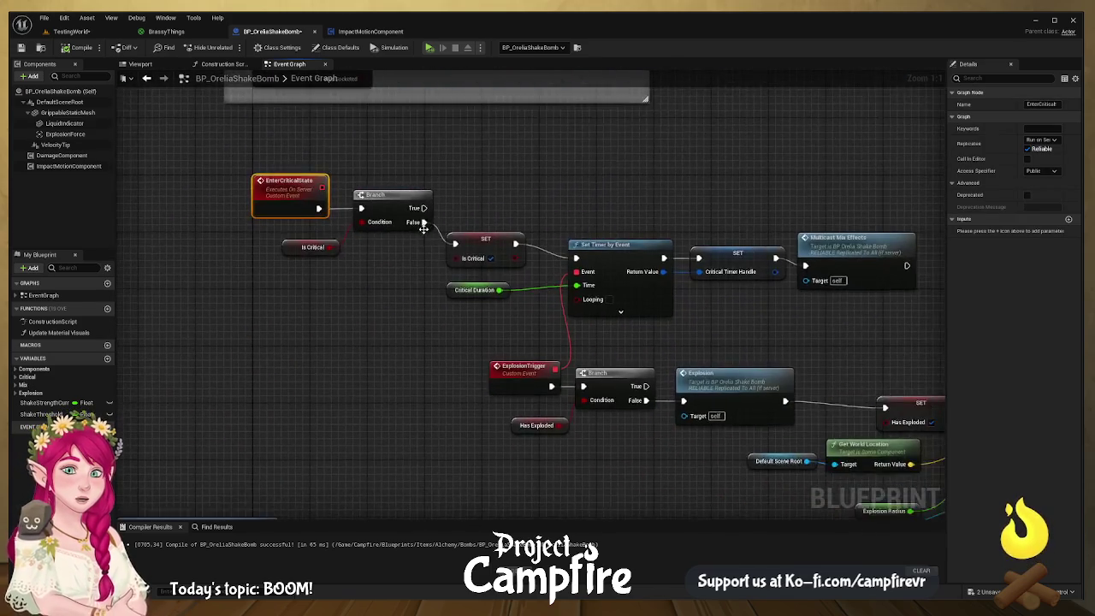
{"action": "scroll", "coordinate": [393, 214], "scroll_direction": "up", "scroll_amount": 1}
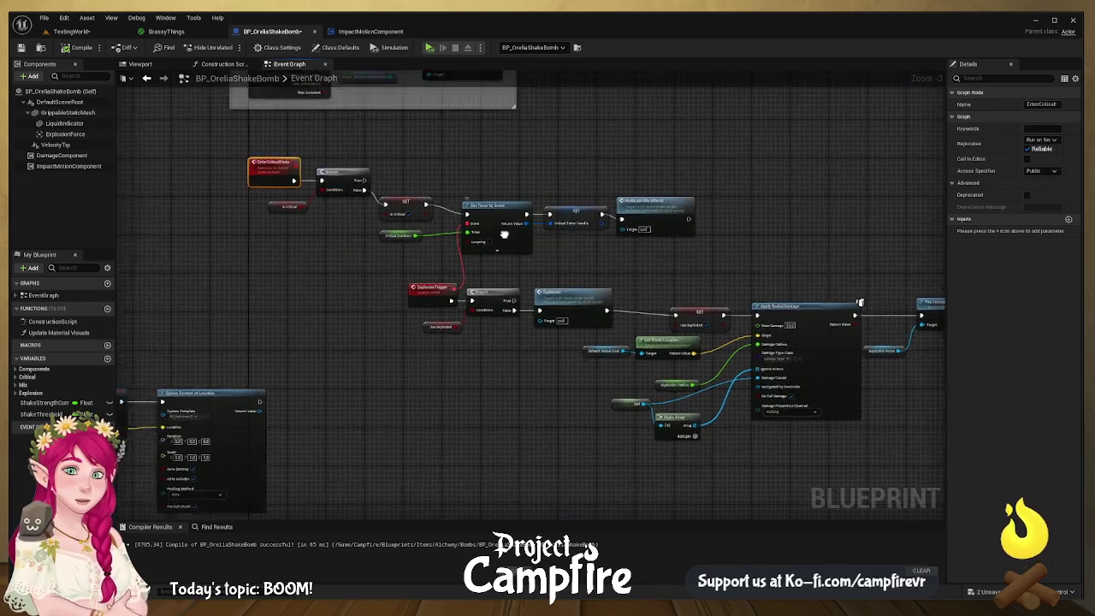
{"action": "scroll", "coordinate": [345, 172], "scroll_direction": "down", "scroll_amount": 2}
{"action": "mouse_move", "coordinate": [313, 147]}
{"action": "left_mouse_down"}
{"action": "mouse_move", "coordinate": [667, 286]}
{"action": "mouse_move", "coordinate": [825, 295]}
{"action": "left_mouse_up"}
{"action": "key", "text": "c"}
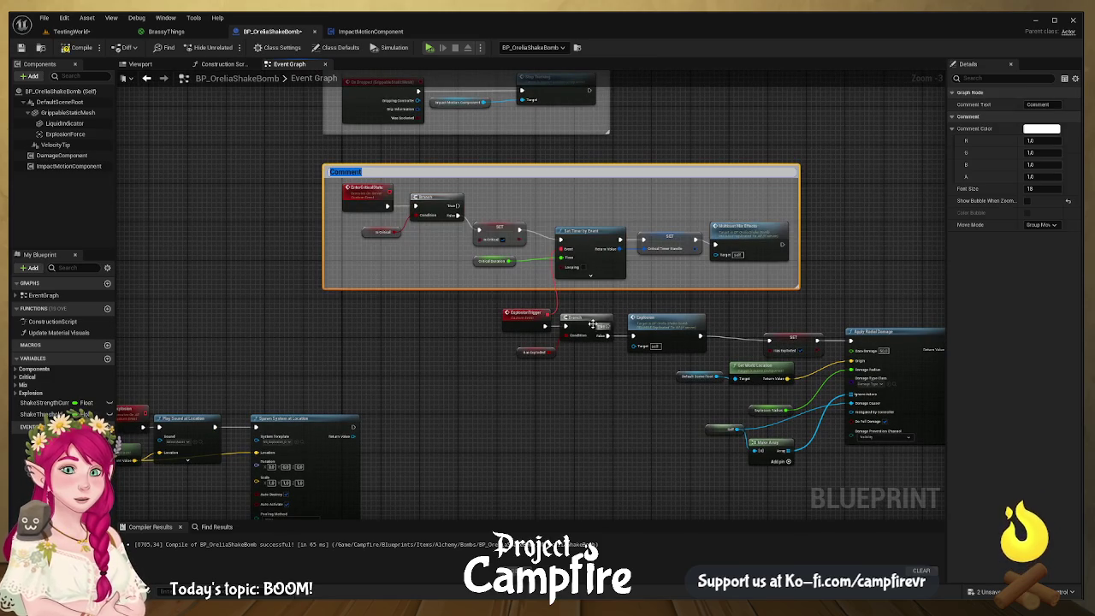
{"action": "type", "text": "E"}
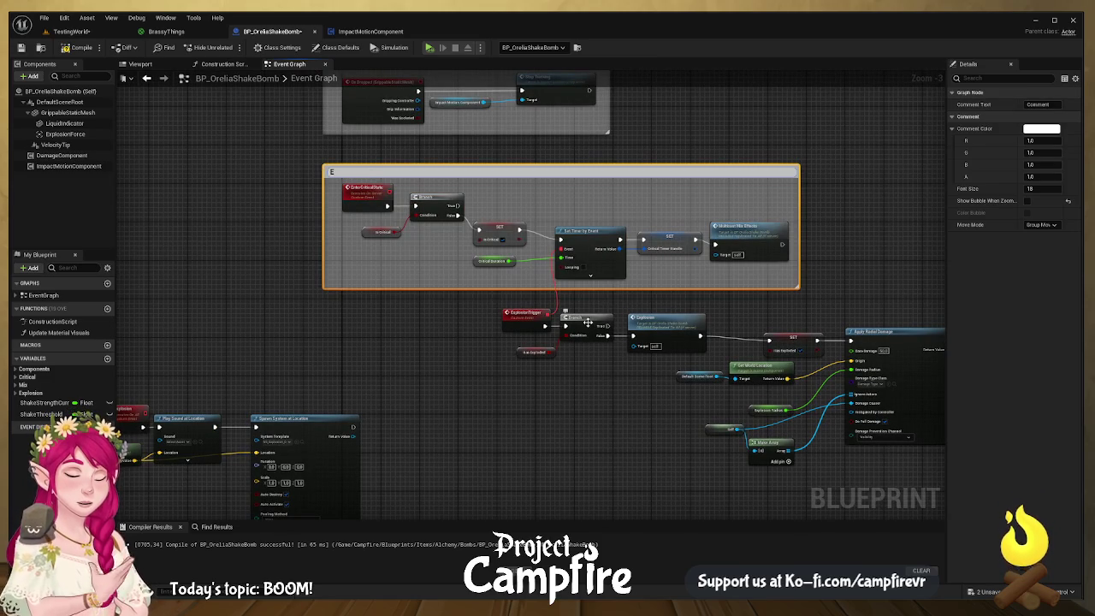
{"action": "type", "text": "nter Cr"}
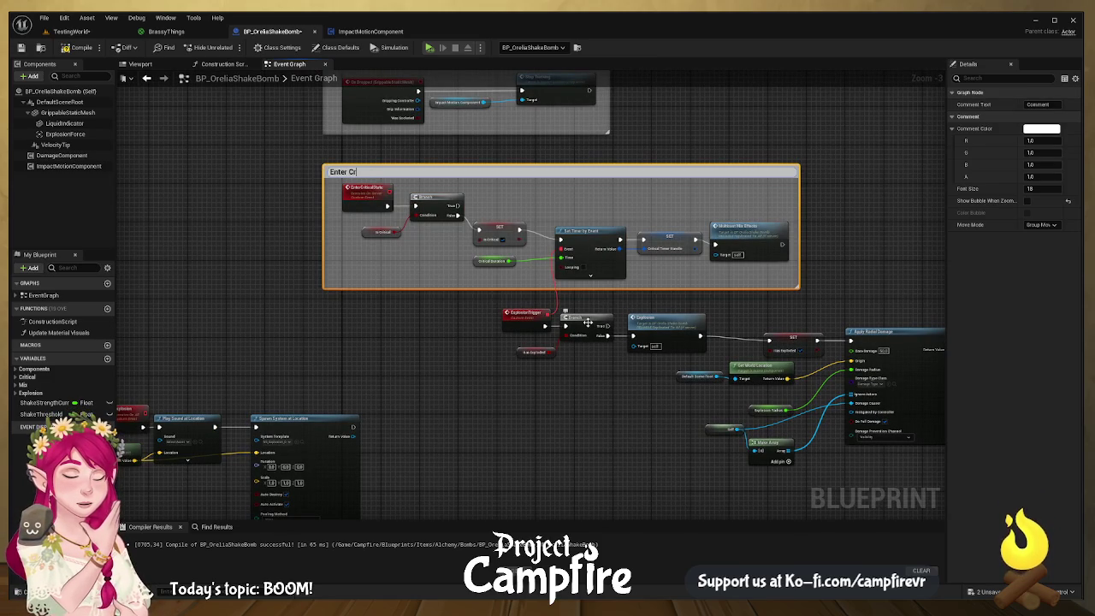
{"action": "type", "text": "itical"}
{"action": "key", "text": "Return"}
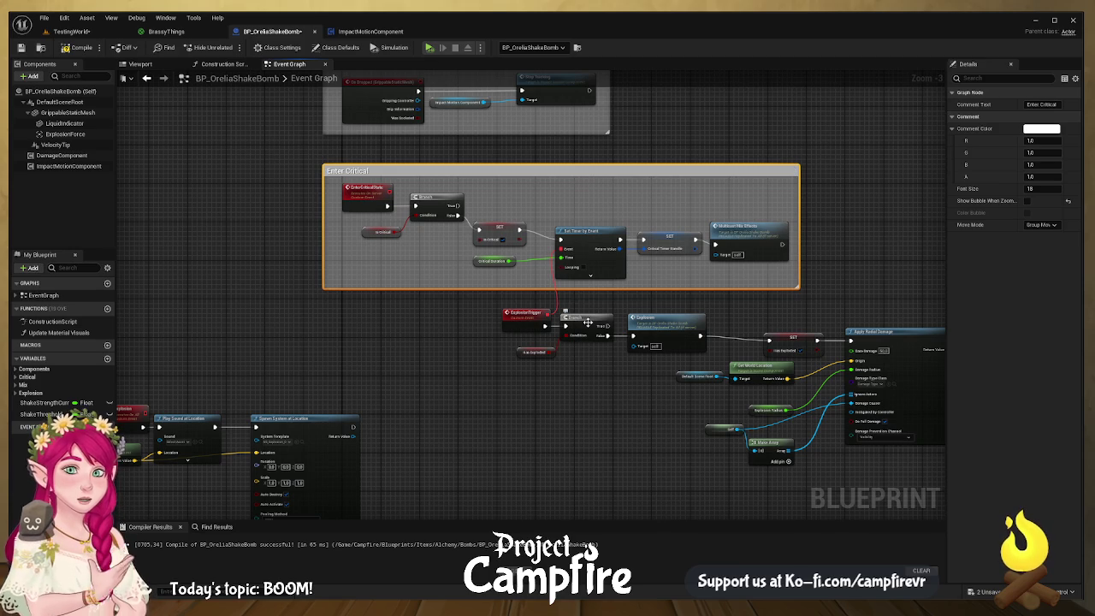
{"action": "scroll", "coordinate": [455, 233], "scroll_direction": "up", "scroll_amount": 4}
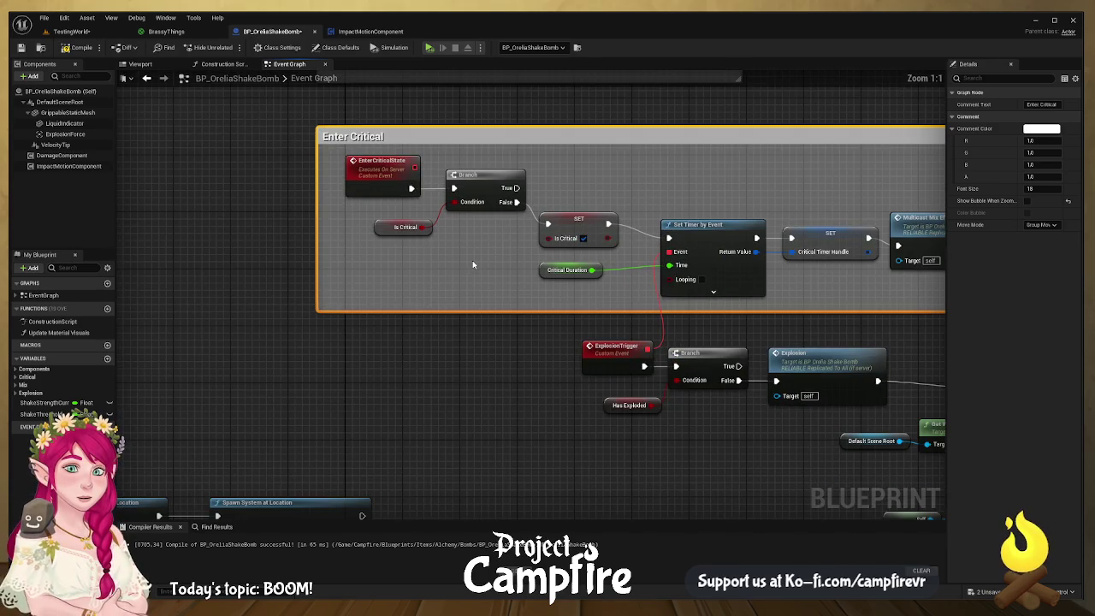
{"action": "left_click_drag", "start_coordinate": [484, 273], "coordinate": [447, 291]}
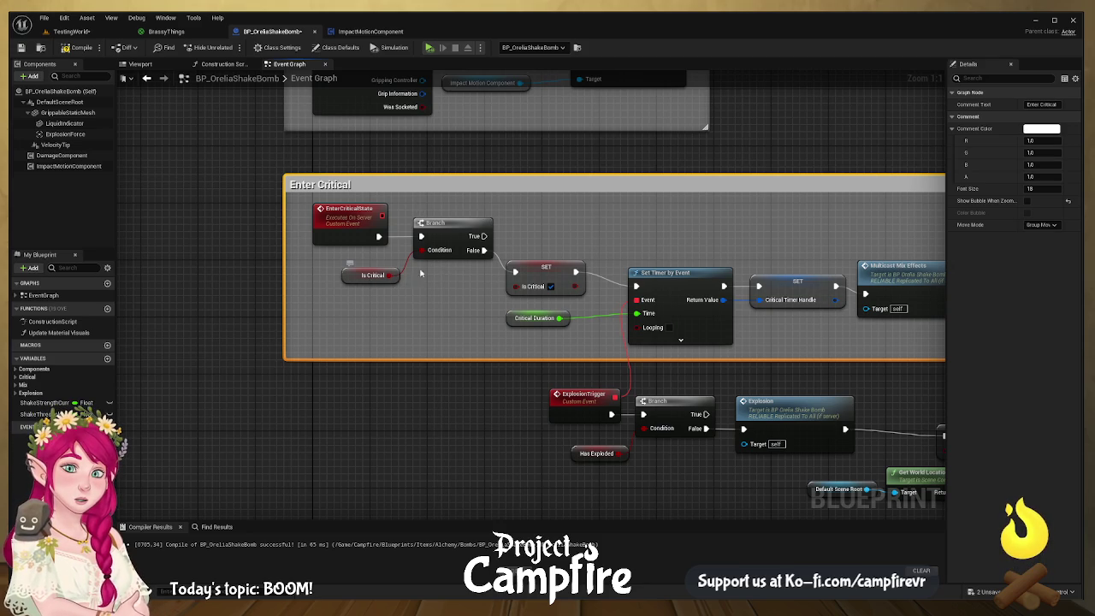
- Align Set Timer by Event, SET Critical Timer Handle and Multicast Mix Effects in one row
{"action": "mouse_move", "coordinate": [539, 301]}
{"action": "left_mouse_down"}
{"action": "mouse_move", "coordinate": [309, 236]}
{"action": "mouse_move", "coordinate": [402, 242]}
{"action": "mouse_move", "coordinate": [419, 266]}
{"action": "left_mouse_up"}
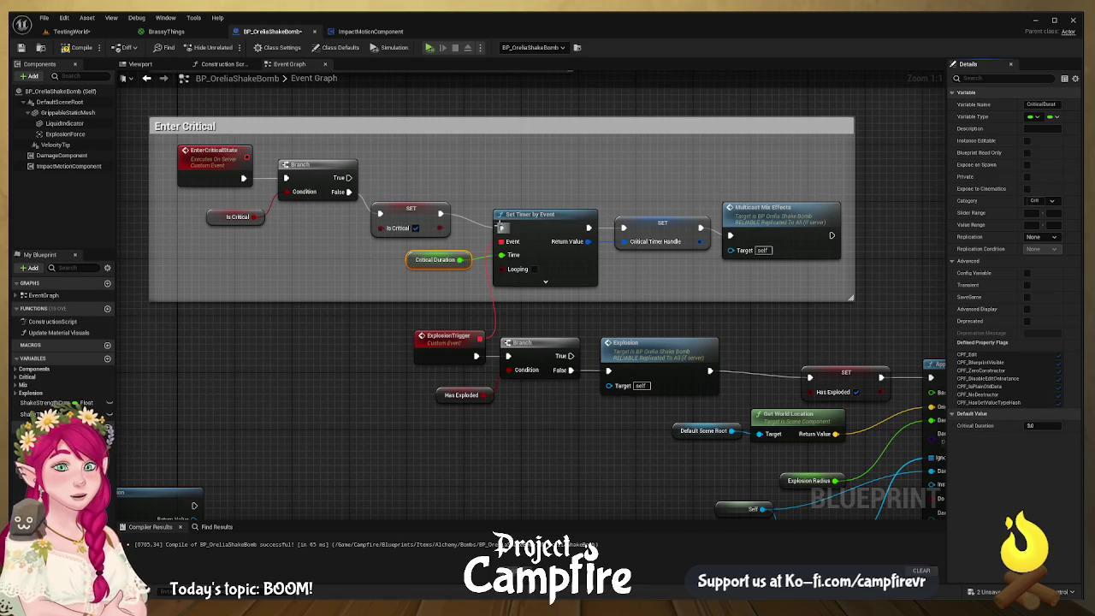
{"action": "left_click_drag", "start_coordinate": [504, 216], "coordinate": [504, 201]}
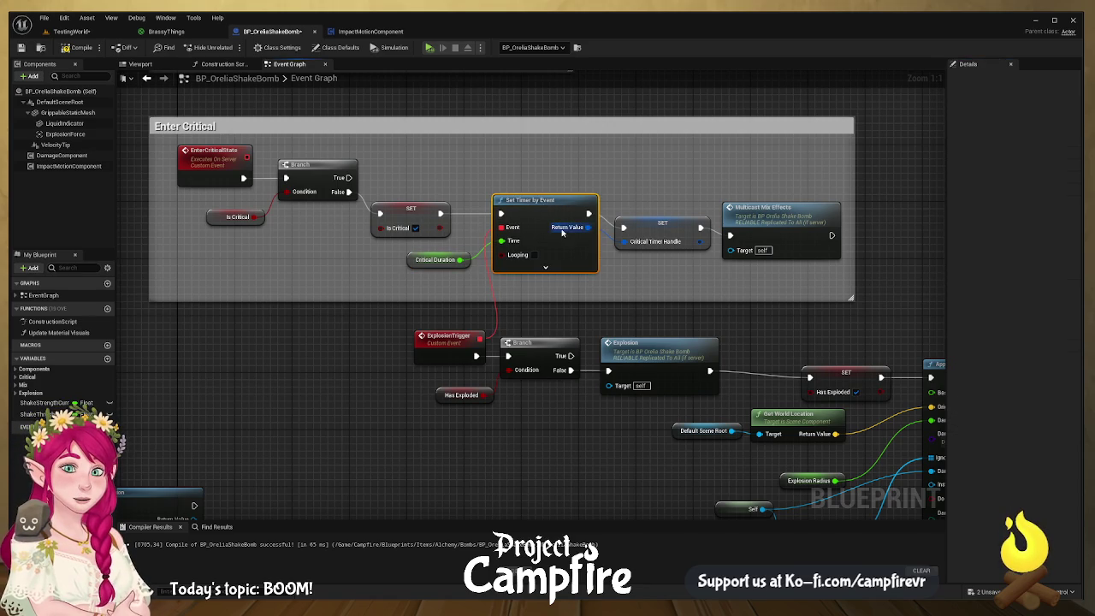
{"action": "left_click_drag", "start_coordinate": [674, 226], "coordinate": [668, 213]}
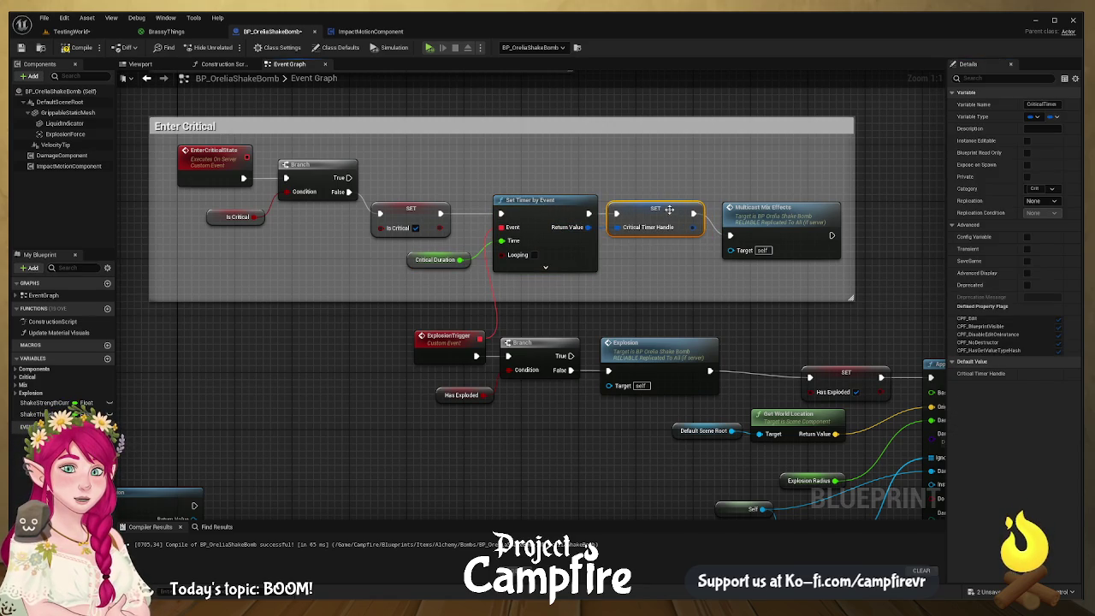
{"action": "left_click_drag", "start_coordinate": [770, 218], "coordinate": [763, 196]}
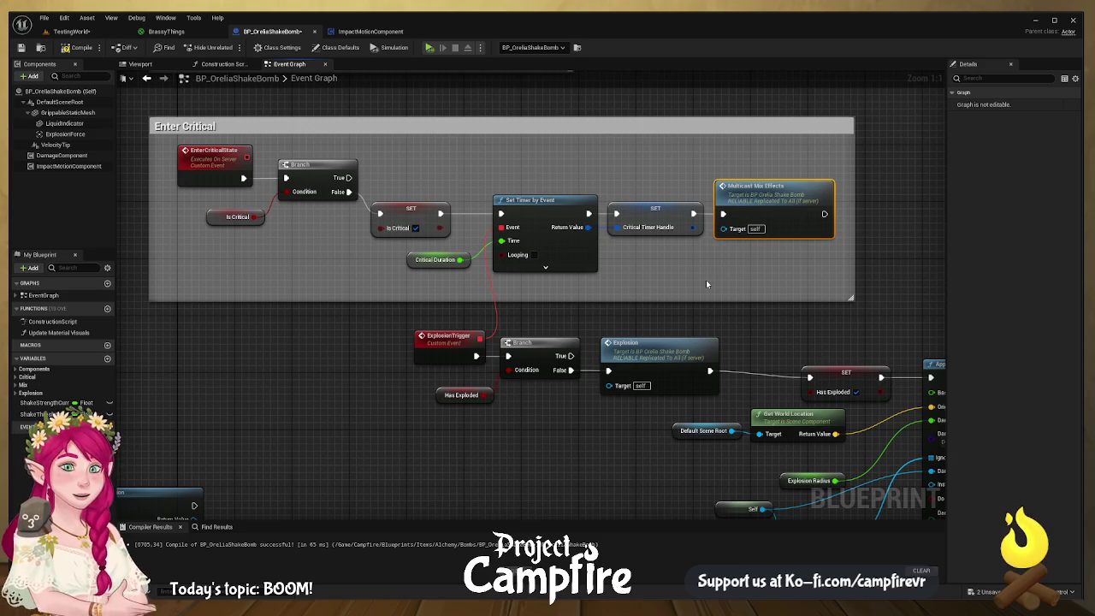
{"action": "left_click", "coordinate": [678, 215]}
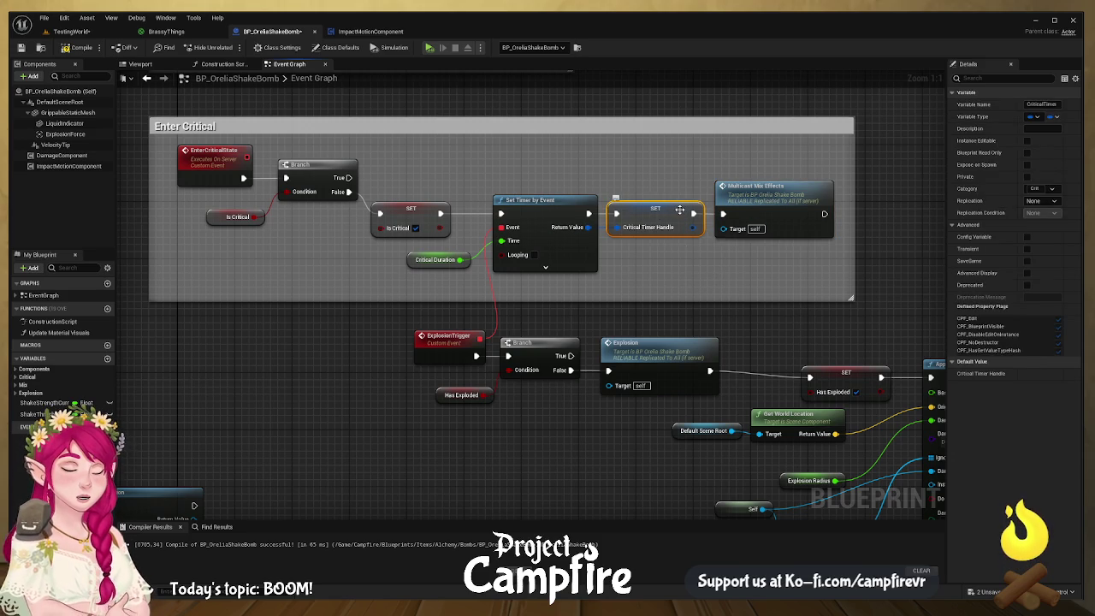
{"action": "left_click_drag", "start_coordinate": [674, 243], "coordinate": [567, 245]}
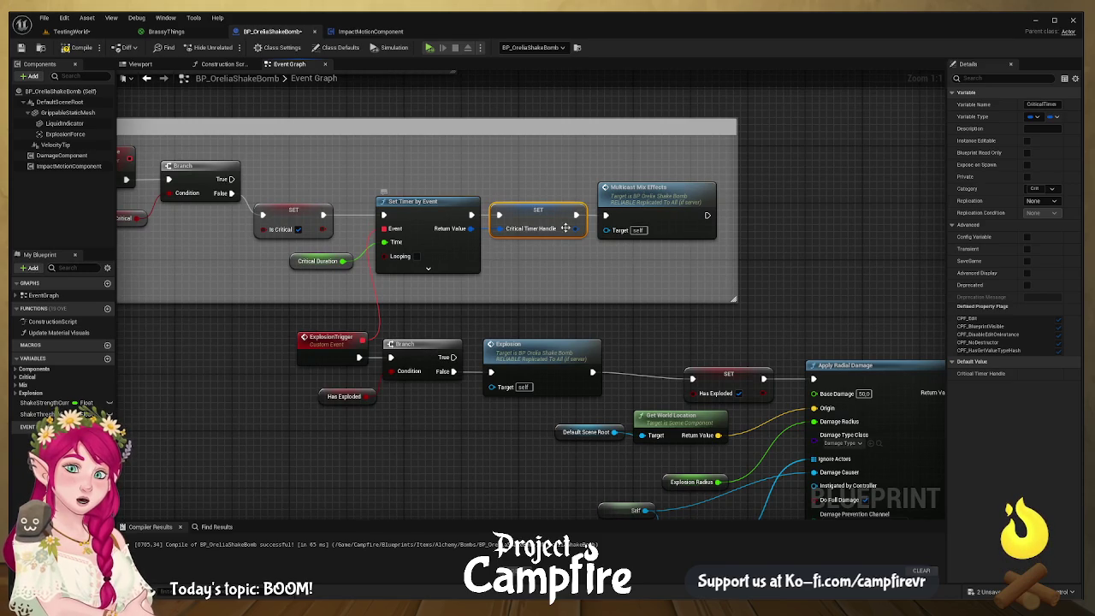
{"action": "left_click", "coordinate": [680, 196]}
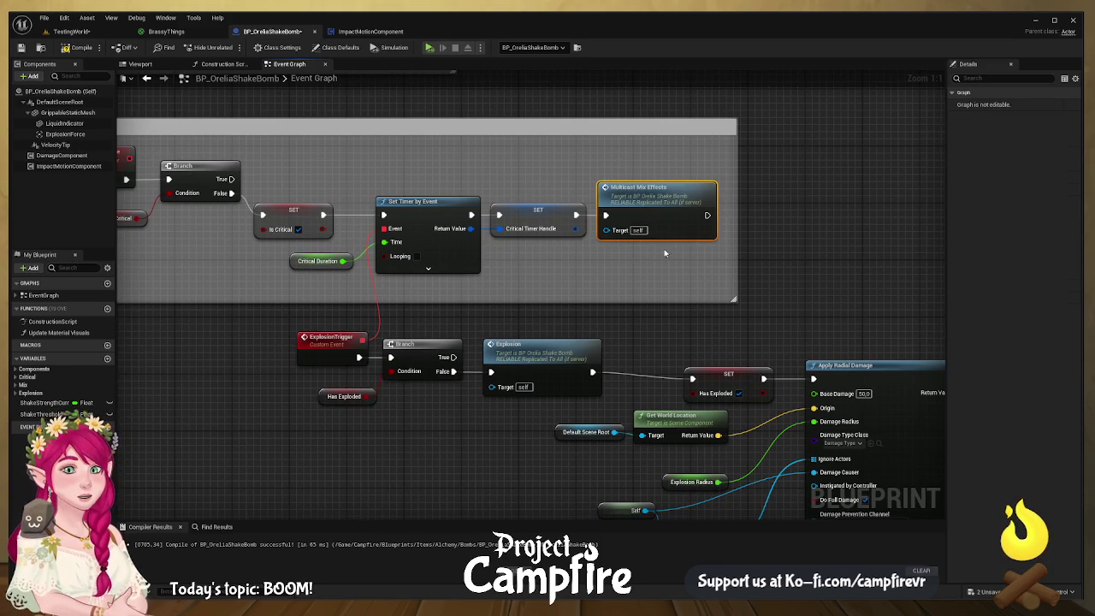
{"action": "key", "text": "Home"}
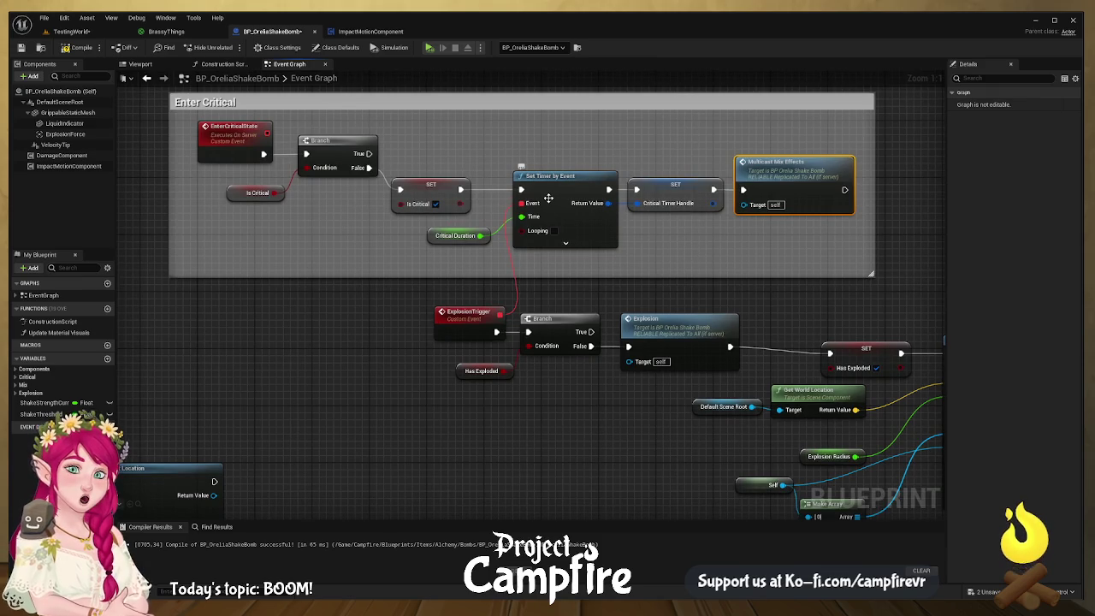
{"action": "scroll", "coordinate": [590, 227], "scroll_direction": "down", "scroll_amount": 1}
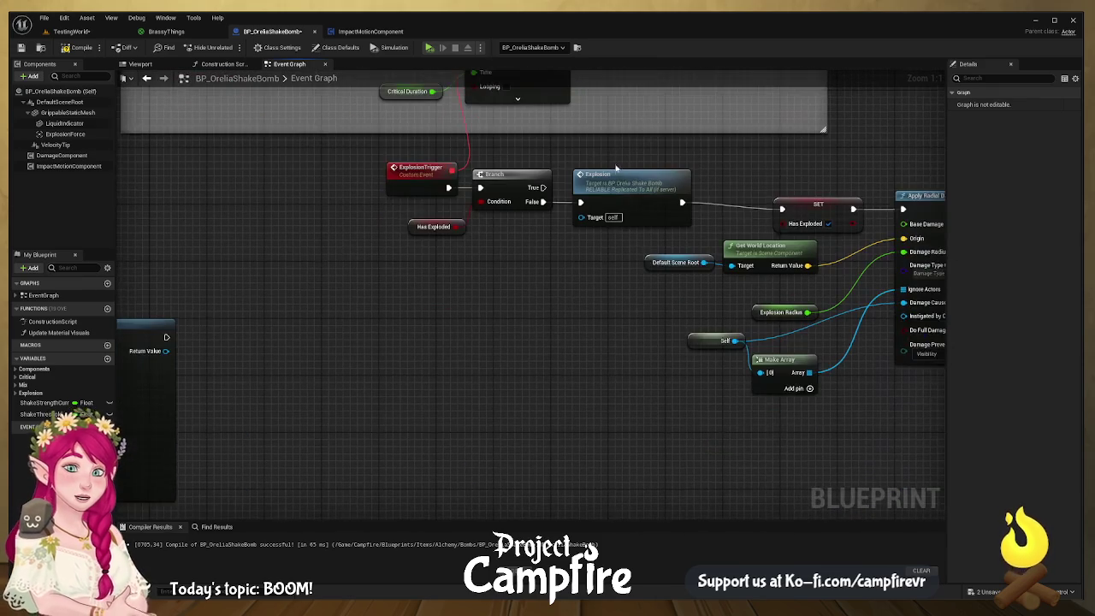
- Box-select the ExplosionTrigger chain through Apply Radial Damage and comment it 'KABOOM!'
{"action": "left_click_drag", "start_coordinate": [605, 201], "coordinate": [549, 278]}
{"action": "scroll", "coordinate": [564, 275], "scroll_direction": "down", "scroll_amount": 1}
{"action": "mouse_move", "coordinate": [886, 172]}
{"action": "left_mouse_down"}
{"action": "mouse_move", "coordinate": [132, 353]}
{"action": "mouse_move", "coordinate": [194, 370]}
{"action": "left_mouse_up"}
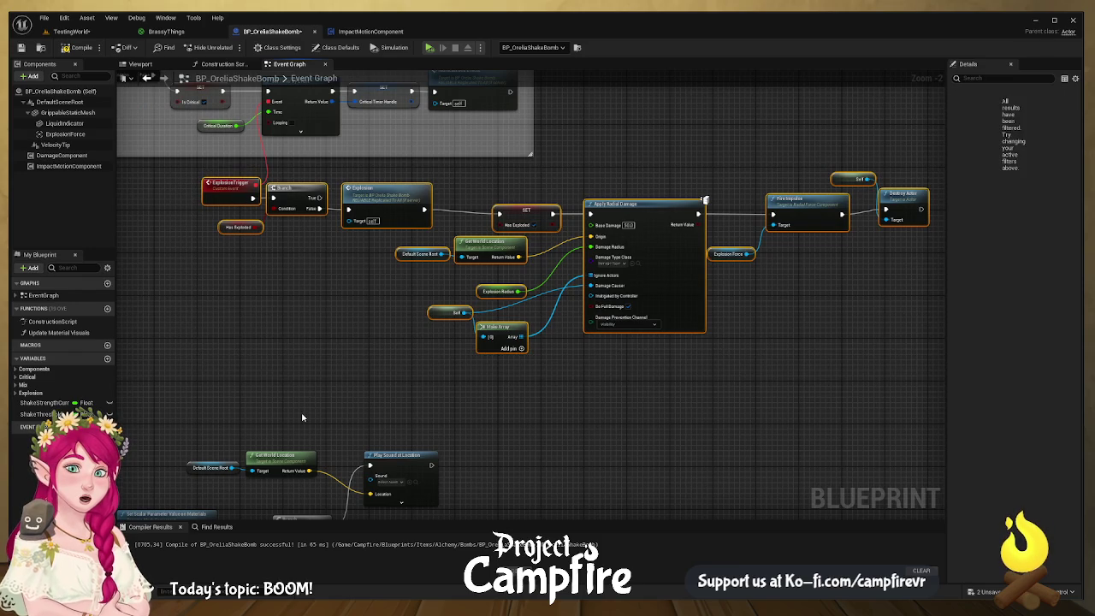
{"action": "key", "text": "c"}
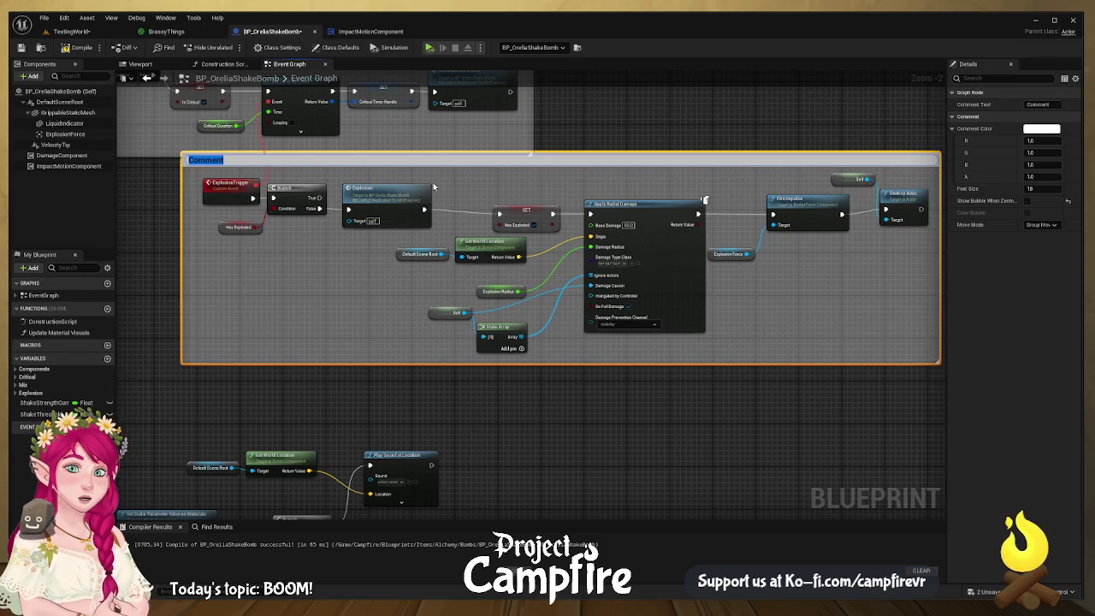
{"action": "type", "text": "KABOOM!"}
{"action": "key", "text": "Return"}
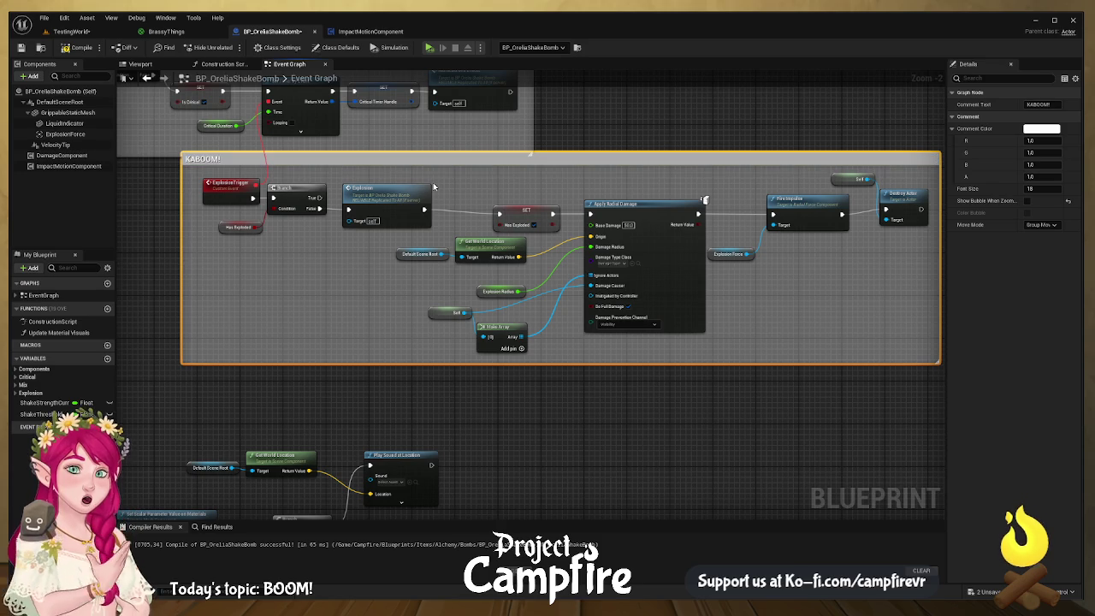
{"action": "left_click_drag", "start_coordinate": [604, 159], "coordinate": [636, 180]}
{"action": "mouse_move", "coordinate": [326, 297]}
{"action": "left_mouse_down"}
{"action": "mouse_move", "coordinate": [293, 305]}
{"action": "mouse_move", "coordinate": [360, 283]}
{"action": "left_mouse_up"}
{"action": "left_click", "coordinate": [360, 283]}
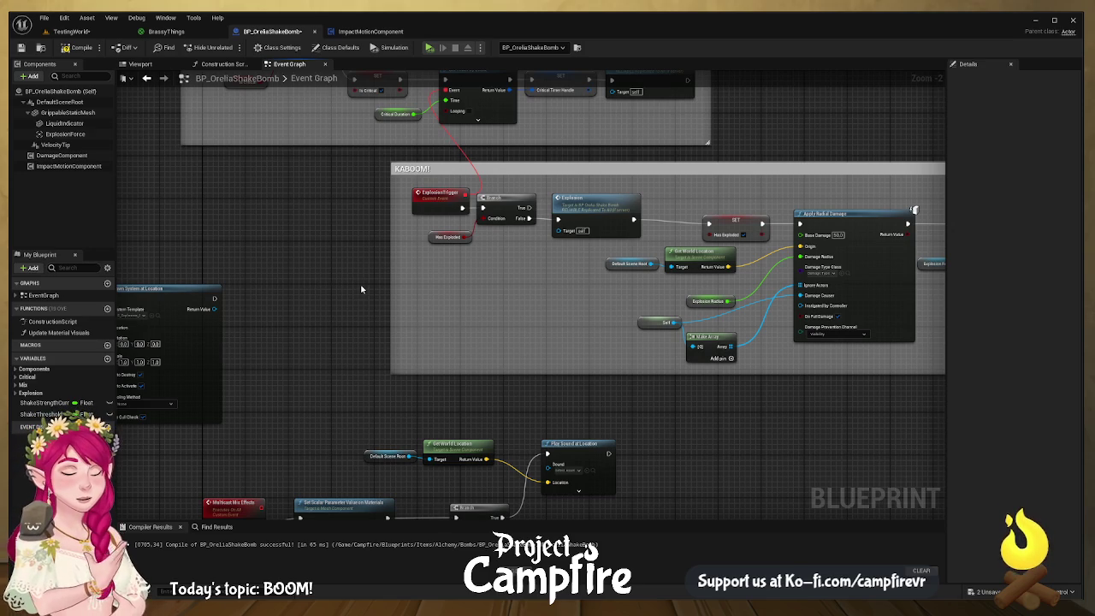
{"action": "mouse_move", "coordinate": [360, 256]}
{"action": "left_mouse_down"}
{"action": "mouse_move", "coordinate": [437, 311]}
{"action": "mouse_move", "coordinate": [511, 409]}
{"action": "left_mouse_up"}
{"action": "scroll", "coordinate": [413, 304], "scroll_direction": "up", "scroll_amount": 2}
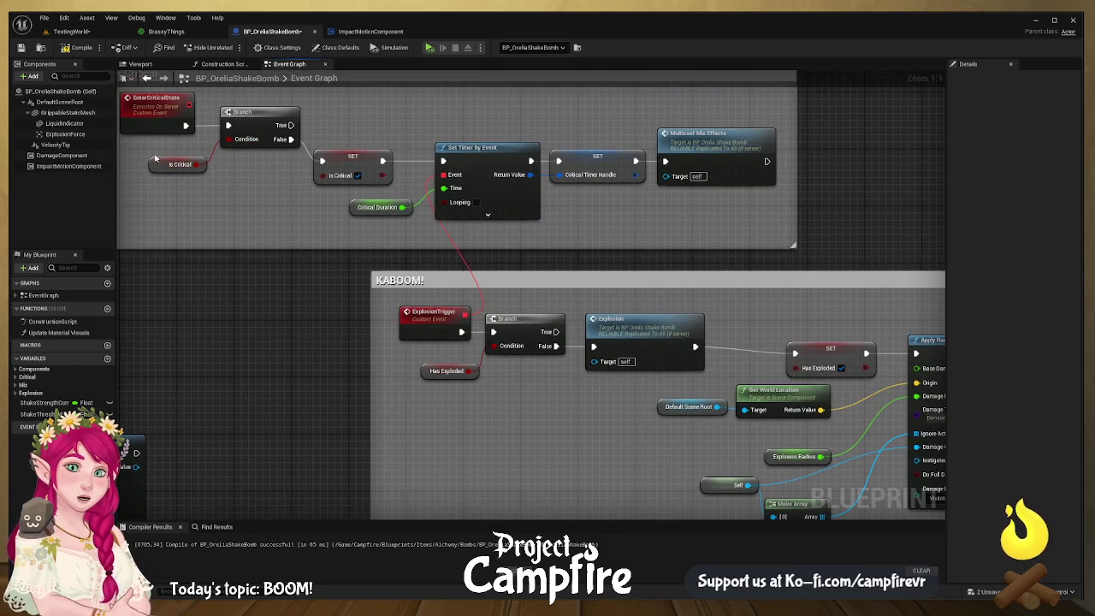
{"action": "left_click_drag", "start_coordinate": [500, 441], "coordinate": [412, 407]}
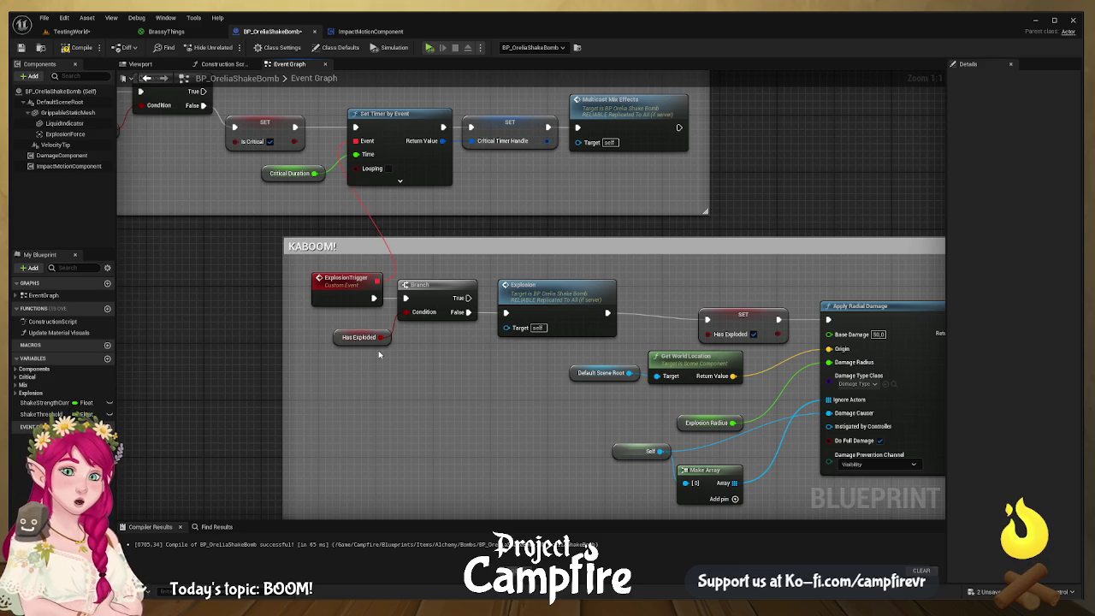
{"action": "left_click", "coordinate": [364, 337]}
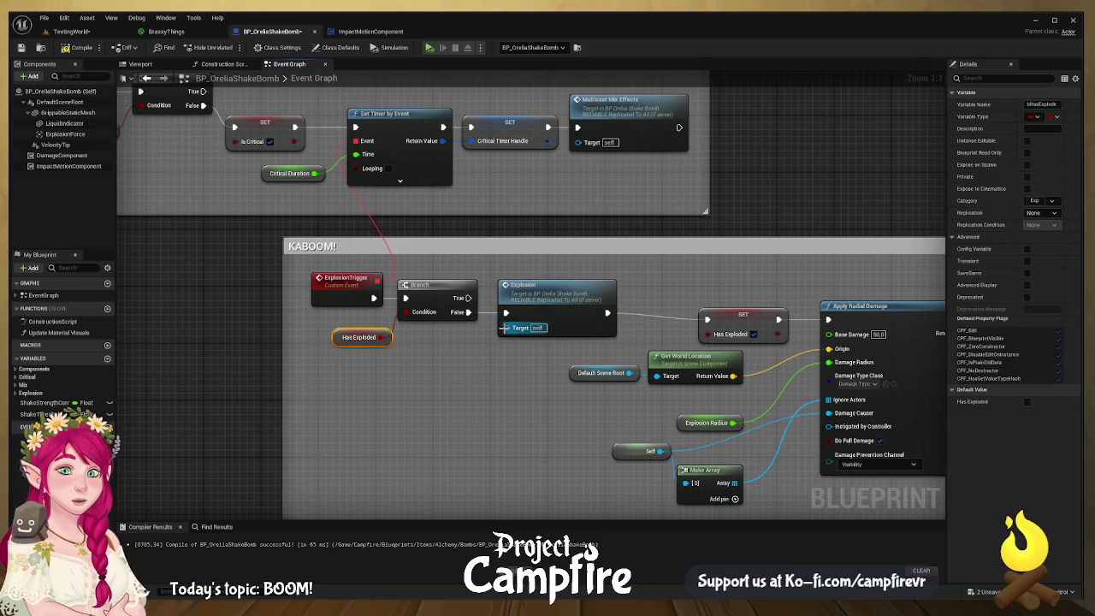
{"action": "left_click_drag", "start_coordinate": [523, 366], "coordinate": [403, 339]}
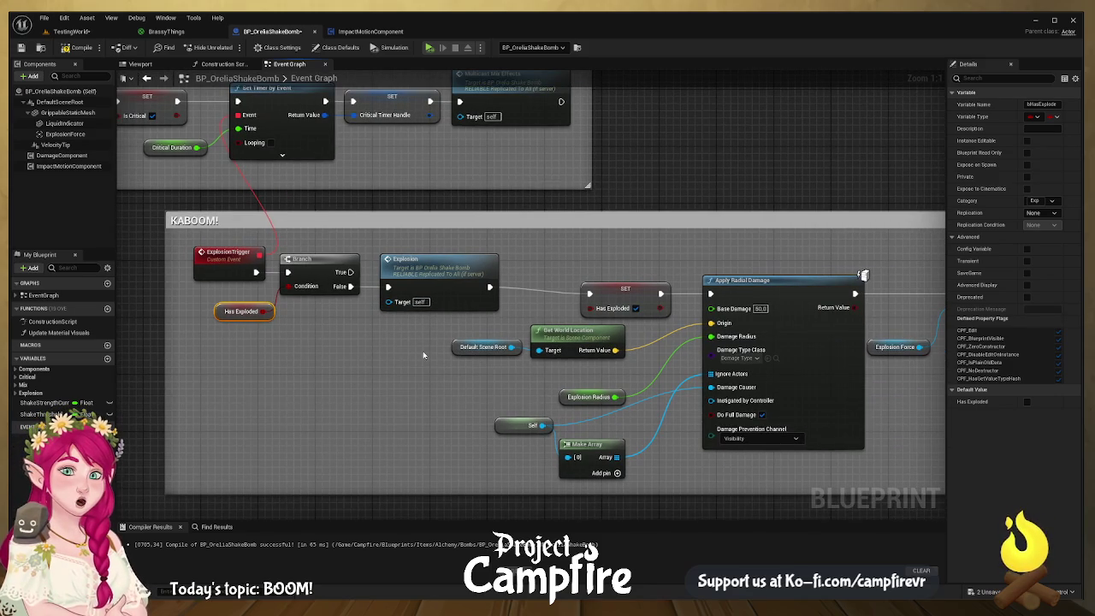
{"action": "left_click", "coordinate": [414, 274]}
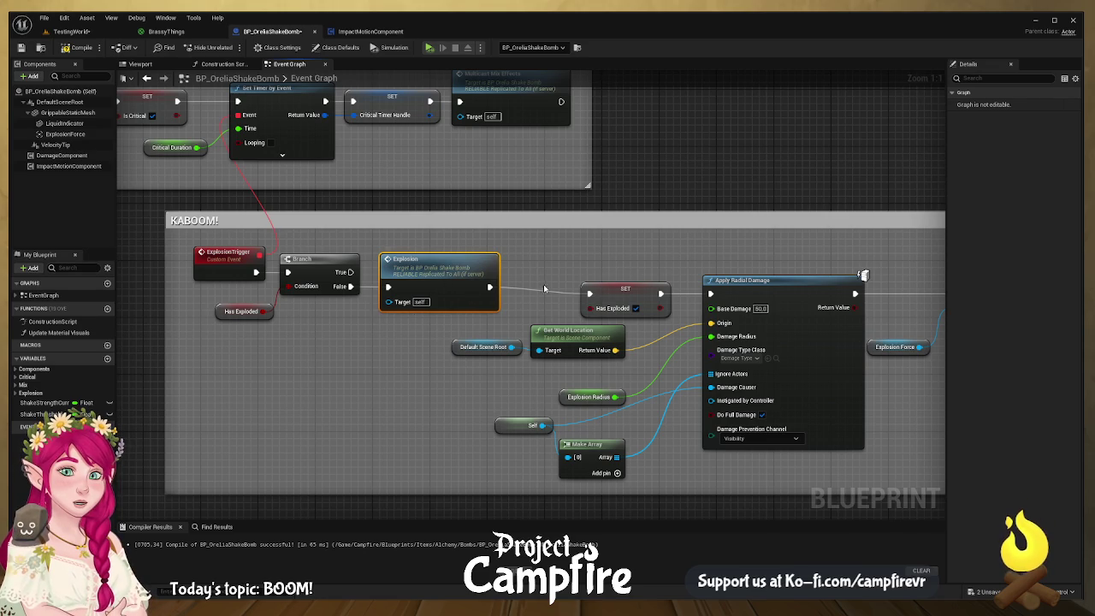
- Check the Explosion event, then line up SET Has Exploded and Apply Radial Damage
{"action": "left_click_drag", "start_coordinate": [447, 275], "coordinate": [365, 263]}
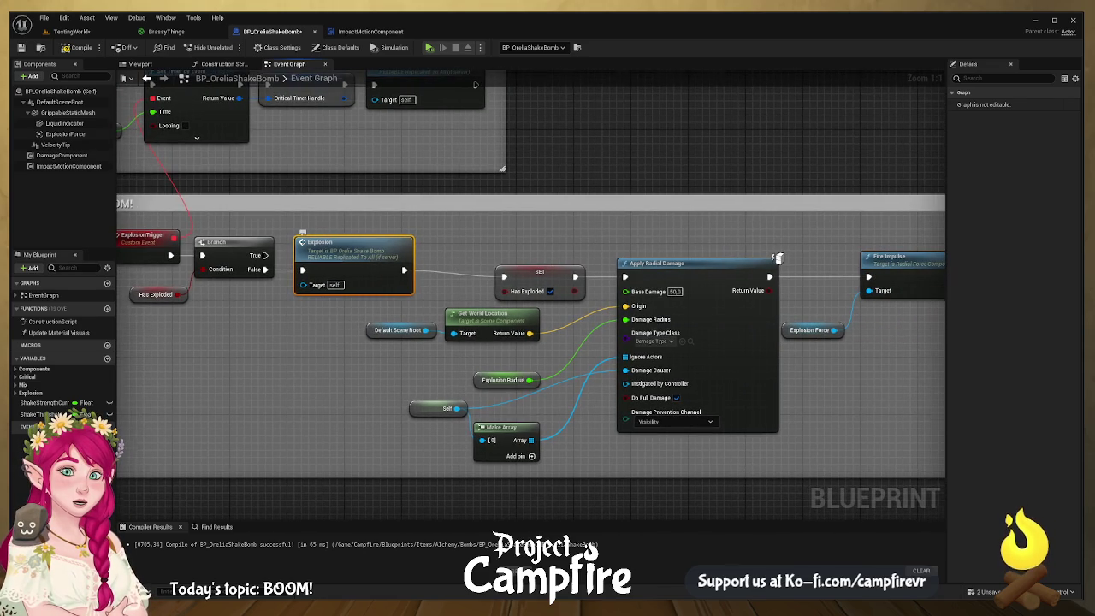
{"action": "double_click", "coordinate": [366, 264]}
{"action": "key", "text": "alt+Left"}
{"action": "left_click_drag", "start_coordinate": [588, 235], "coordinate": [524, 229]}
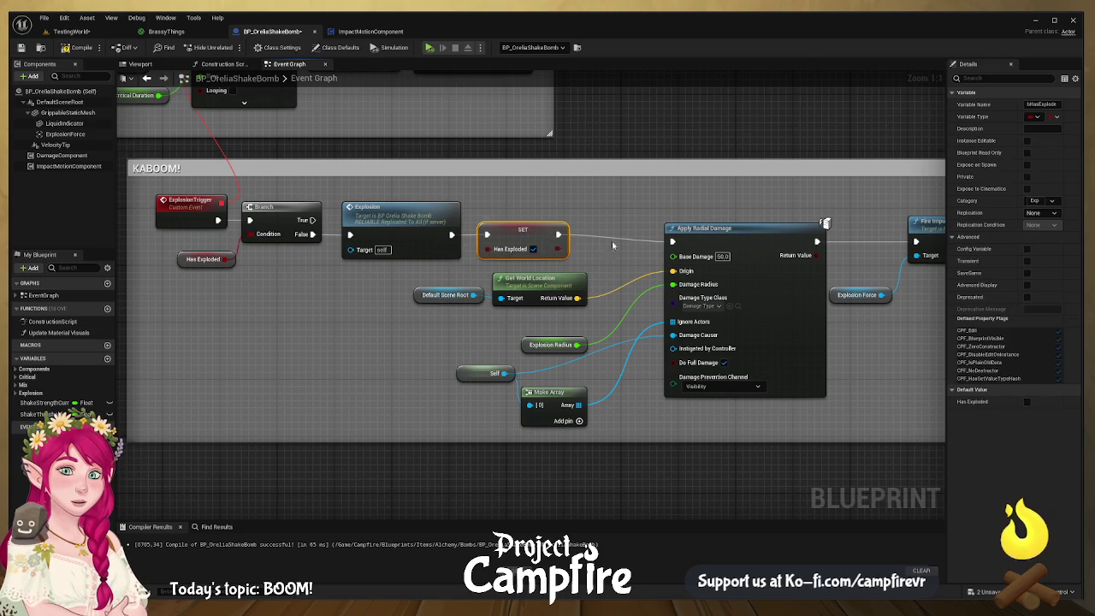
{"action": "left_click_drag", "start_coordinate": [718, 229], "coordinate": [718, 223]}
- Place Make Array and the Explosion Radius getter neatly beside Apply Radial Damage
{"action": "left_click_drag", "start_coordinate": [661, 303], "coordinate": [519, 286]}
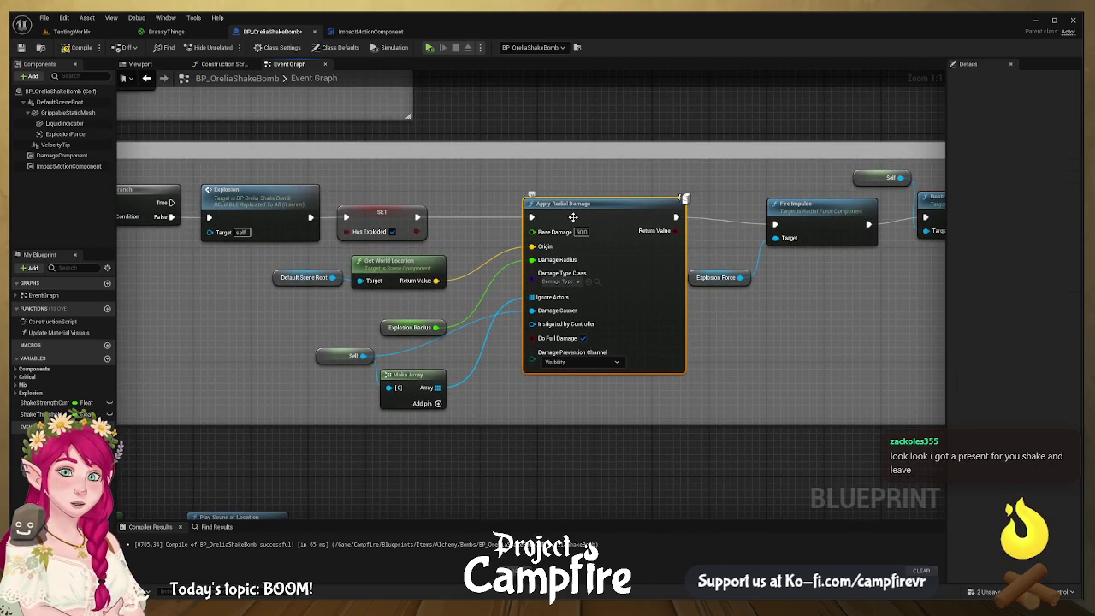
{"action": "left_click_drag", "start_coordinate": [421, 376], "coordinate": [464, 362]}
{"action": "left_click_drag", "start_coordinate": [384, 329], "coordinate": [382, 310]}
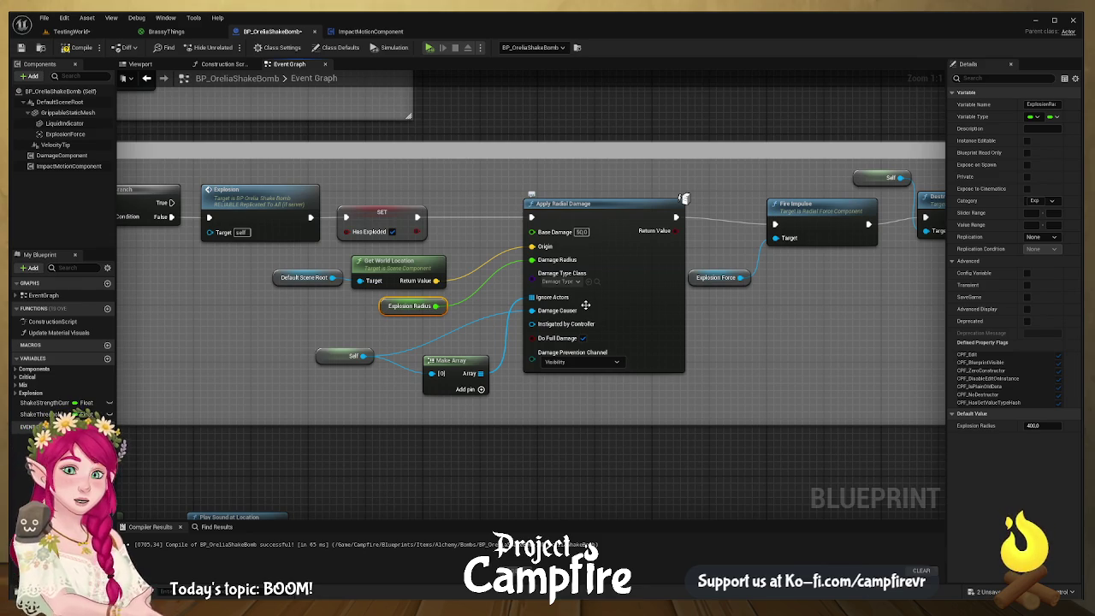
- Align Fire Impulse, the Explosion Force getter, Destroy Actor and its Self node
{"action": "left_click_drag", "start_coordinate": [817, 341], "coordinate": [658, 384]}
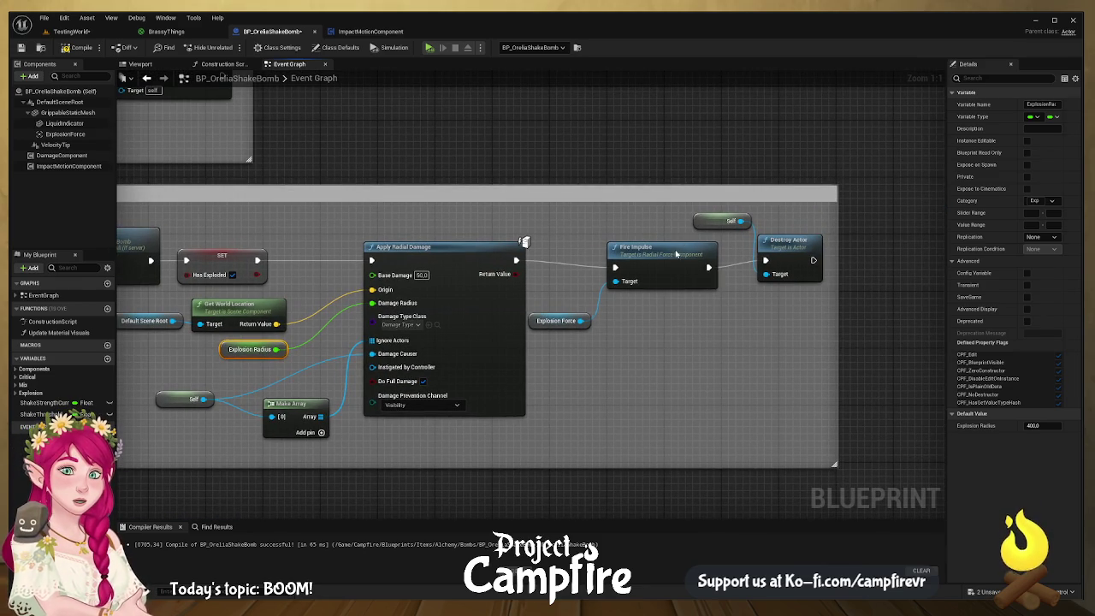
{"action": "left_click_drag", "start_coordinate": [675, 254], "coordinate": [668, 247]}
{"action": "left_click_drag", "start_coordinate": [553, 322], "coordinate": [553, 293]}
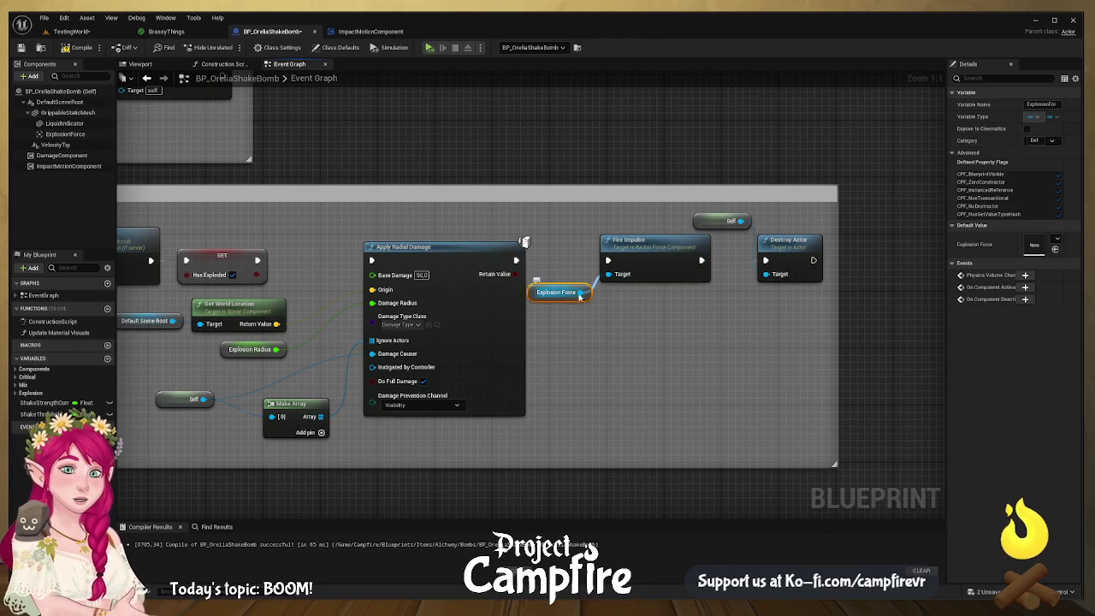
{"action": "left_click_drag", "start_coordinate": [711, 223], "coordinate": [681, 310]}
{"action": "left_click_drag", "start_coordinate": [812, 246], "coordinate": [790, 246]}
{"action": "left_click_drag", "start_coordinate": [678, 313], "coordinate": [663, 312]}
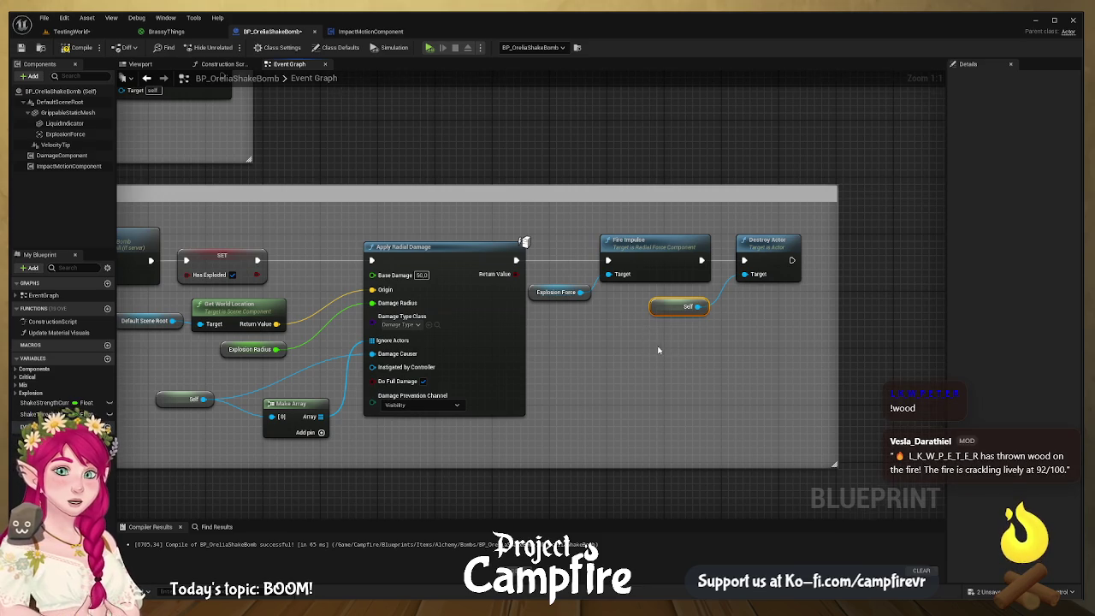
- Show the ExplosionForce component's settings: Radius 400.0, Impulse Strength 3000.0
{"action": "left_click_drag", "start_coordinate": [659, 349], "coordinate": [759, 352]}
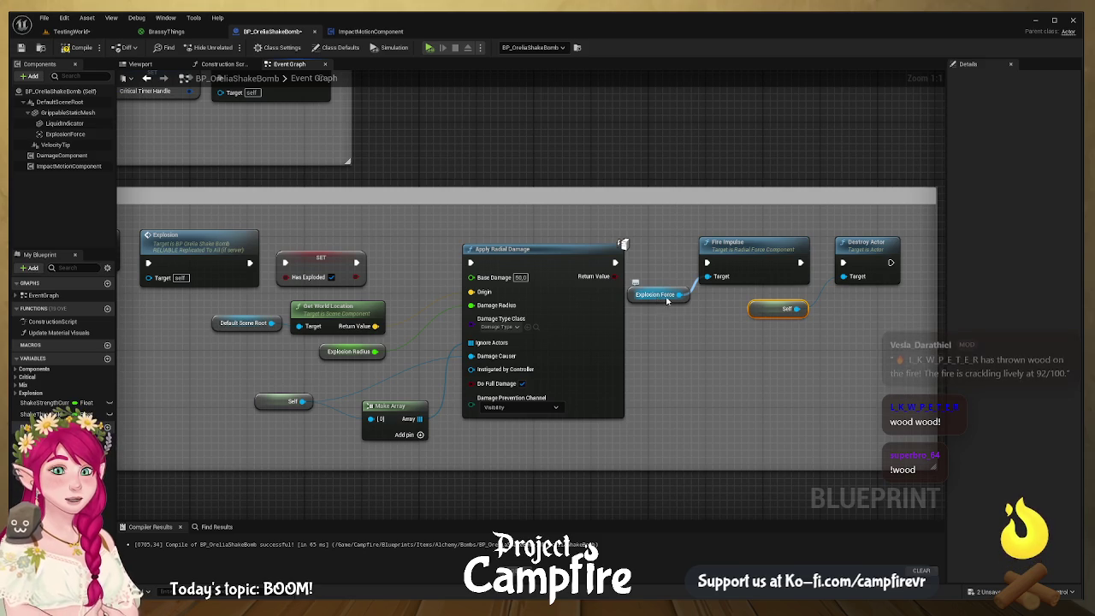
{"action": "left_click", "coordinate": [748, 257]}
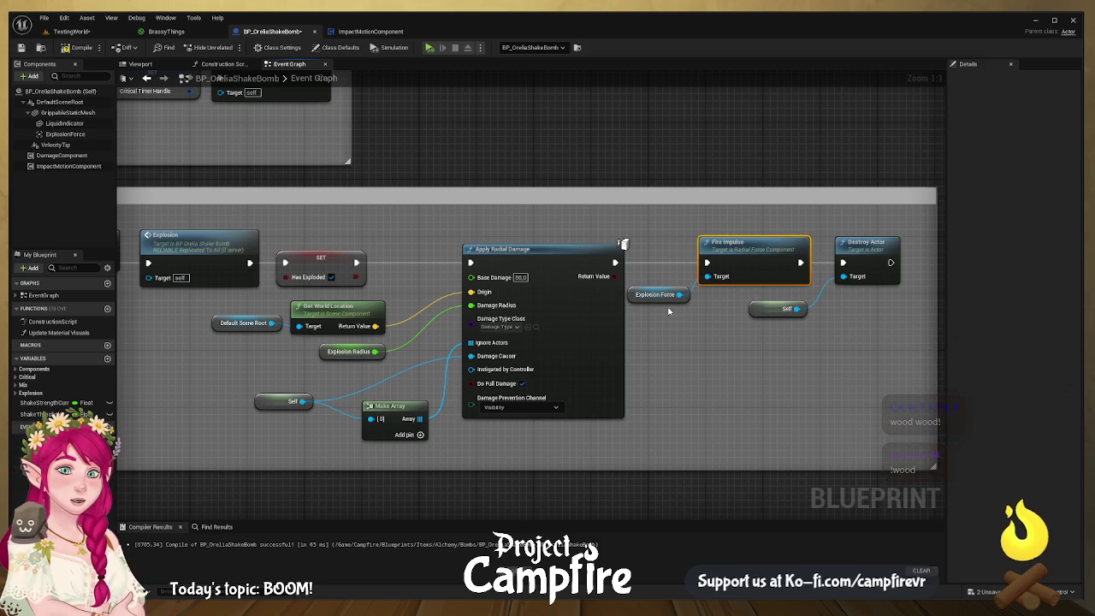
{"action": "left_click", "coordinate": [65, 135]}
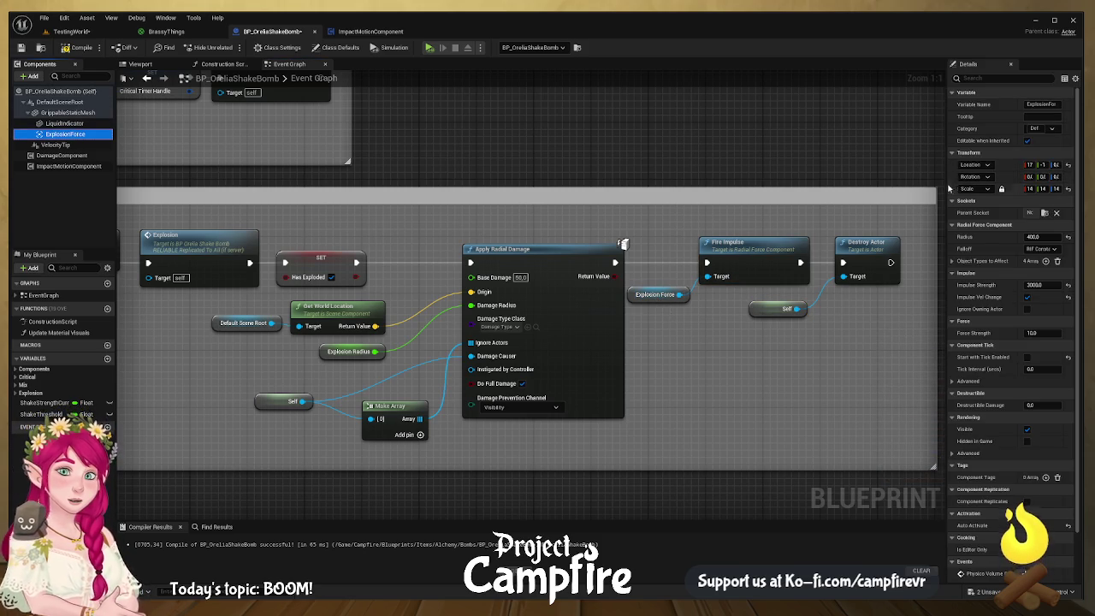
{"action": "left_click_drag", "start_coordinate": [947, 188], "coordinate": [732, 203]}
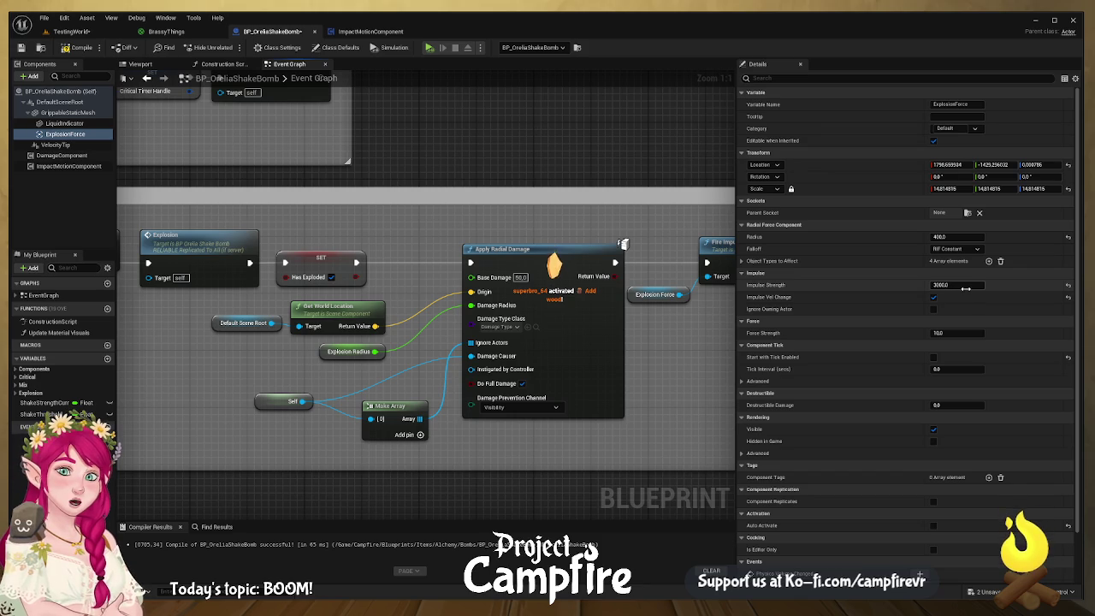
{"action": "left_click_drag", "start_coordinate": [735, 303], "coordinate": [919, 301]}
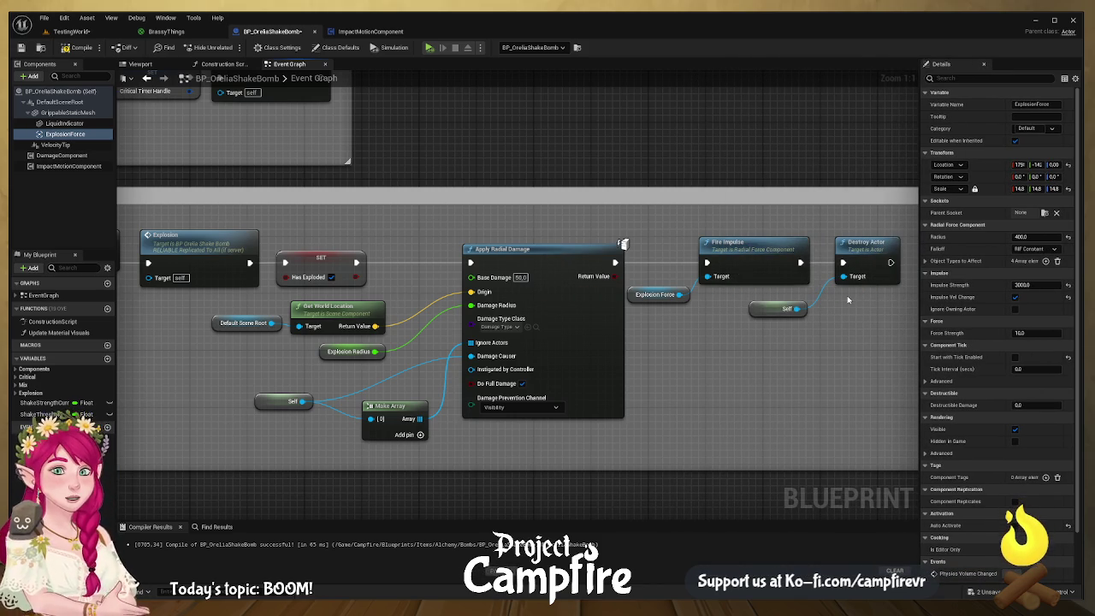
{"action": "left_click_drag", "start_coordinate": [847, 295], "coordinate": [742, 295]}
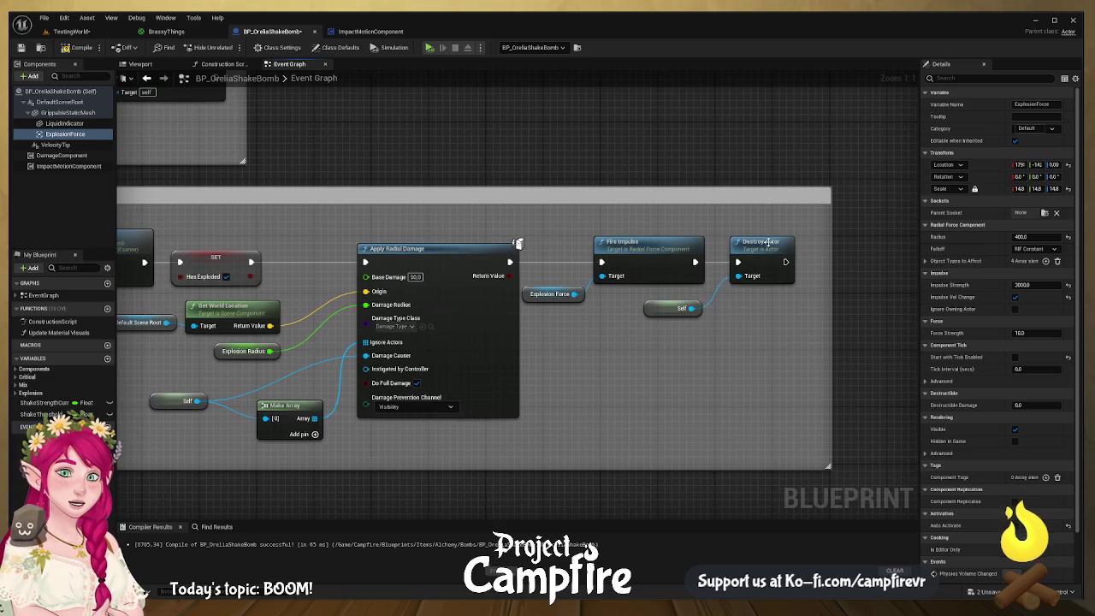
{"action": "scroll", "coordinate": [410, 322], "scroll_direction": "down", "scroll_amount": 3}
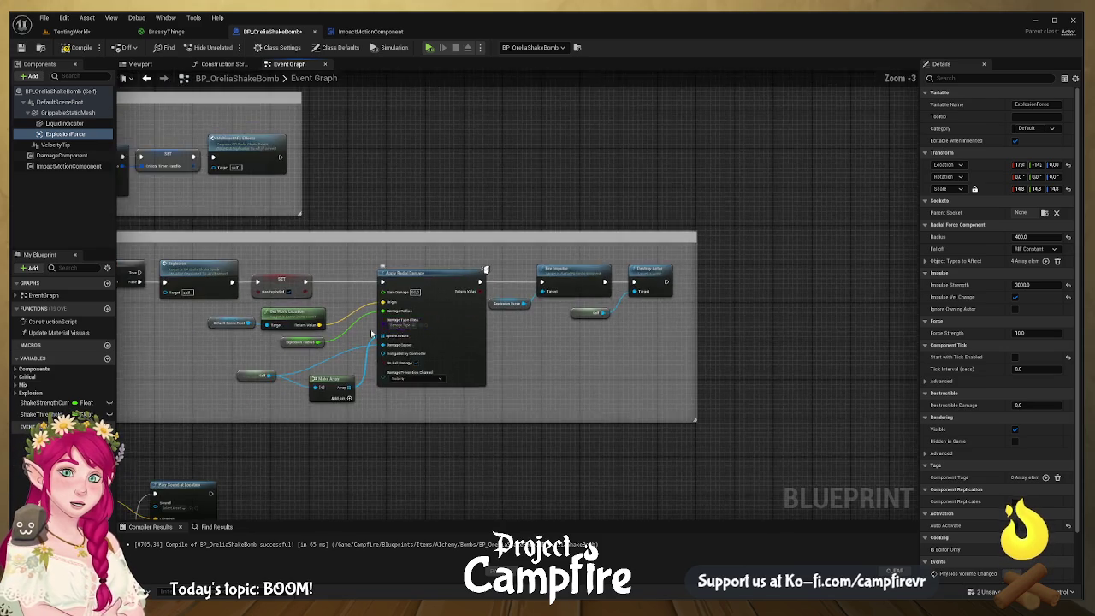
- Shift the Explosion event left and box-select its five sound and NS_Explosion spawn nodes
{"action": "scroll", "coordinate": [388, 331], "scroll_direction": "down", "scroll_amount": 2}
{"action": "scroll", "coordinate": [535, 329], "scroll_direction": "up", "scroll_amount": 3}
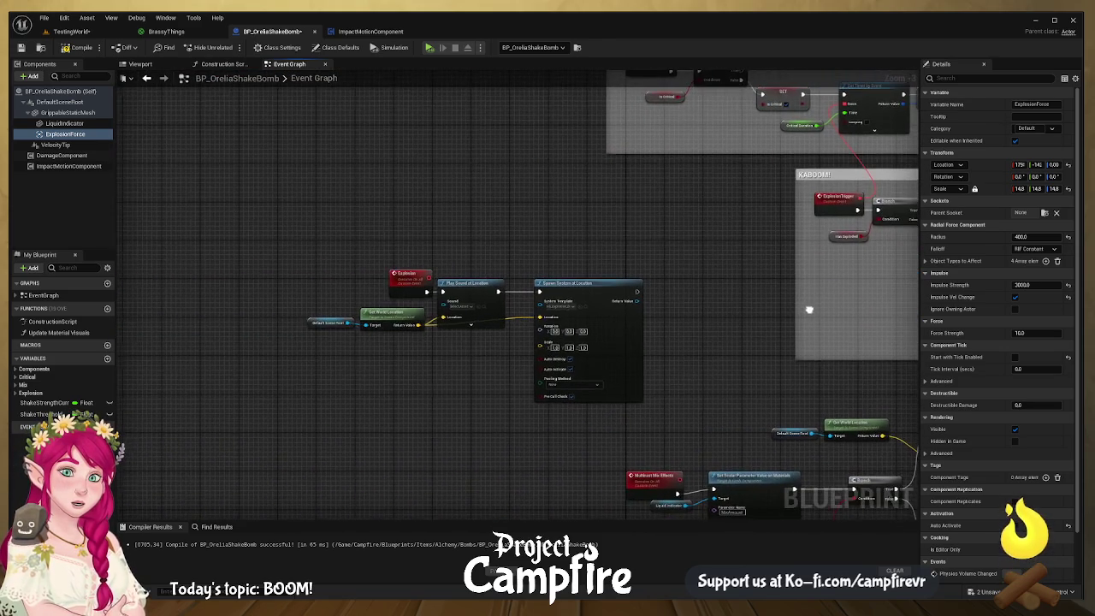
{"action": "scroll", "coordinate": [667, 298], "scroll_direction": "up", "scroll_amount": 3}
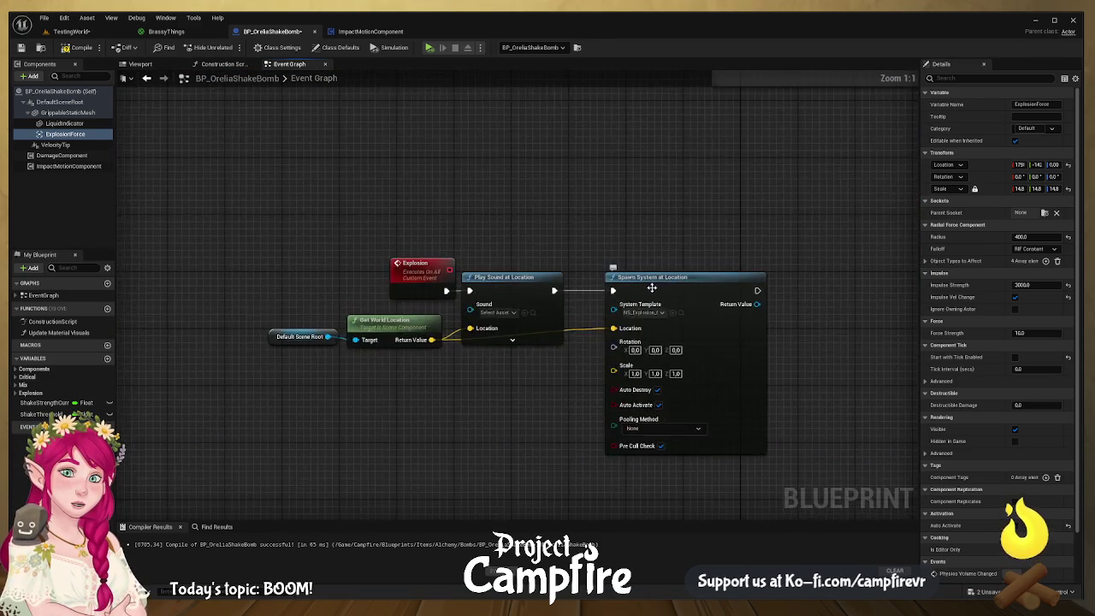
{"action": "left_click_drag", "start_coordinate": [595, 277], "coordinate": [536, 278]}
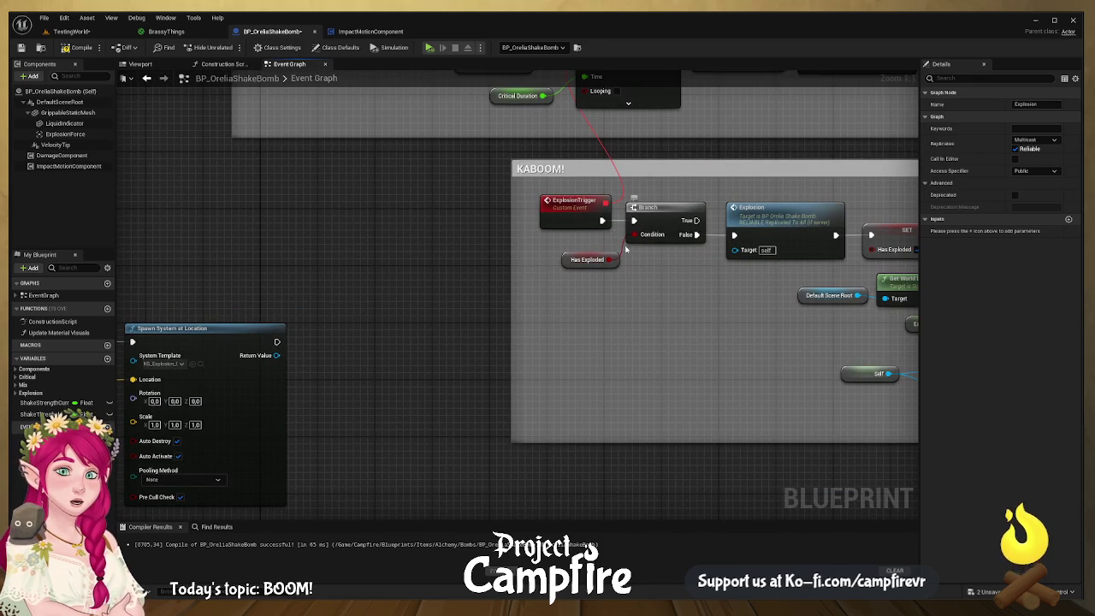
{"action": "left_click_drag", "start_coordinate": [379, 293], "coordinate": [552, 293]}
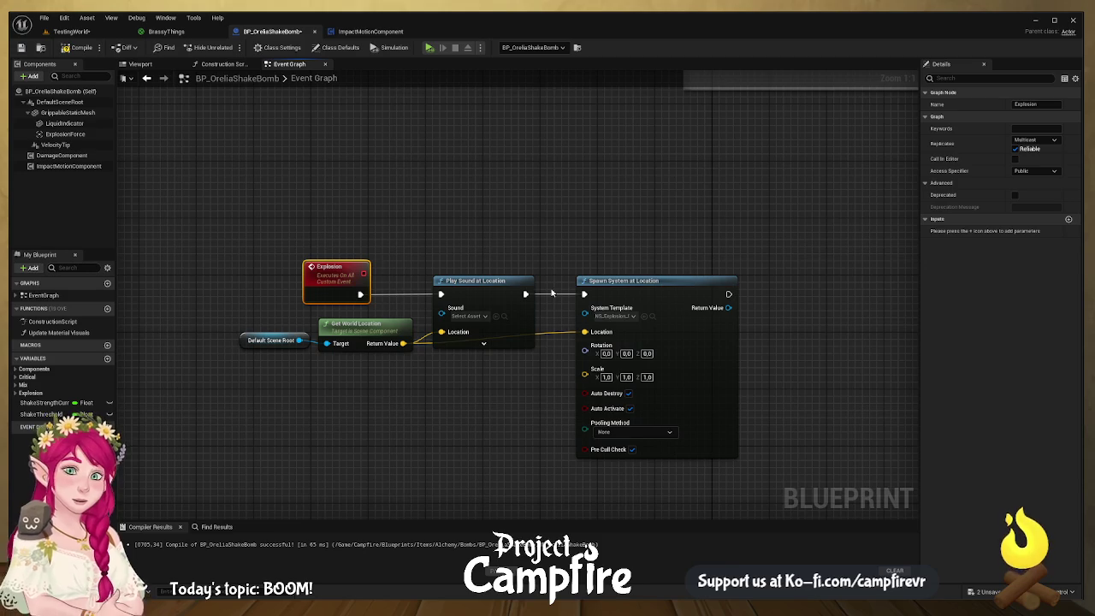
{"action": "mouse_move", "coordinate": [181, 222]}
{"action": "left_mouse_down"}
{"action": "mouse_move", "coordinate": [641, 456]}
{"action": "mouse_move", "coordinate": [828, 481]}
{"action": "left_mouse_up"}
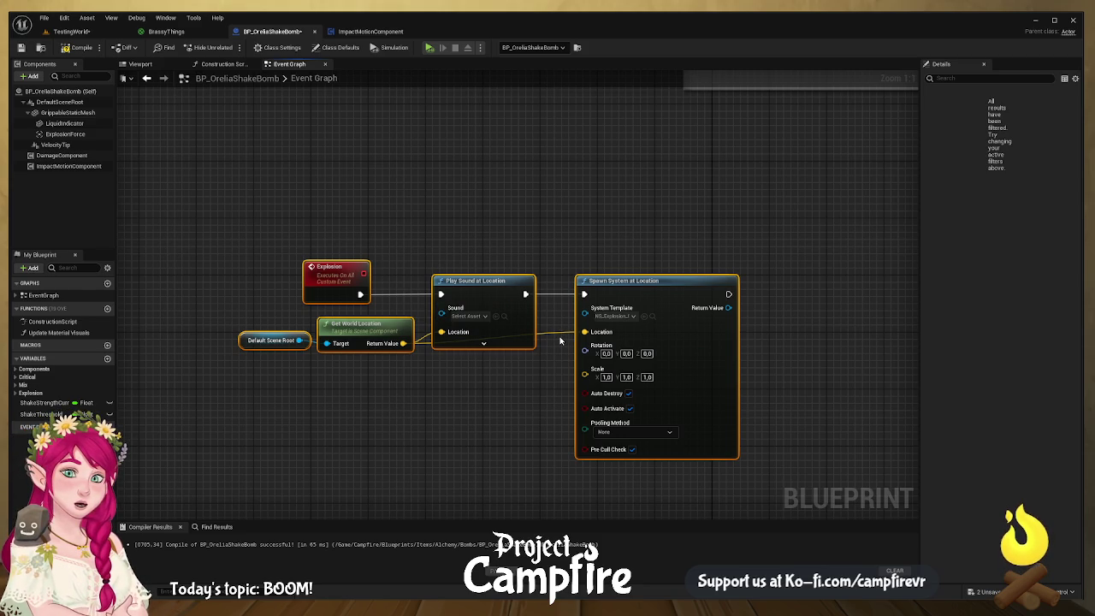
{"action": "left_click", "coordinate": [703, 281]}
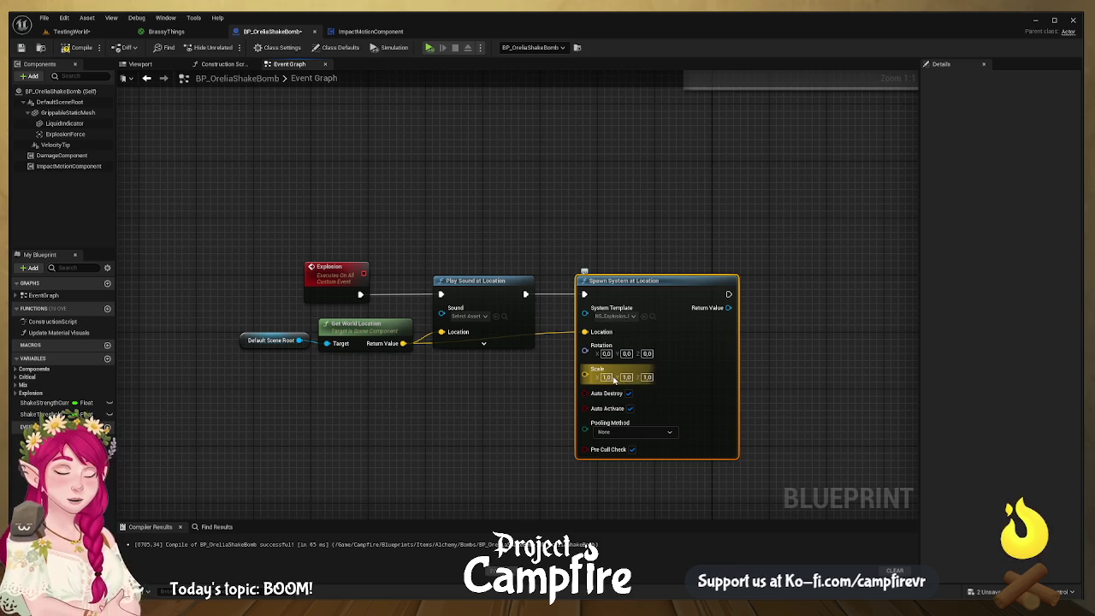
{"action": "left_click_drag", "start_coordinate": [185, 205], "coordinate": [762, 481]}
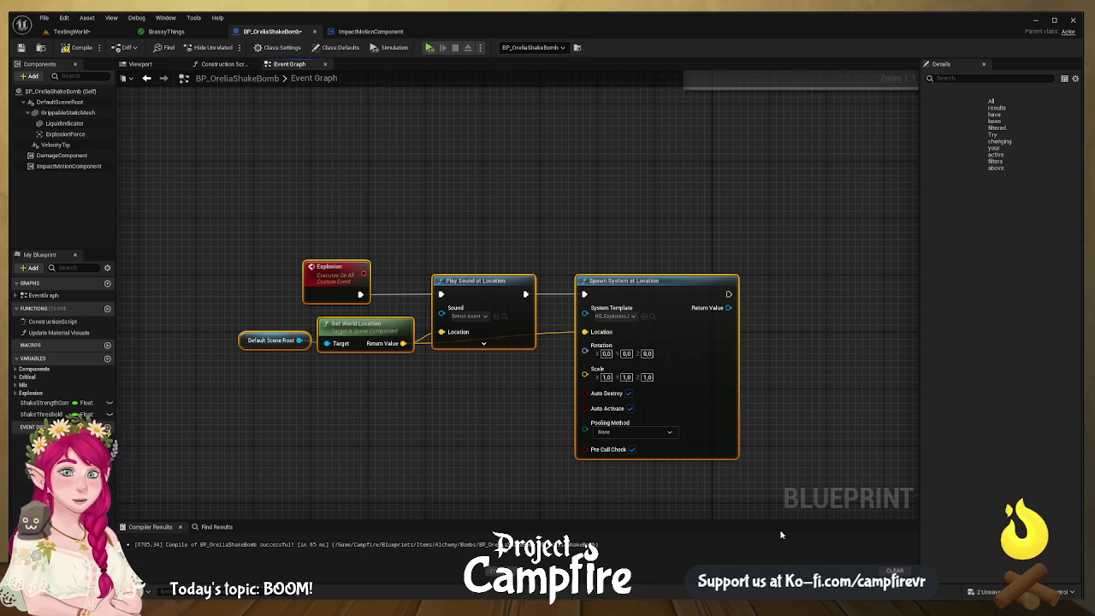
- Wrap the selected explosion sound and effect nodes in a comment titled 'Visual and Sound of explosion'
{"action": "type", "text": "c"}
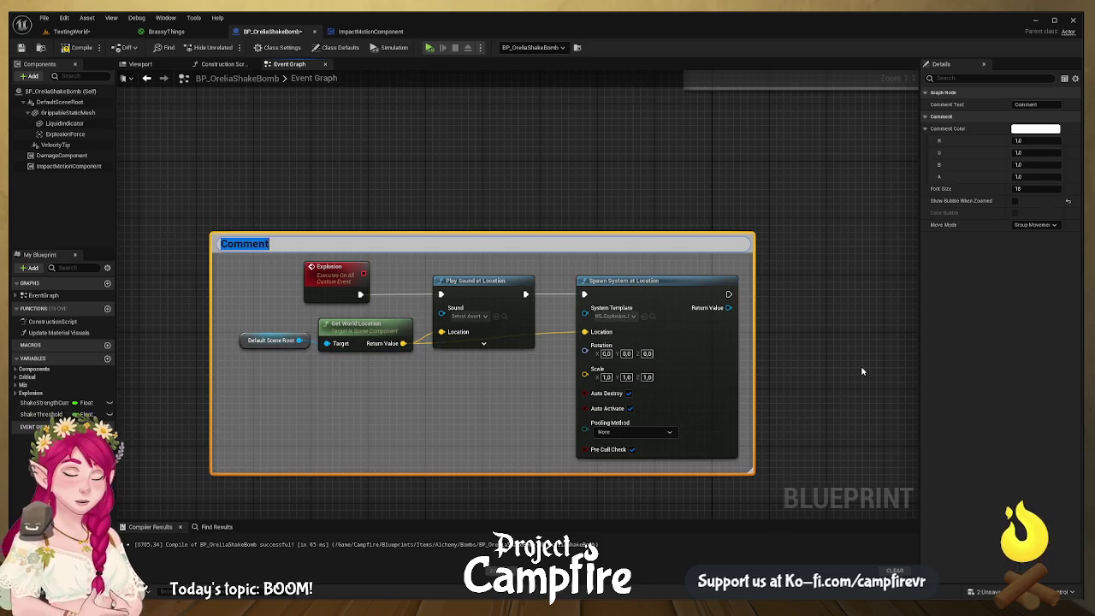
{"action": "type", "text": "V"}
{"action": "key", "text": "BackSpace"}
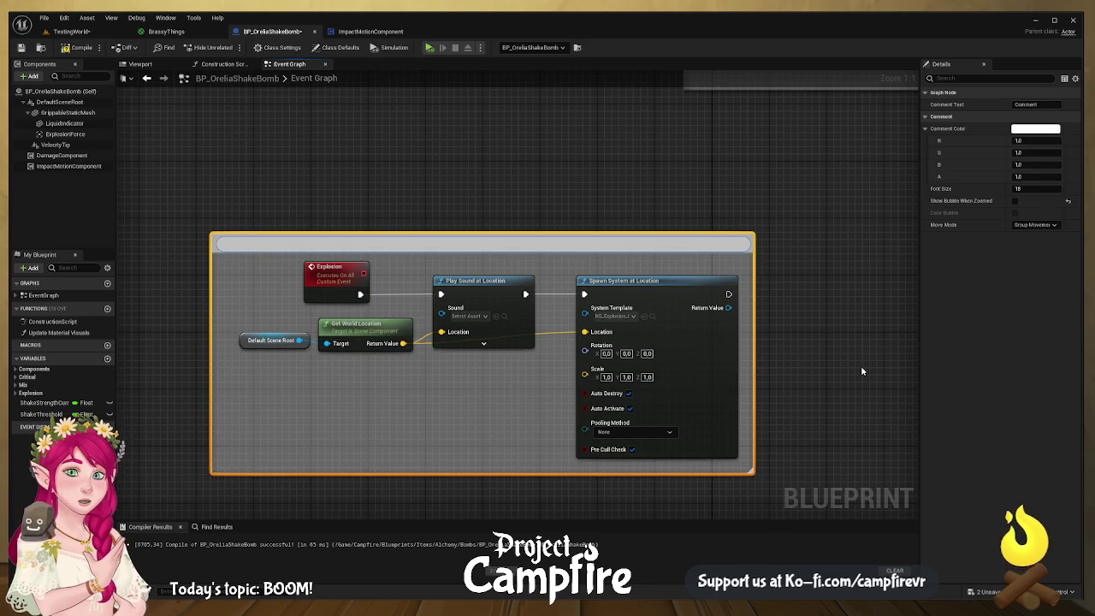
{"action": "type", "text": "Visual "}
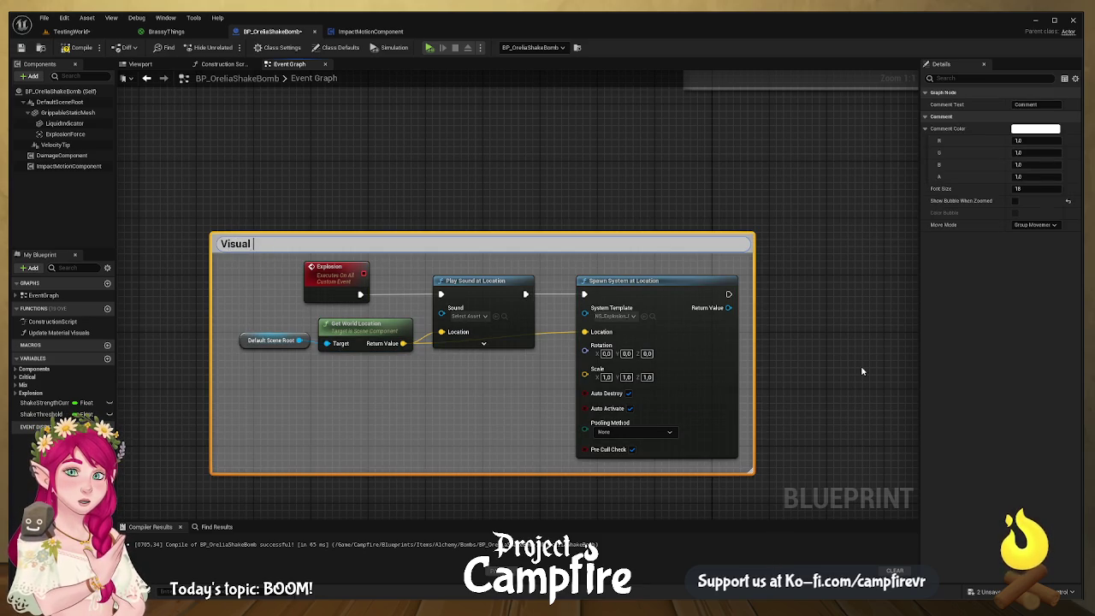
{"action": "type", "text": "and Soun"}
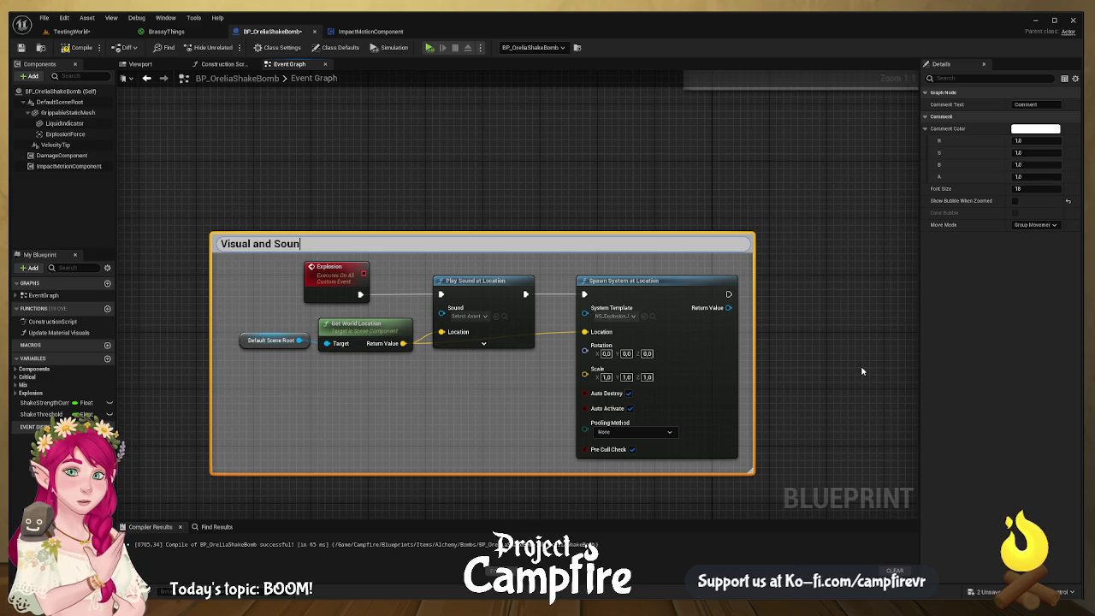
{"action": "type", "text": "d of expl"}
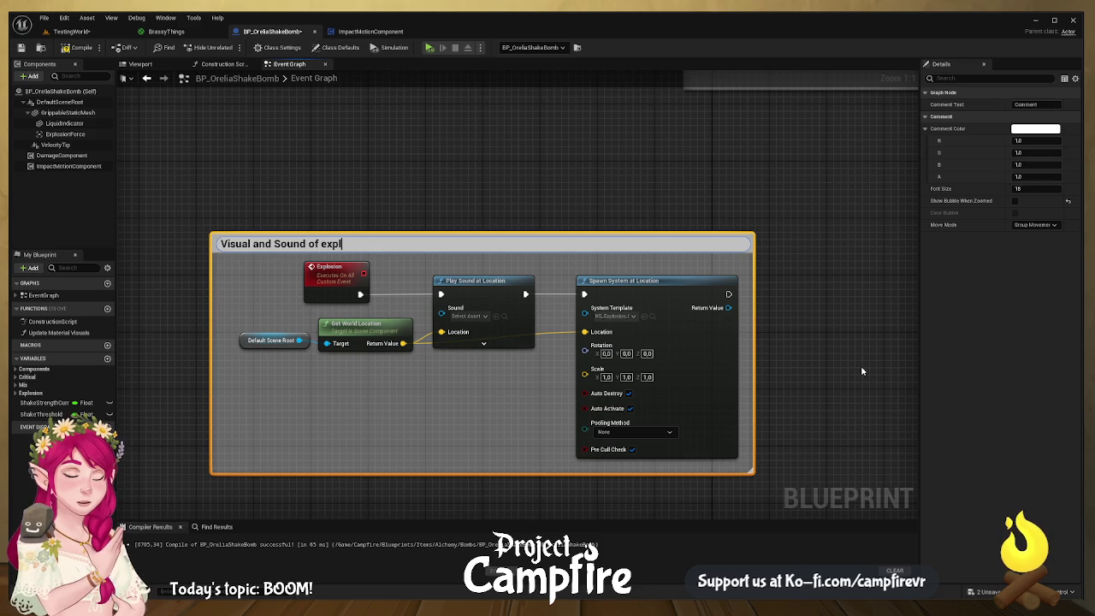
{"action": "type", "text": "osion"}
{"action": "key", "text": "Return"}
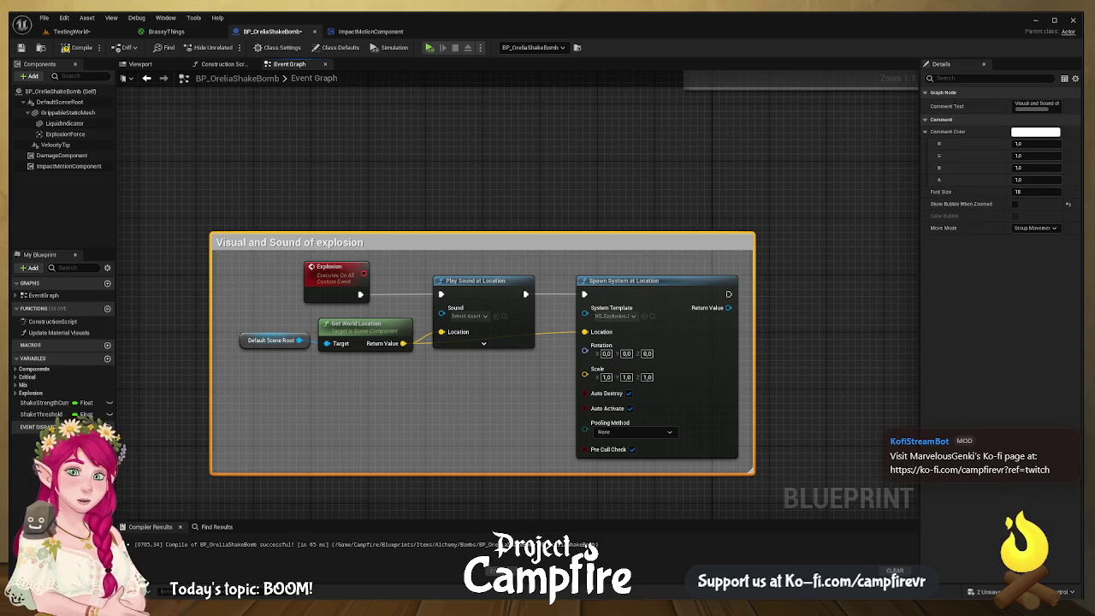
- Pan and zoom the graph to bring the Multicast Mix Effects nodes into full view
{"action": "scroll", "coordinate": [416, 455], "scroll_direction": "down", "scroll_amount": 4}
{"action": "mouse_move", "coordinate": [645, 513]}
{"action": "left_mouse_down"}
{"action": "mouse_move", "coordinate": [594, 349]}
{"action": "mouse_move", "coordinate": [565, 323]}
{"action": "left_mouse_up"}
{"action": "mouse_move", "coordinate": [660, 316]}
{"action": "left_mouse_down"}
{"action": "mouse_move", "coordinate": [588, 394]}
{"action": "mouse_move", "coordinate": [573, 323]}
{"action": "mouse_move", "coordinate": [590, 267]}
{"action": "left_mouse_up"}
{"action": "scroll", "coordinate": [593, 283], "scroll_direction": "up", "scroll_amount": 4}
{"action": "mouse_move", "coordinate": [788, 235]}
{"action": "left_mouse_down"}
{"action": "mouse_move", "coordinate": [837, 166]}
{"action": "mouse_move", "coordinate": [248, 462]}
{"action": "left_mouse_up"}
- Rearrange the mix effects nodes, lining up the lower Get World Location and Default Scene Root nodes
{"action": "mouse_move", "coordinate": [318, 242]}
{"action": "left_mouse_down"}
{"action": "mouse_move", "coordinate": [405, 407]}
{"action": "mouse_move", "coordinate": [511, 277]}
{"action": "mouse_move", "coordinate": [520, 243]}
{"action": "mouse_move", "coordinate": [469, 264]}
{"action": "left_mouse_up"}
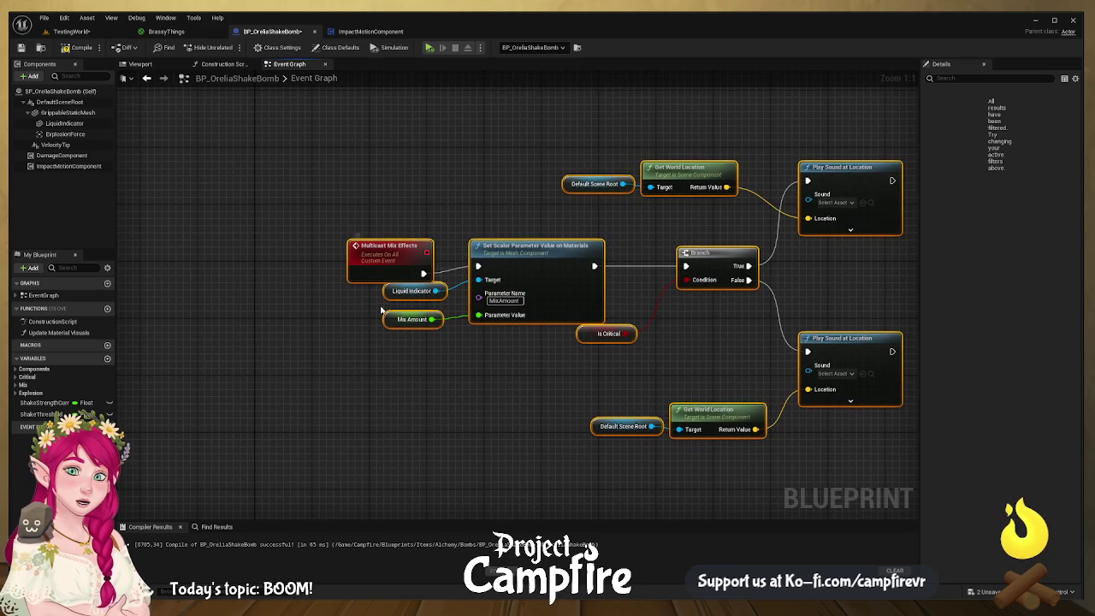
{"action": "left_click_drag", "start_coordinate": [545, 272], "coordinate": [467, 290]}
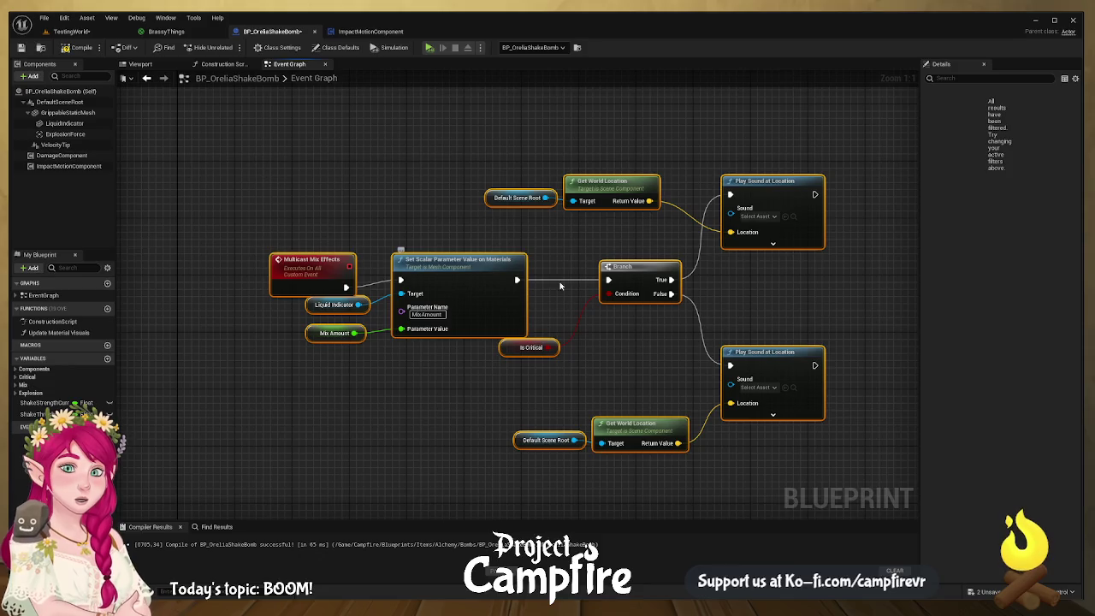
{"action": "mouse_move", "coordinate": [506, 370]}
{"action": "left_mouse_down"}
{"action": "mouse_move", "coordinate": [493, 377]}
{"action": "mouse_move", "coordinate": [537, 346]}
{"action": "left_mouse_up"}
{"action": "left_click", "coordinate": [493, 378]}
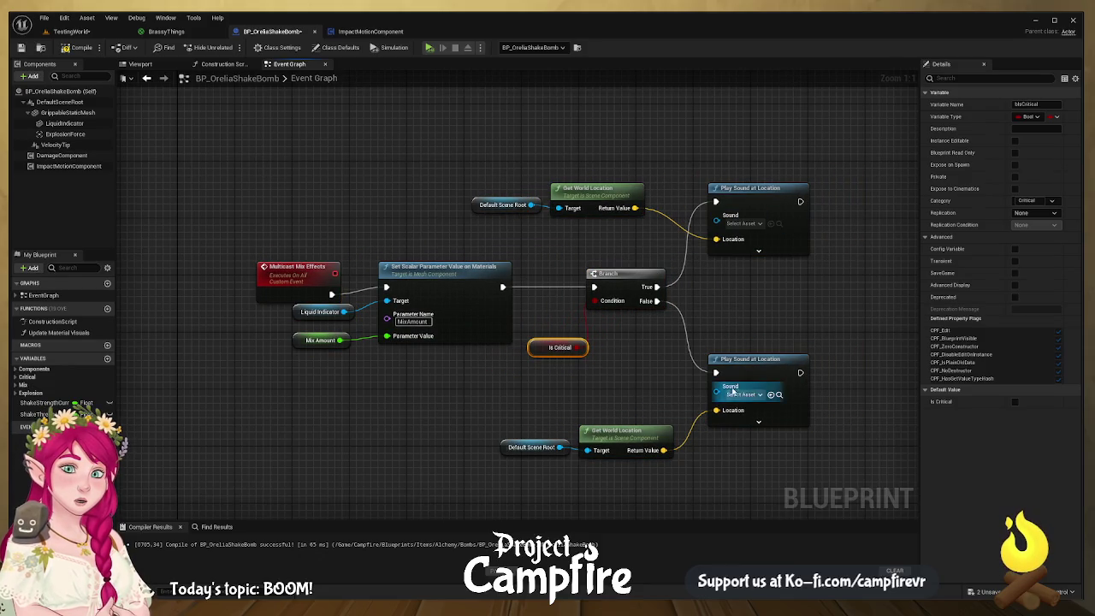
{"action": "left_click_drag", "start_coordinate": [617, 440], "coordinate": [625, 412]}
{"action": "left_click_drag", "start_coordinate": [547, 444], "coordinate": [550, 424]}
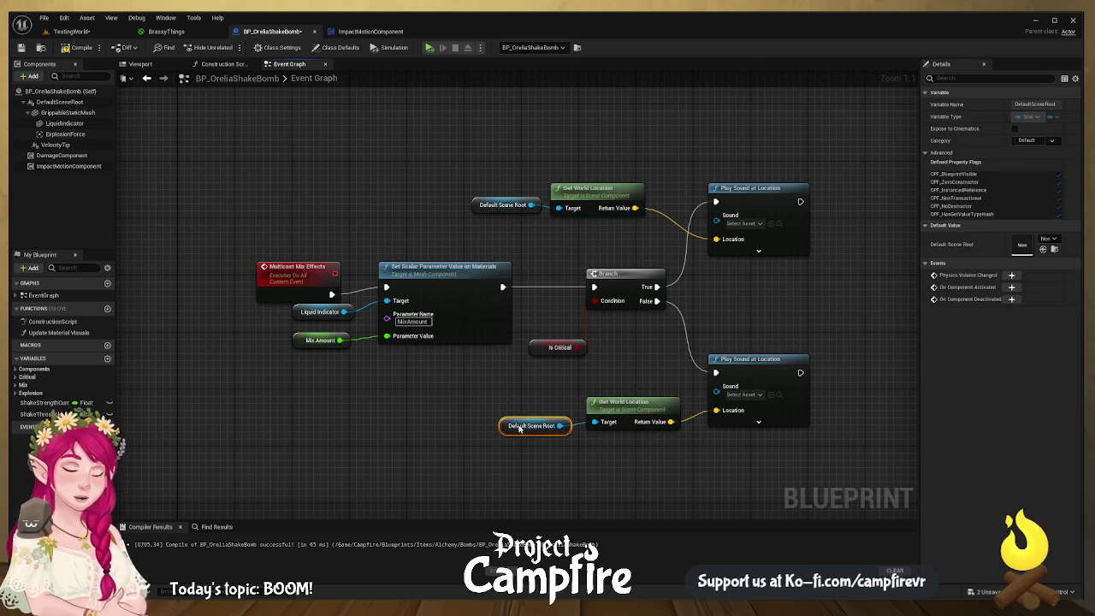
- Marquee-select the mix effects nodes and add a comment titled 'Mixing Visual and Sound'
{"action": "left_click_drag", "start_coordinate": [202, 119], "coordinate": [857, 419]}
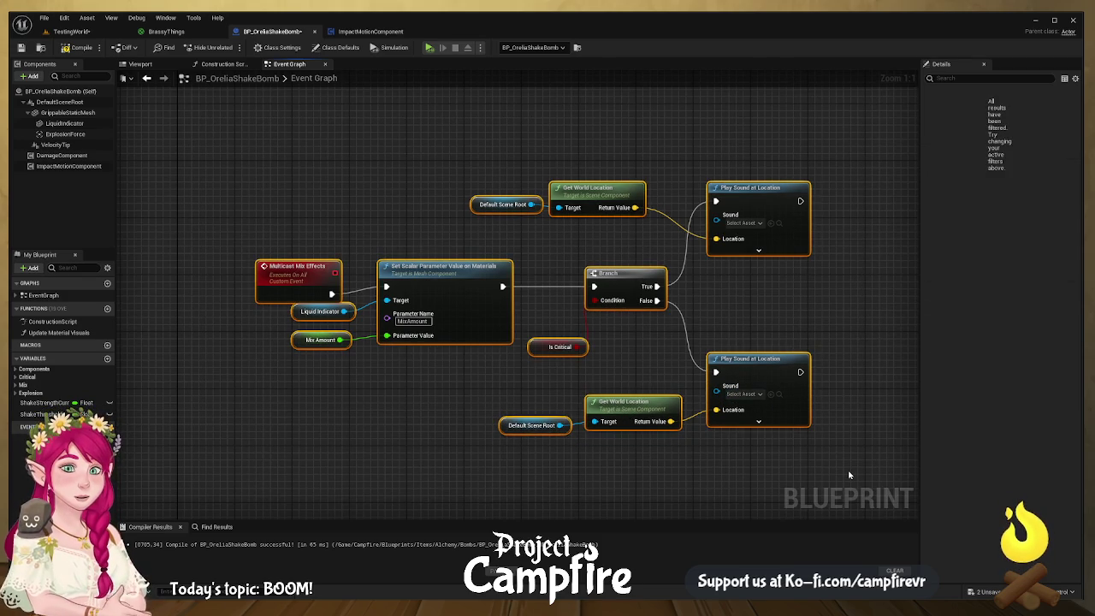
{"action": "type", "text": "c"}
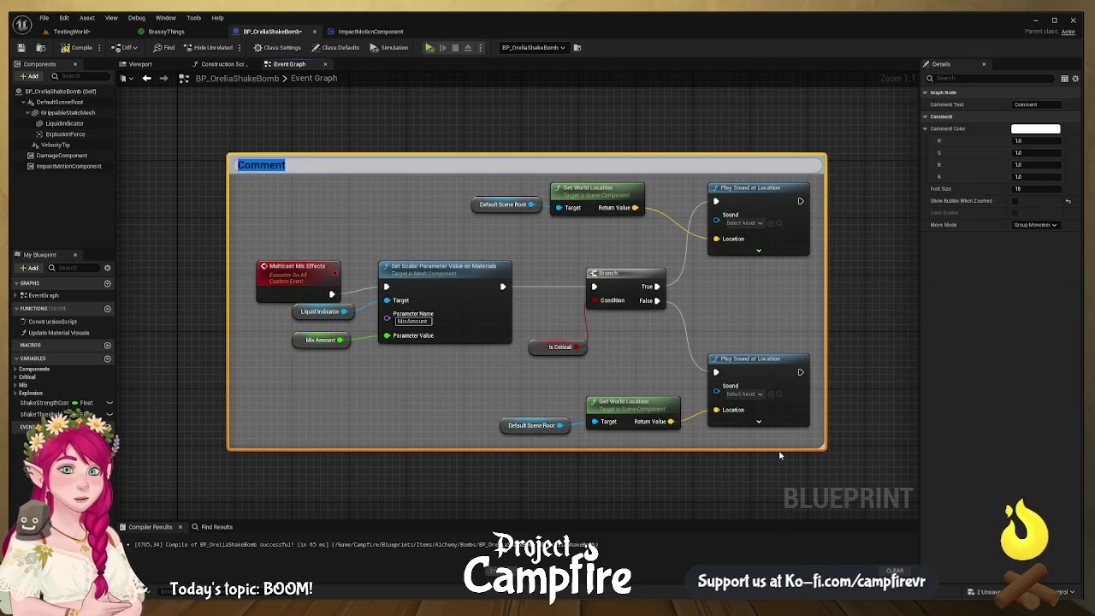
{"action": "type", "text": "Mixing"}
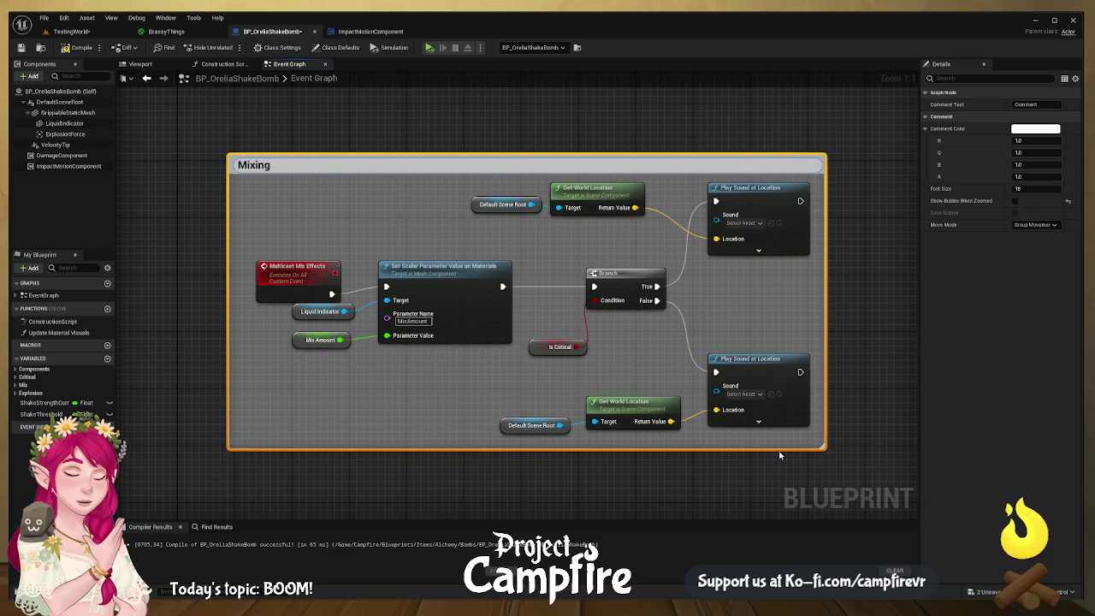
{"action": "type", "text": " V"}
{"action": "type", "text": "isual and Sound"}
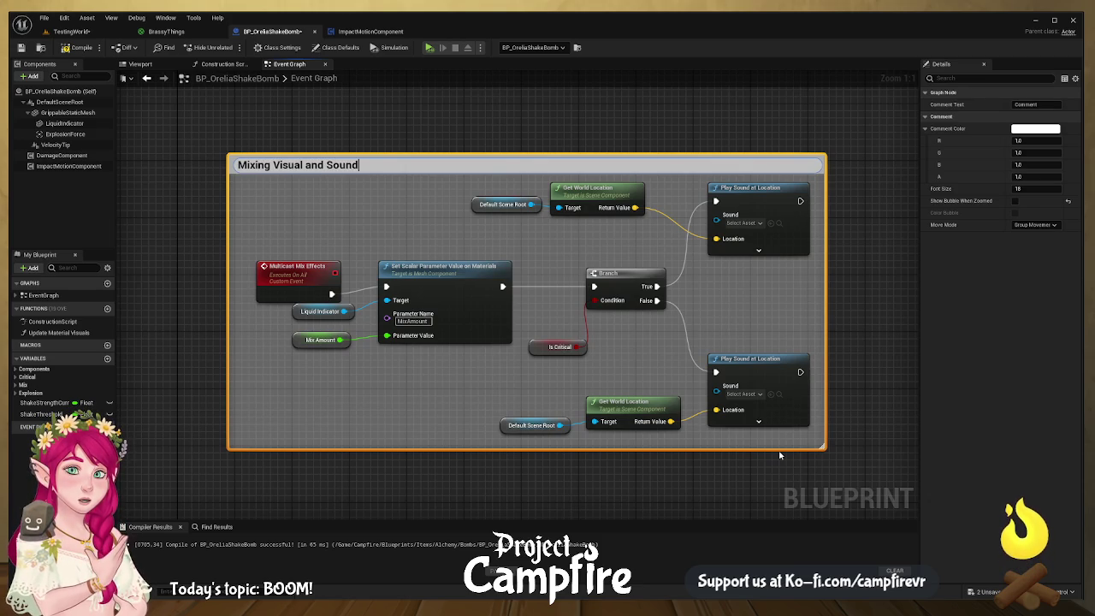
{"action": "key", "text": "Return"}
- Marquee-select the upper node cluster and shift it into place beside the comment groups
{"action": "scroll", "coordinate": [685, 331], "scroll_direction": "down", "scroll_amount": 8}
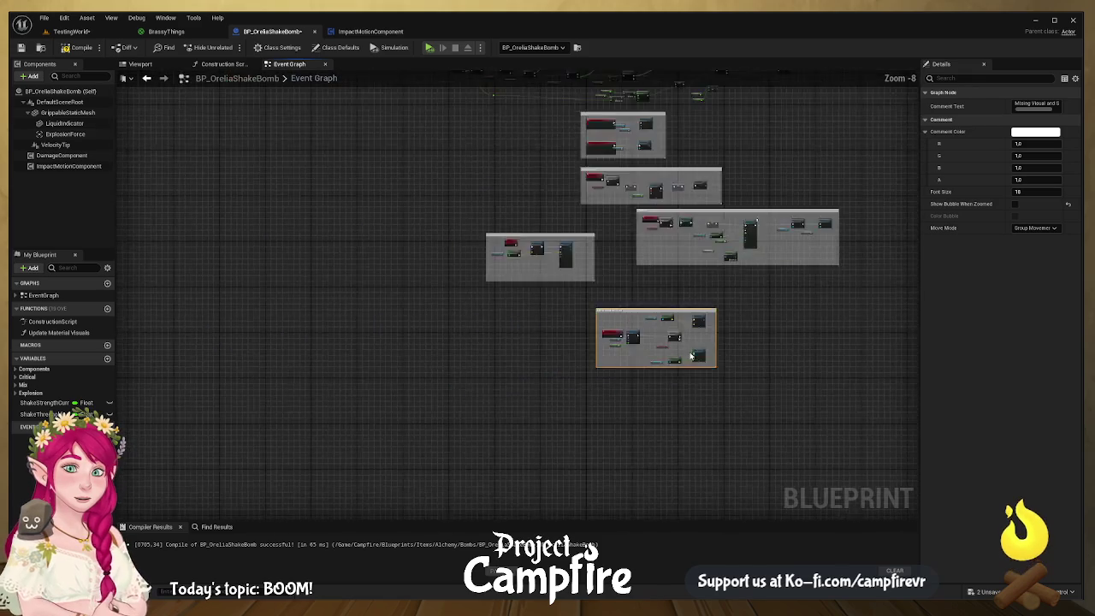
{"action": "scroll", "coordinate": [439, 201], "scroll_direction": "up", "scroll_amount": 5}
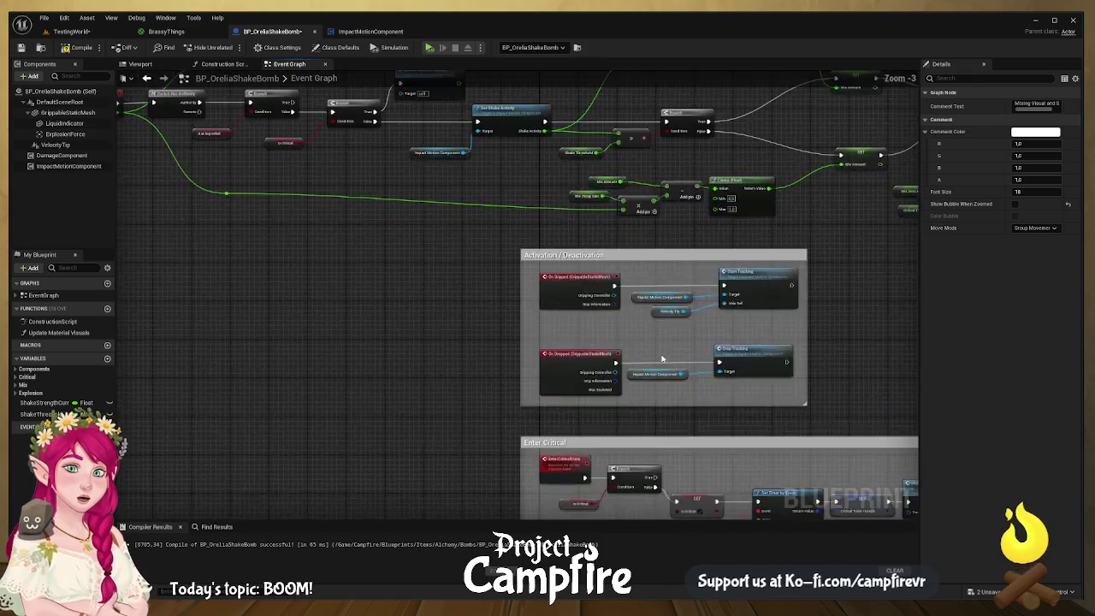
{"action": "scroll", "coordinate": [382, 366], "scroll_direction": "down", "scroll_amount": 1}
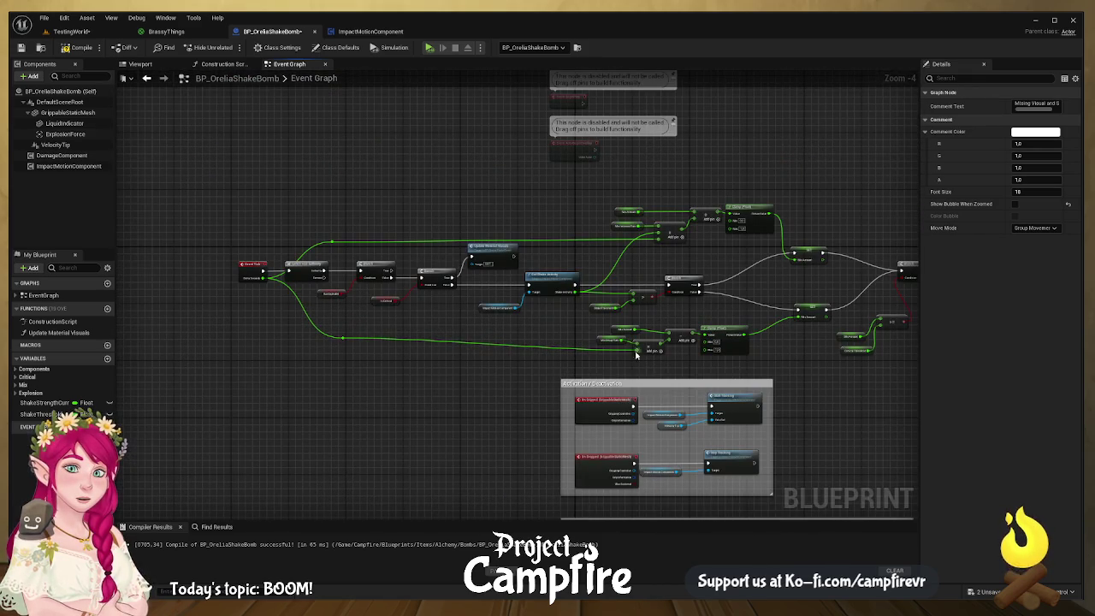
{"action": "mouse_move", "coordinate": [210, 195]}
{"action": "left_mouse_down"}
{"action": "mouse_move", "coordinate": [721, 310]}
{"action": "mouse_move", "coordinate": [905, 367]}
{"action": "mouse_move", "coordinate": [872, 369]}
{"action": "left_mouse_up"}
{"action": "mouse_move", "coordinate": [806, 273]}
{"action": "left_mouse_down"}
{"action": "mouse_move", "coordinate": [933, 233]}
{"action": "mouse_move", "coordinate": [1027, 244]}
{"action": "left_mouse_up"}
{"action": "left_click_drag", "start_coordinate": [267, 247], "coordinate": [180, 244]}
{"action": "left_click_drag", "start_coordinate": [272, 381], "coordinate": [637, 290]}
- Move the comment groups under the KABOOM group so they stack in one tidy column
{"action": "scroll", "coordinate": [658, 358], "scroll_direction": "down", "scroll_amount": 3}
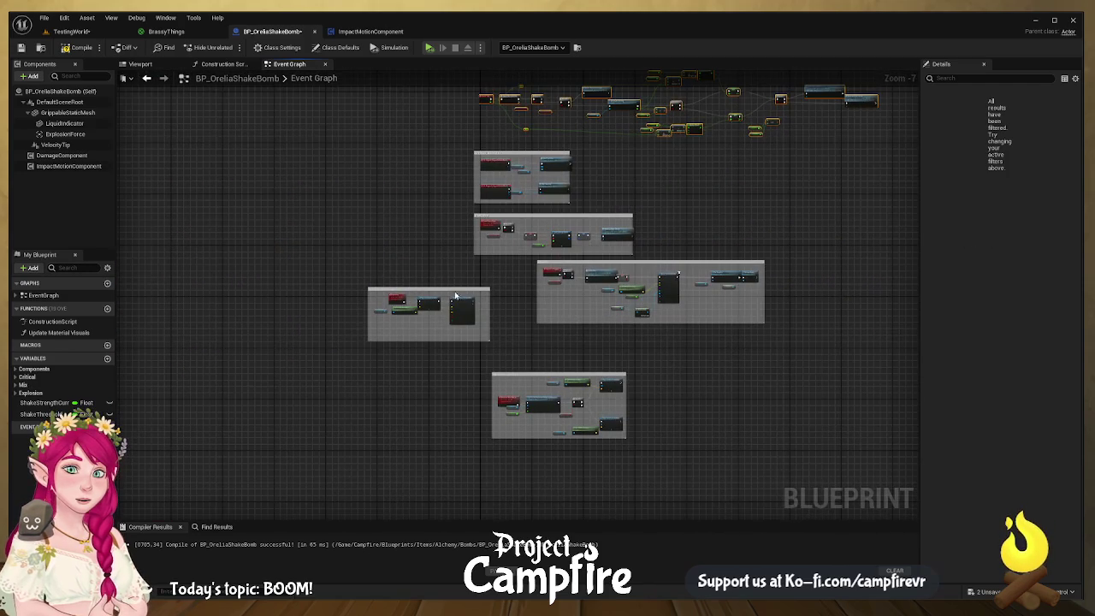
{"action": "mouse_move", "coordinate": [448, 291]}
{"action": "left_mouse_down"}
{"action": "mouse_move", "coordinate": [549, 524]}
{"action": "mouse_move", "coordinate": [605, 524]}
{"action": "left_mouse_up"}
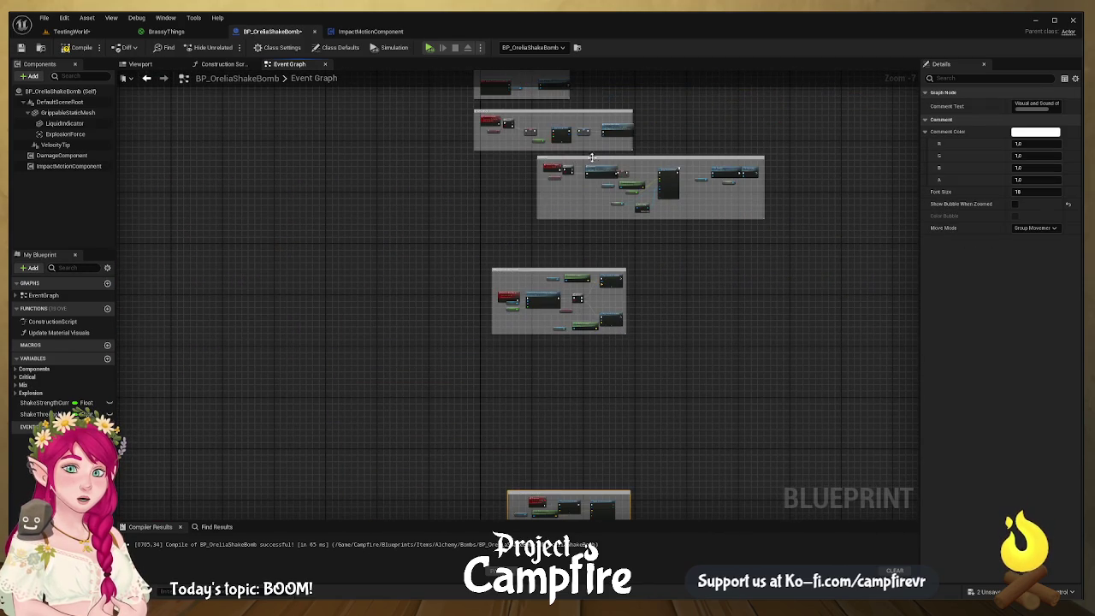
{"action": "left_click", "coordinate": [604, 158]}
{"action": "mouse_move", "coordinate": [575, 272]}
{"action": "left_mouse_down"}
{"action": "mouse_move", "coordinate": [535, 229]}
{"action": "mouse_move", "coordinate": [556, 225]}
{"action": "left_mouse_up"}
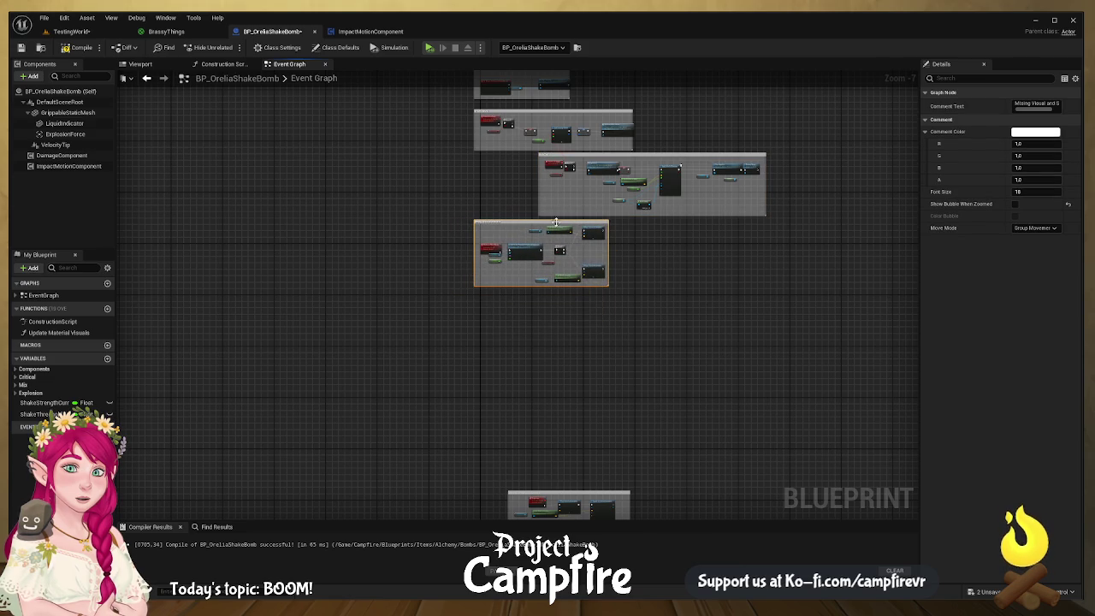
{"action": "mouse_move", "coordinate": [611, 494]}
{"action": "left_mouse_down"}
{"action": "mouse_move", "coordinate": [561, 317]}
{"action": "mouse_move", "coordinate": [576, 296]}
{"action": "left_mouse_up"}
{"action": "scroll", "coordinate": [586, 334], "scroll_direction": "up", "scroll_amount": 4}
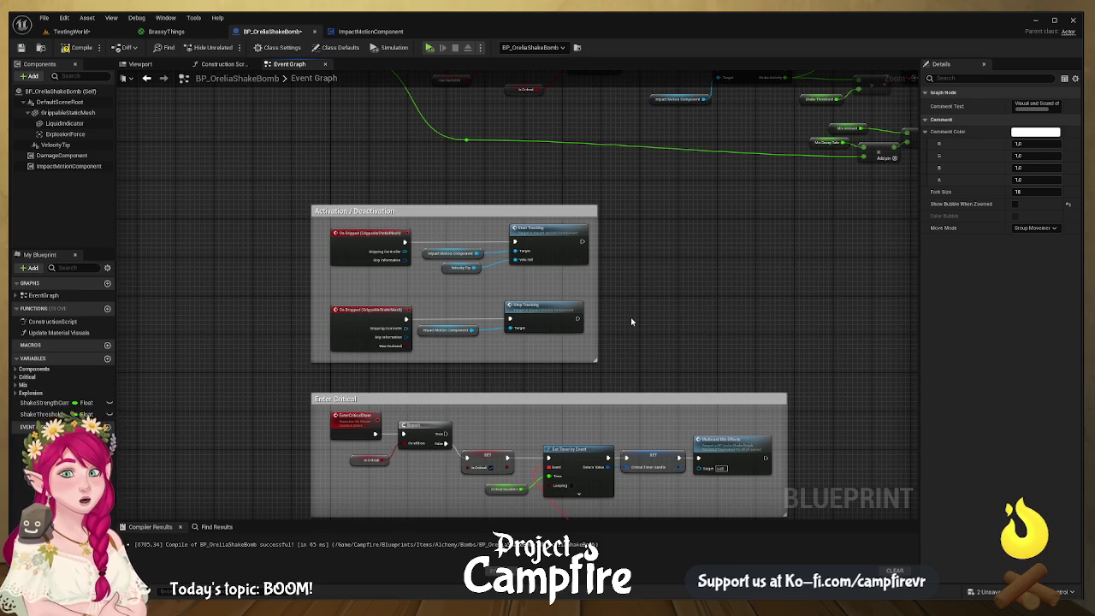
{"action": "scroll", "coordinate": [632, 321], "scroll_direction": "down", "scroll_amount": 4}
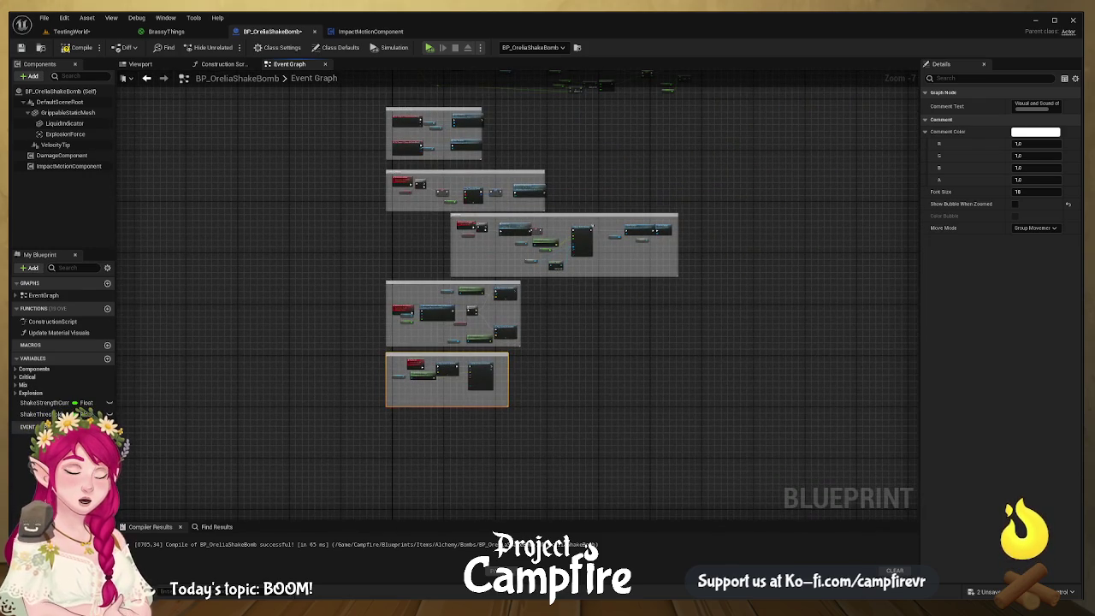
{"action": "key", "text": "ctrl+space"}
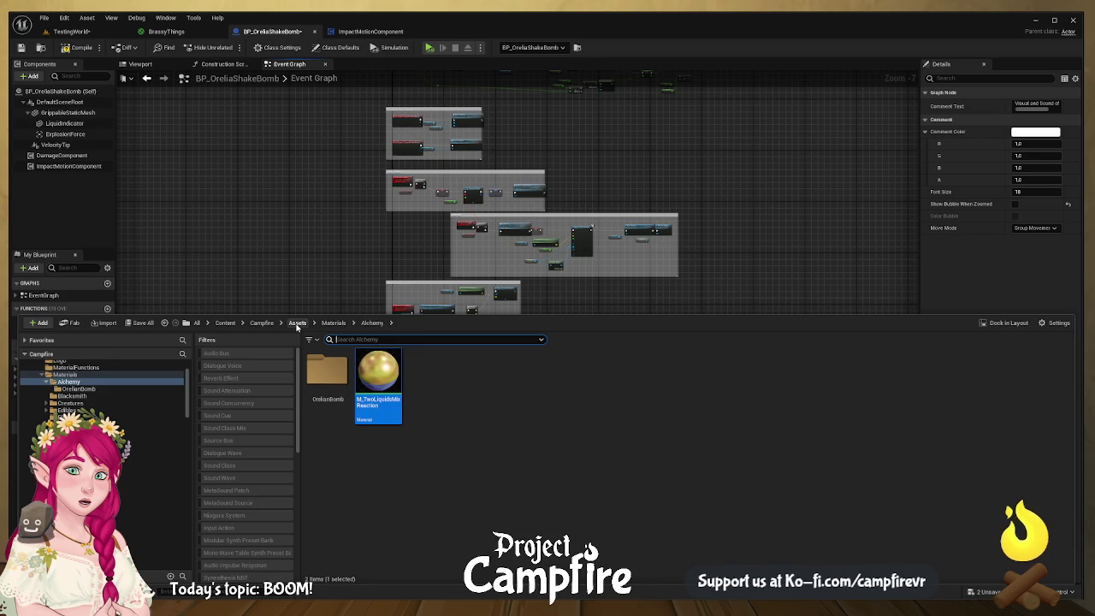
- Create a new Dynamite folder in Content/Campfire/Audio/Effects and open it
{"action": "left_click", "coordinate": [297, 323]}
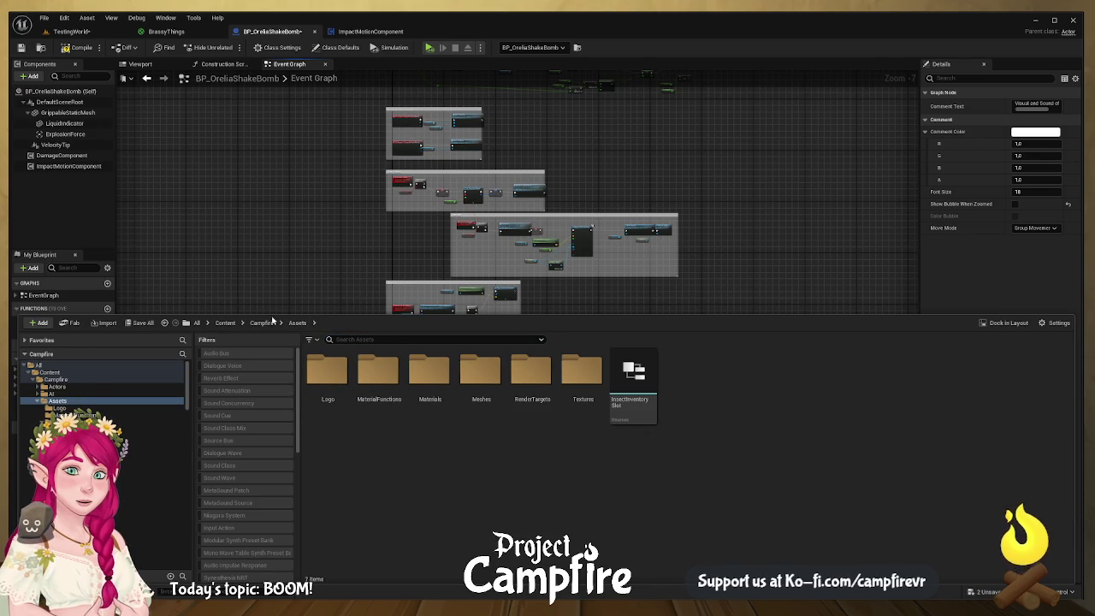
{"action": "left_click", "coordinate": [262, 325]}
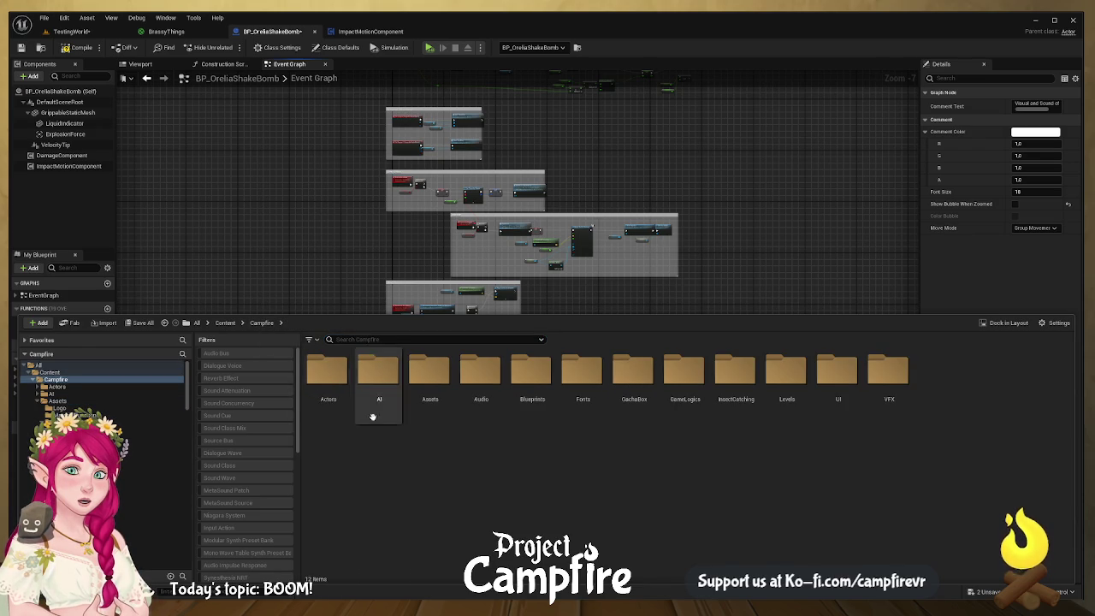
{"action": "left_click", "coordinate": [479, 381]}
{"action": "double_click", "coordinate": [482, 419]}
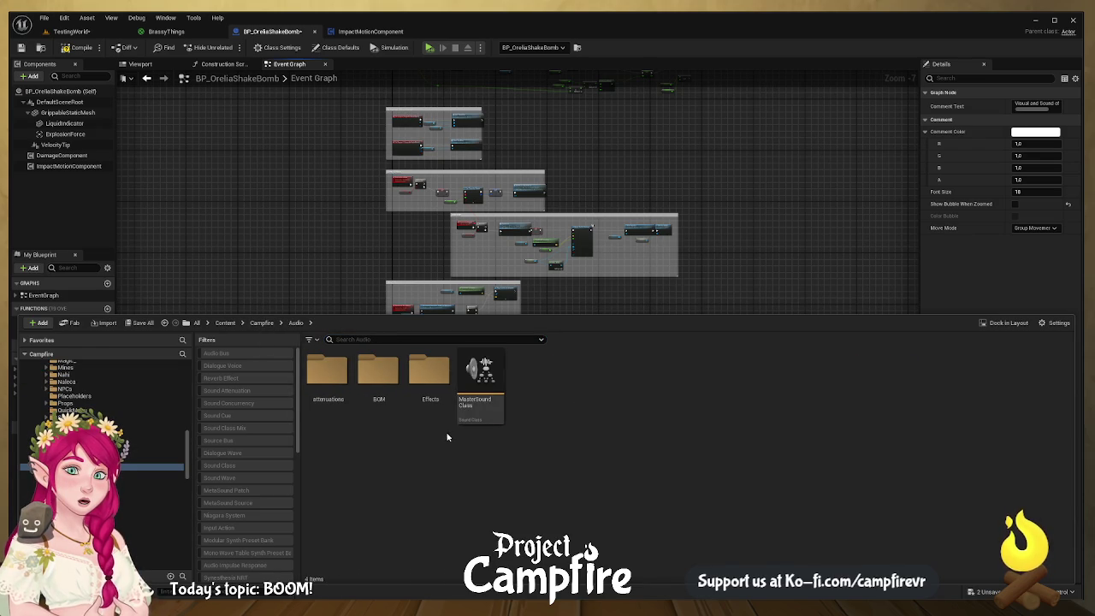
{"action": "double_click", "coordinate": [421, 408]}
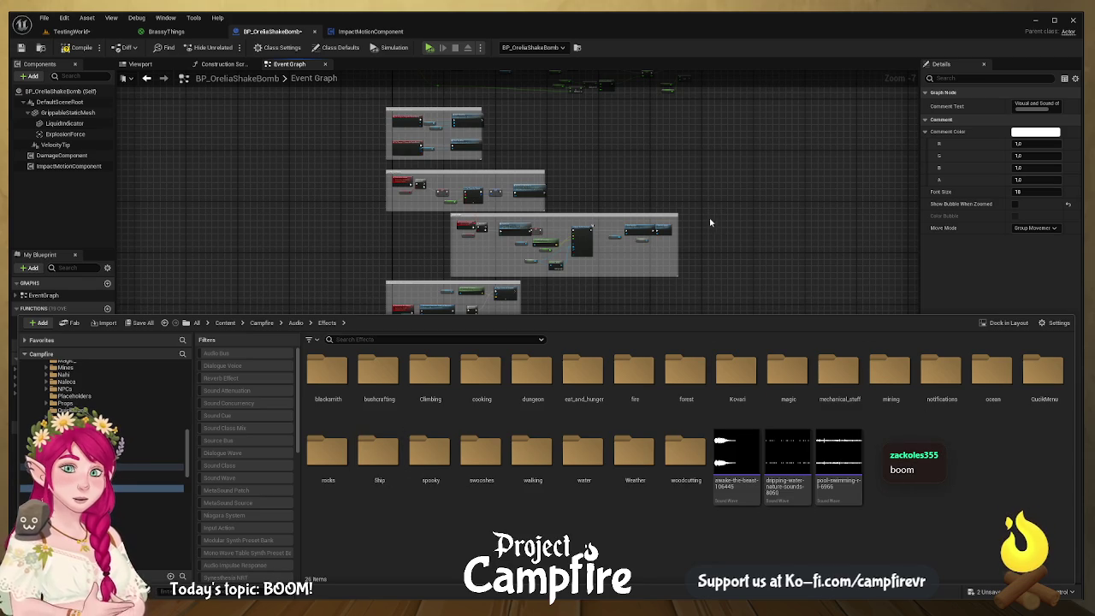
{"action": "key", "text": "ctrl+shift+n"}
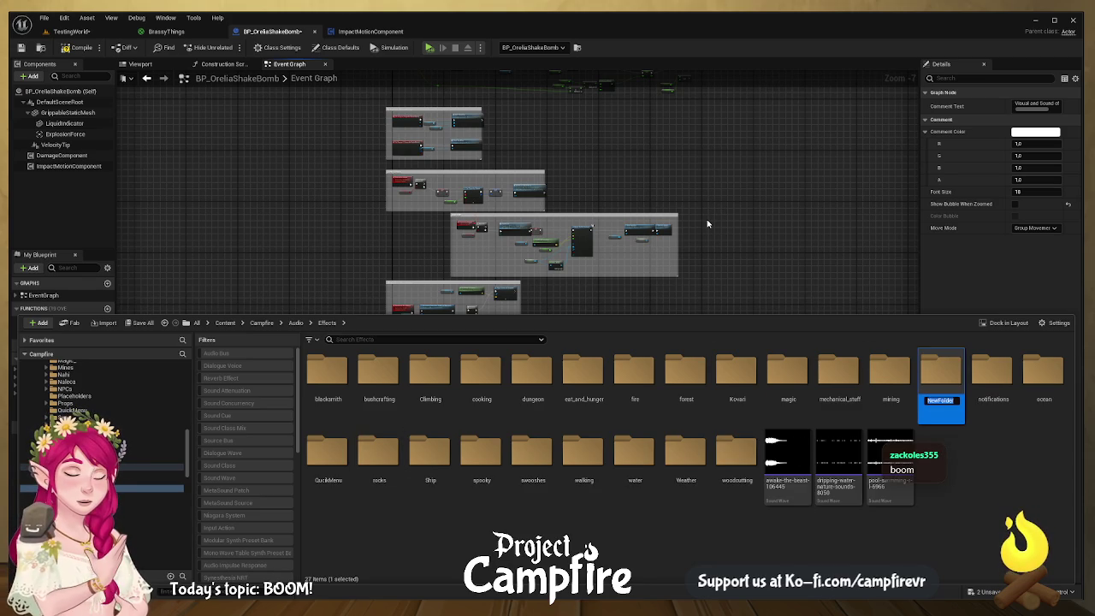
{"action": "type", "text": "Dynamite"}
{"action": "key", "text": "Return"}
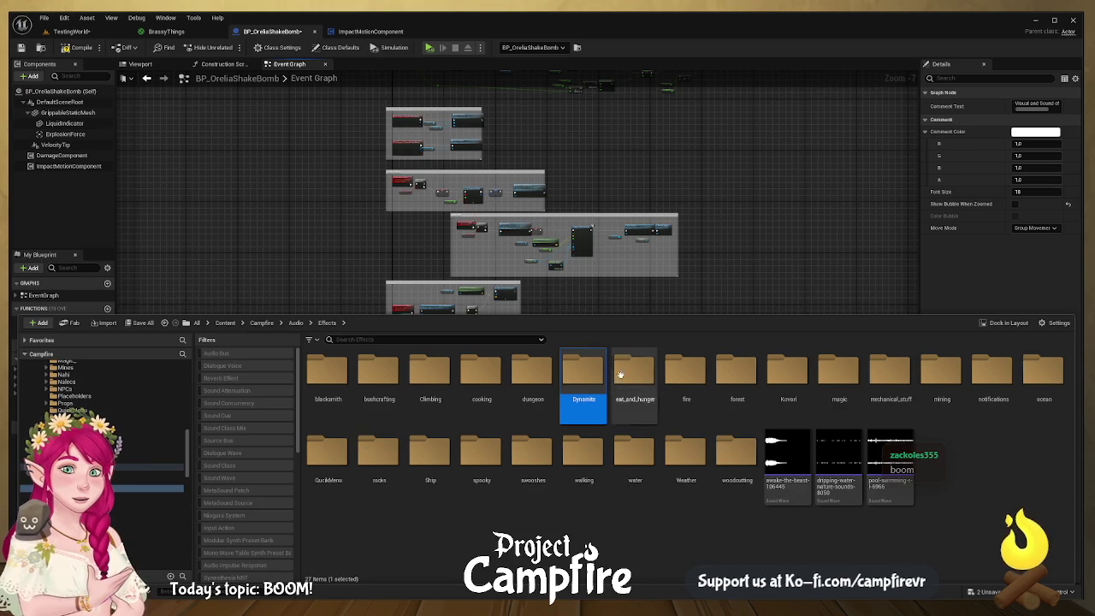
{"action": "double_click", "coordinate": [584, 383]}
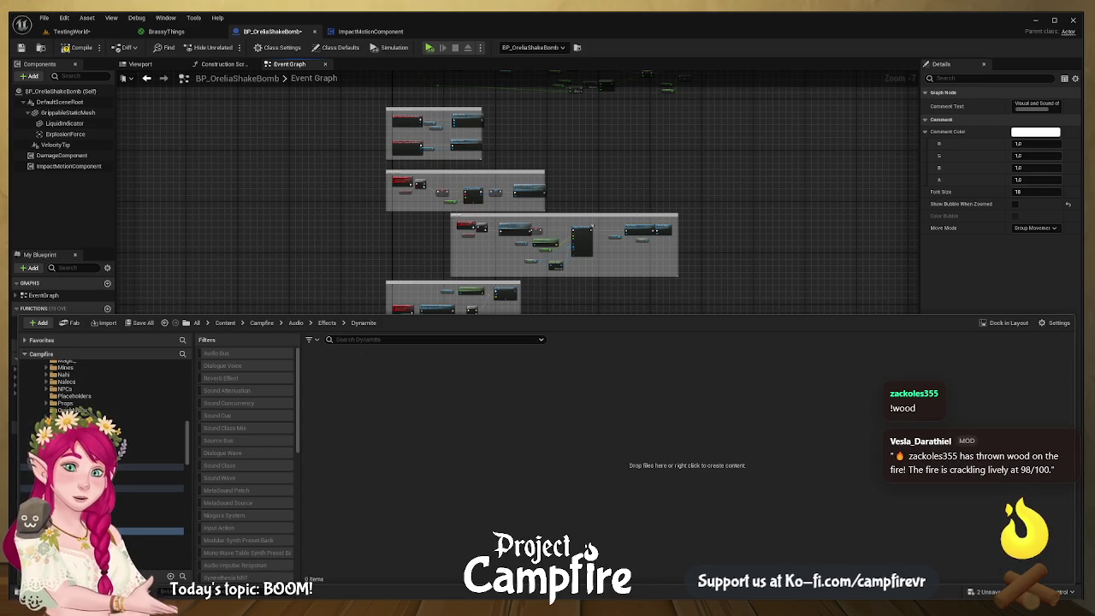
- Import the OreliaBomb Critical and Explosion sounds and create a Sound Cue from each
{"action": "left_click_drag", "start_coordinate": [231, 528], "coordinate": [456, 501]}
{"action": "left_click", "coordinate": [456, 501]}
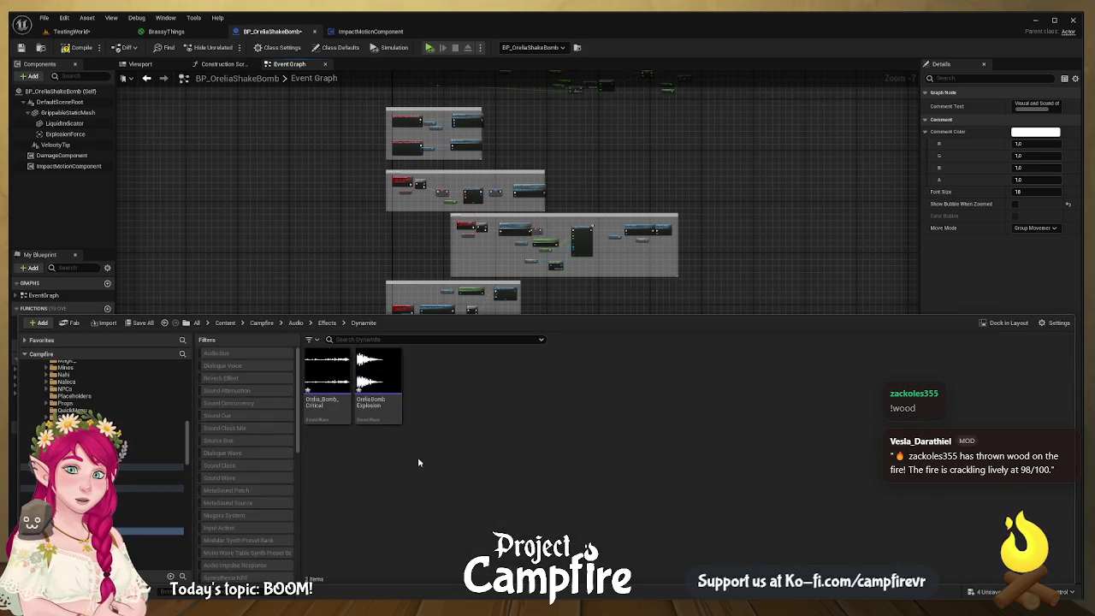
{"action": "left_click", "coordinate": [323, 404]}
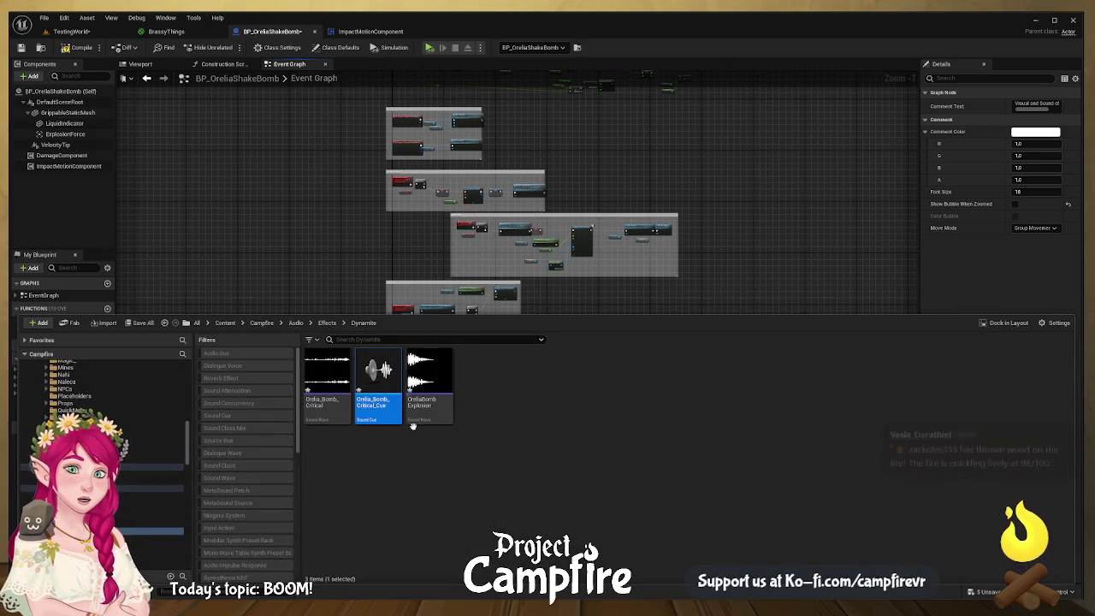
{"action": "left_click", "coordinate": [427, 385]}
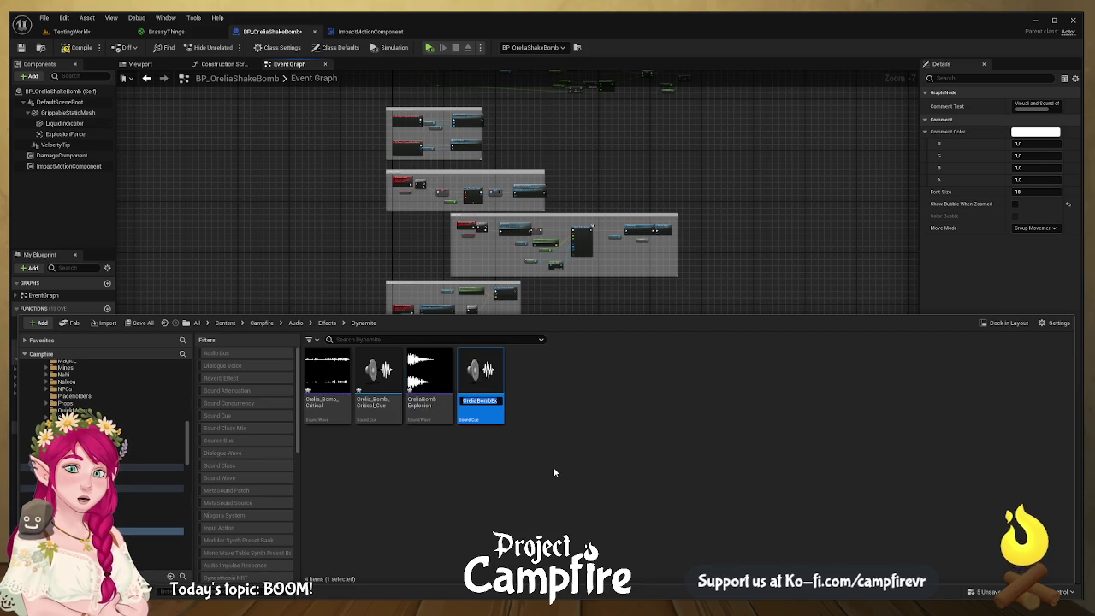
{"action": "left_click", "coordinate": [552, 466]}
- Select all four sound assets in the Dynamite folder, both waves and their cues
{"action": "left_click", "coordinate": [327, 380]}
{"action": "left_click", "coordinate": [392, 383], "text": "ctrl"}
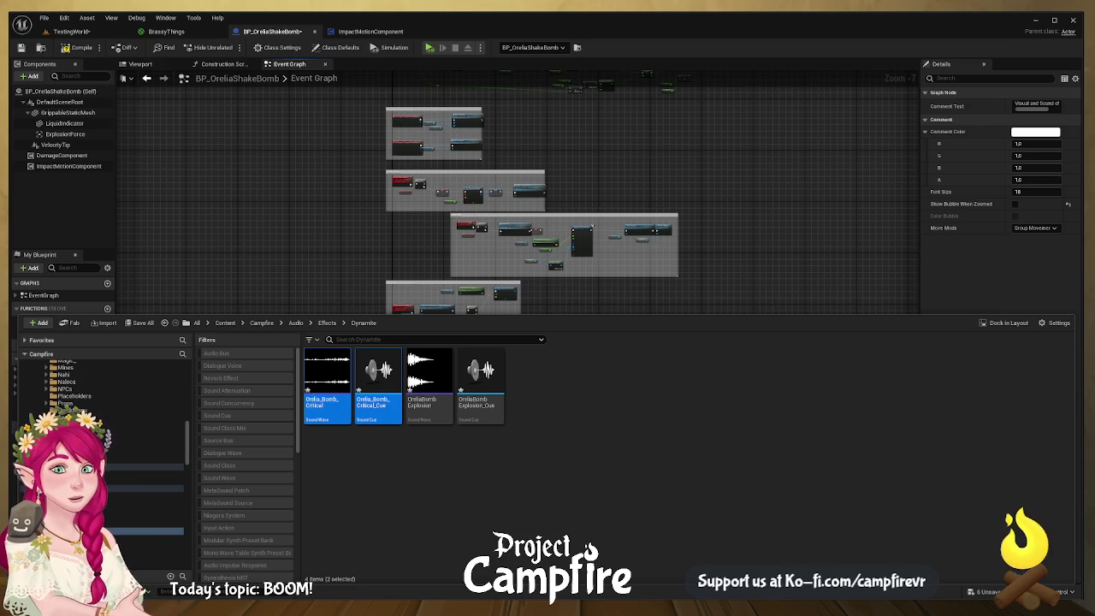
{"action": "mouse_move", "coordinate": [326, 370]}
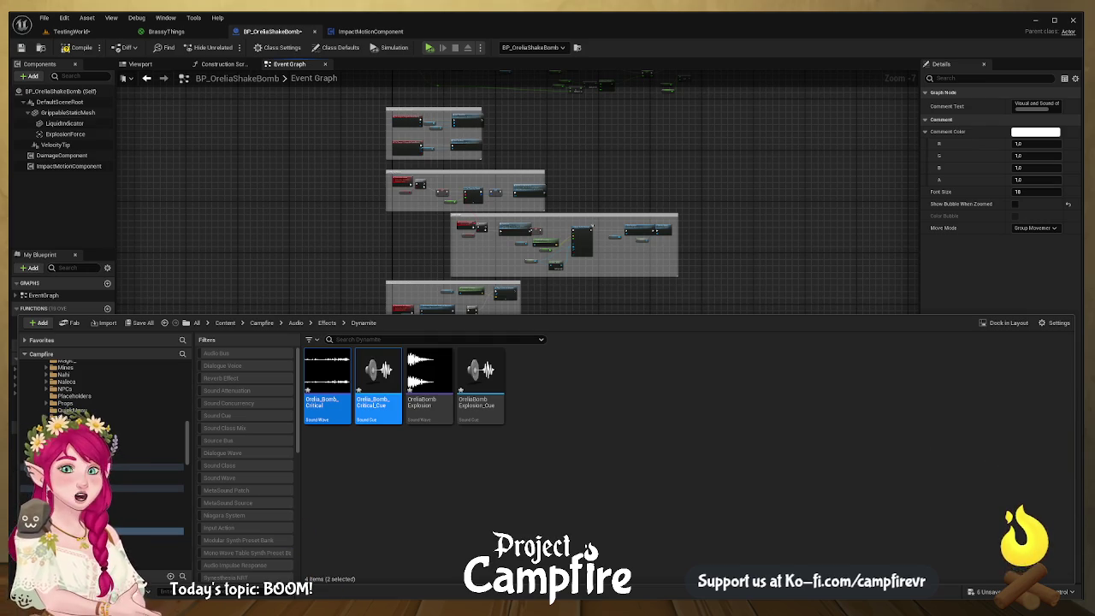
{"action": "left_click", "coordinate": [377, 385]}
{"action": "left_click", "coordinate": [327, 384]}
{"action": "left_click", "coordinate": [389, 406], "text": "ctrl"}
{"action": "left_click", "coordinate": [432, 410], "text": "ctrl"}
{"action": "left_click", "coordinate": [481, 411], "text": "ctrl"}
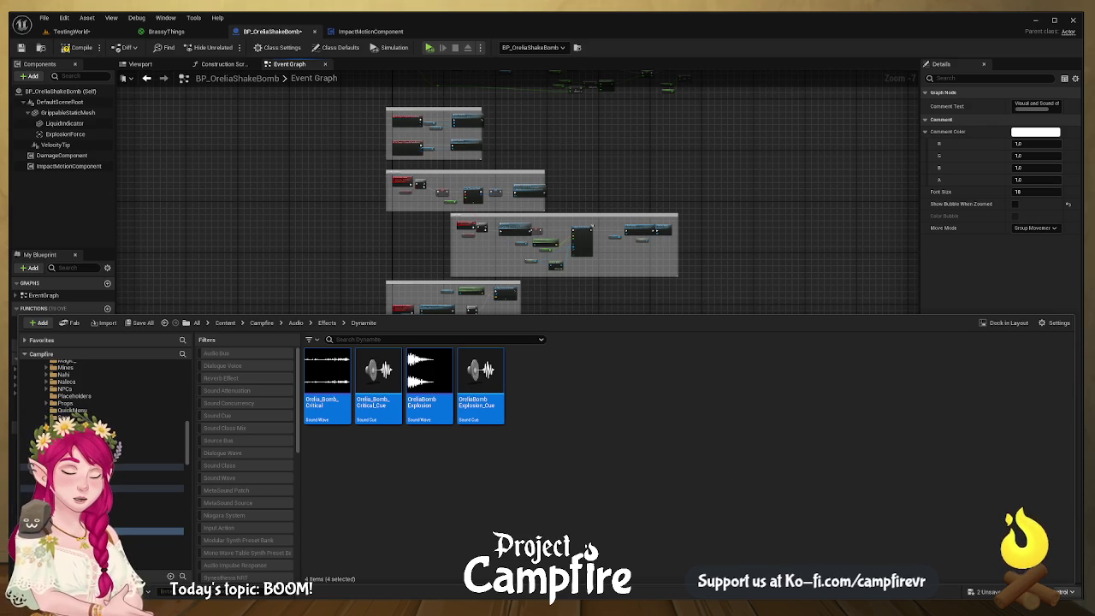
{"action": "left_click", "coordinate": [846, 454]}
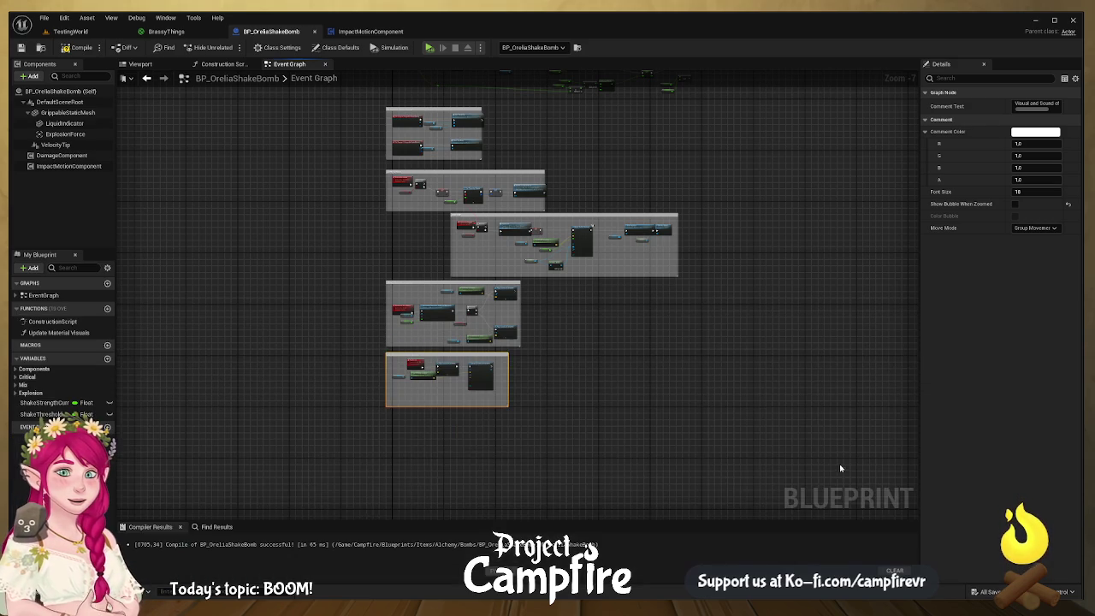
{"action": "key", "text": "ctrl+space"}
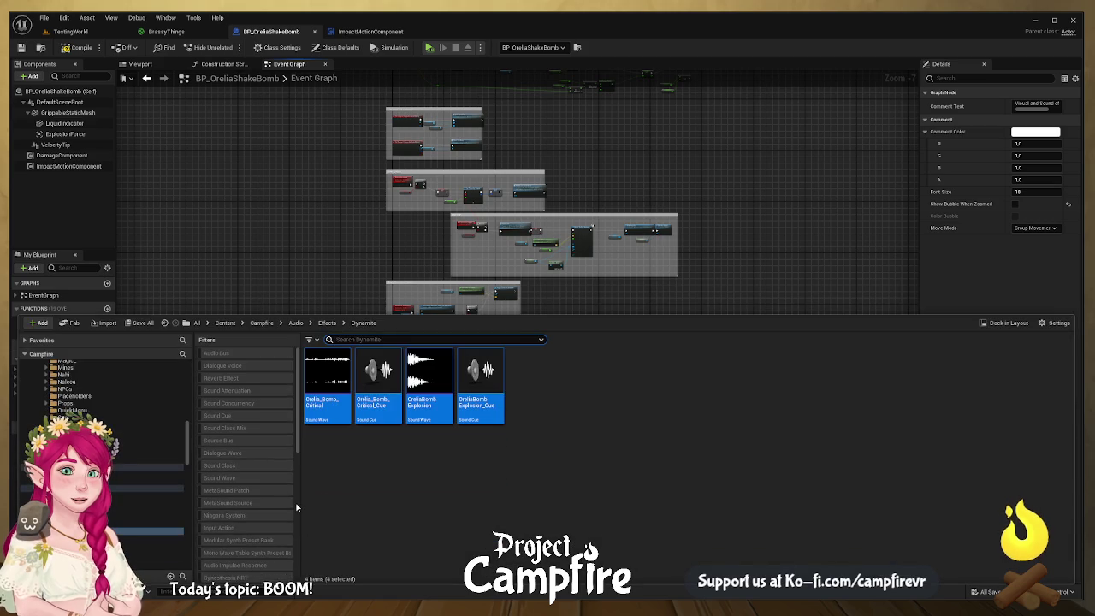
- Open Orelia_Bomb_Critical_Cue, move its Wave Player left, and preview the cue twice
{"action": "double_click", "coordinate": [380, 416]}
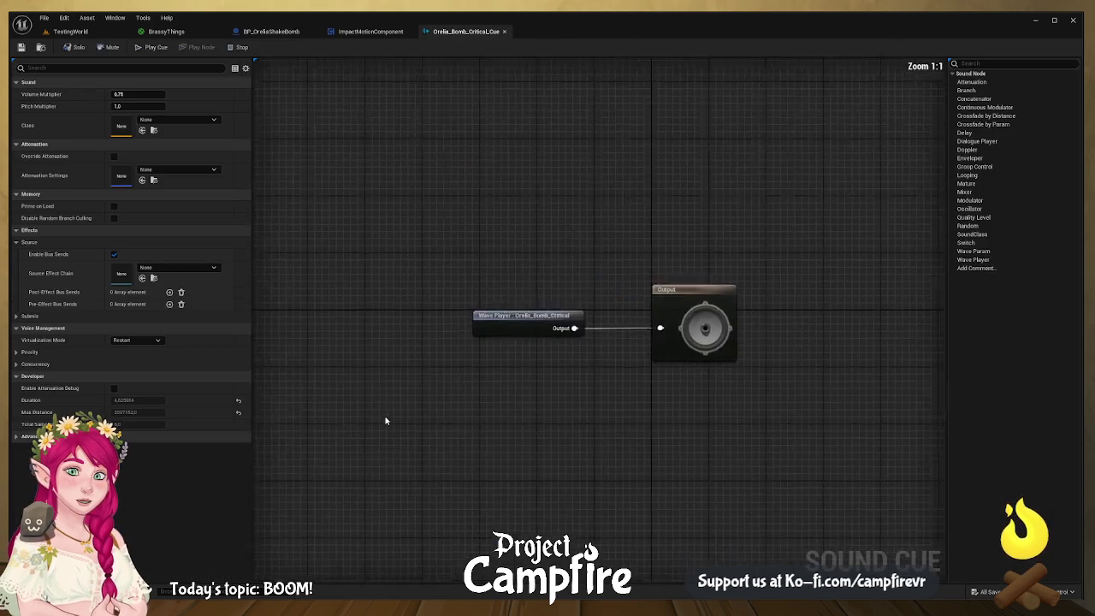
{"action": "left_click_drag", "start_coordinate": [575, 340], "coordinate": [417, 342]}
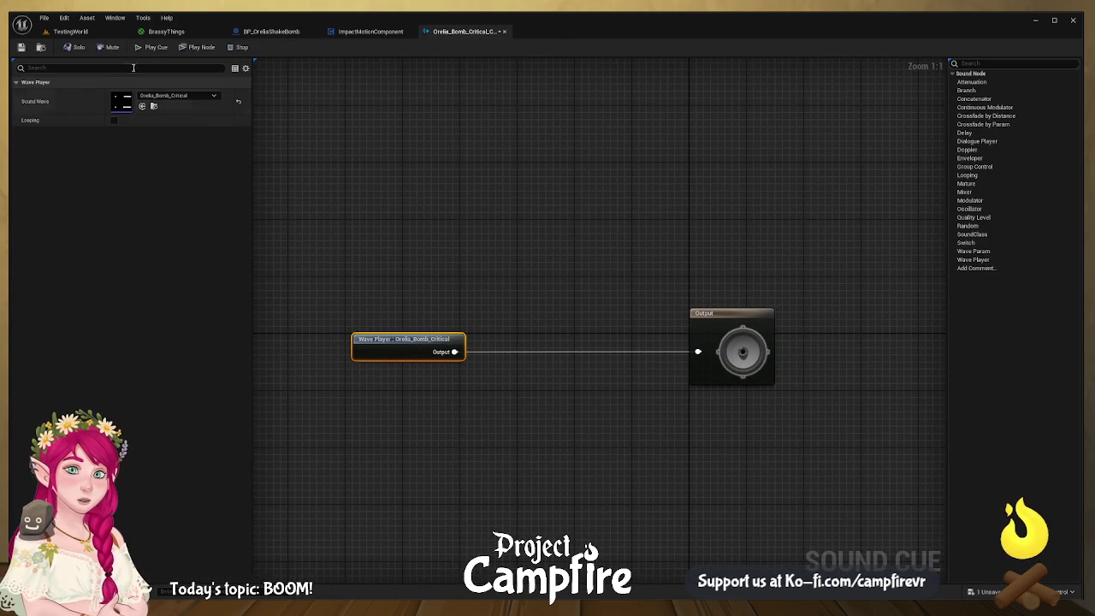
{"action": "left_click", "coordinate": [152, 49]}
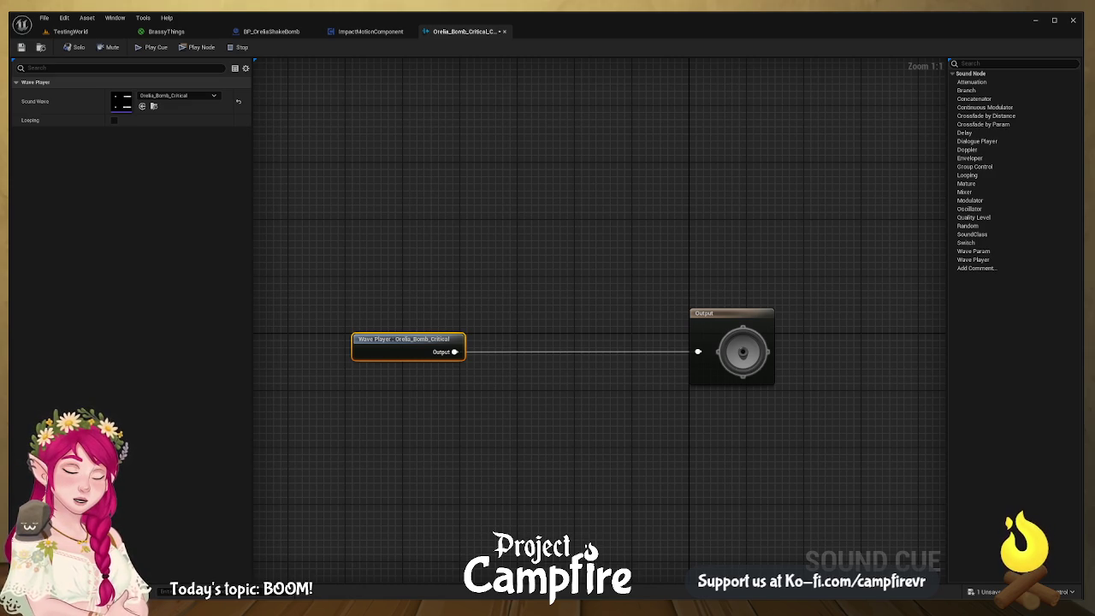
{"action": "left_click", "coordinate": [152, 47]}
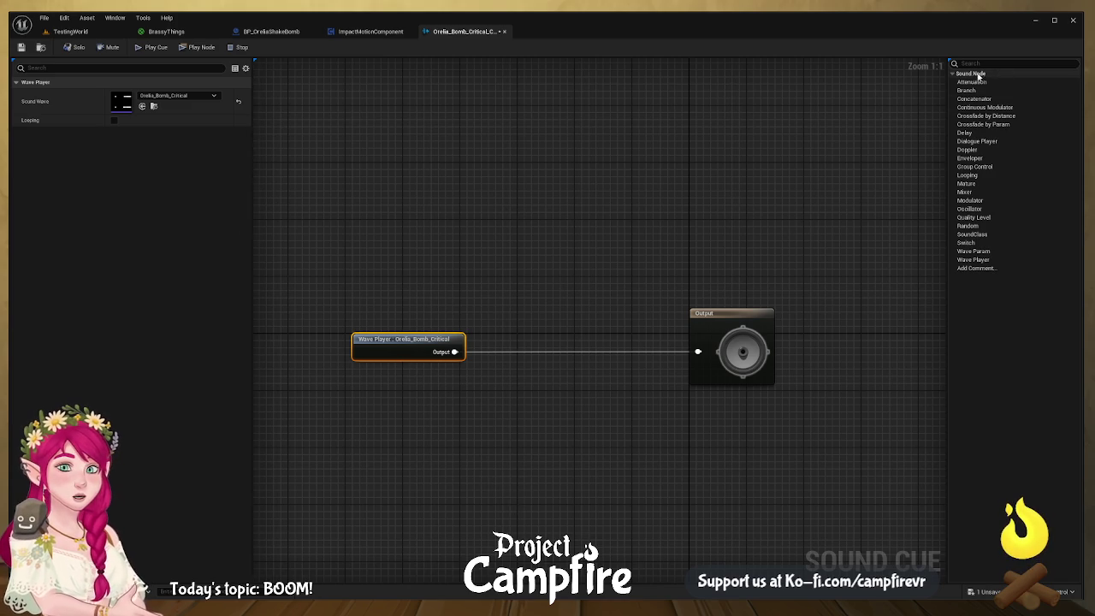
- Insert an Attenuation node between Wave Player and Output, using fire_sources attenuation settings
{"action": "left_click", "coordinate": [972, 81]}
{"action": "left_click", "coordinate": [515, 360]}
{"action": "left_click_drag", "start_coordinate": [524, 375], "coordinate": [454, 353]}
{"action": "mouse_move", "coordinate": [566, 374]}
{"action": "left_mouse_down"}
{"action": "mouse_move", "coordinate": [698, 355]}
{"action": "mouse_move", "coordinate": [546, 348]}
{"action": "mouse_move", "coordinate": [567, 341]}
{"action": "left_mouse_up"}
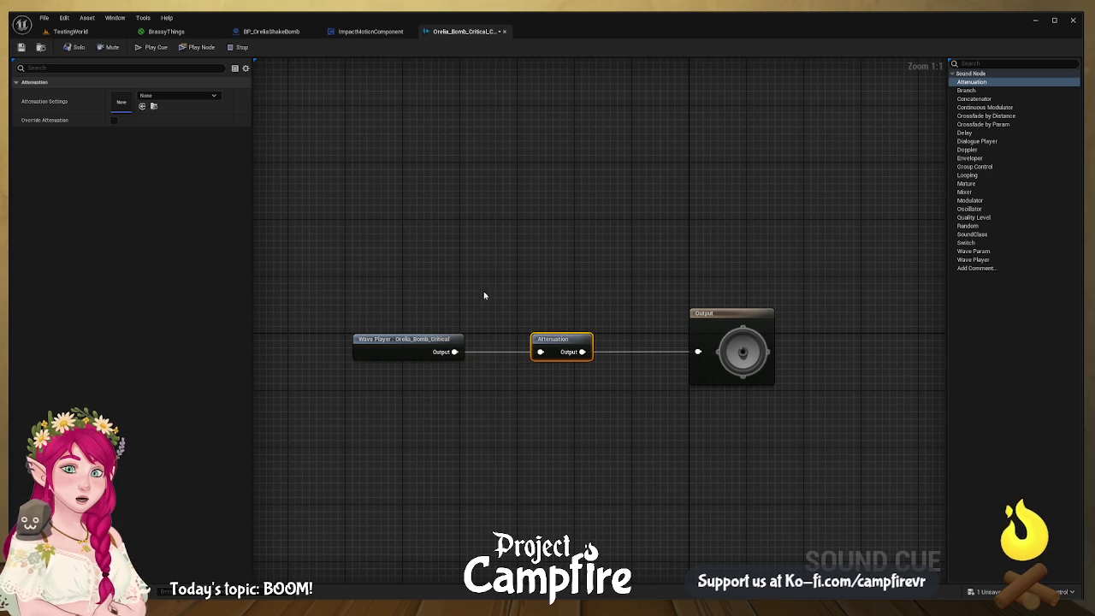
{"action": "left_click", "coordinate": [213, 98]}
{"action": "left_click", "coordinate": [188, 224]}
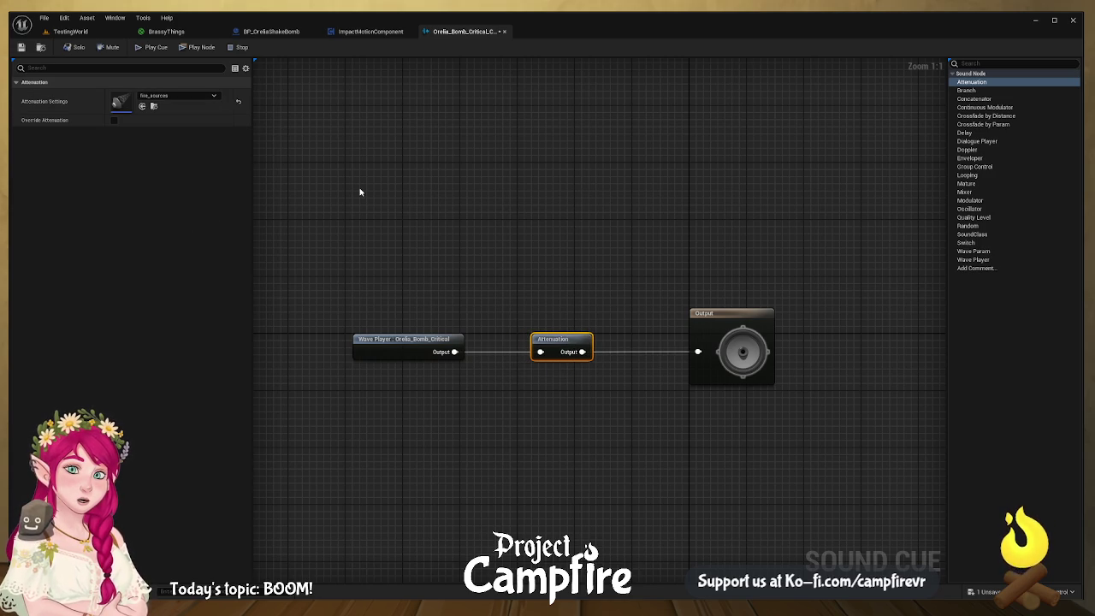
- Save and close the critical cue, then open OreliaBombExplosion_Cue
{"action": "left_click", "coordinate": [22, 47]}
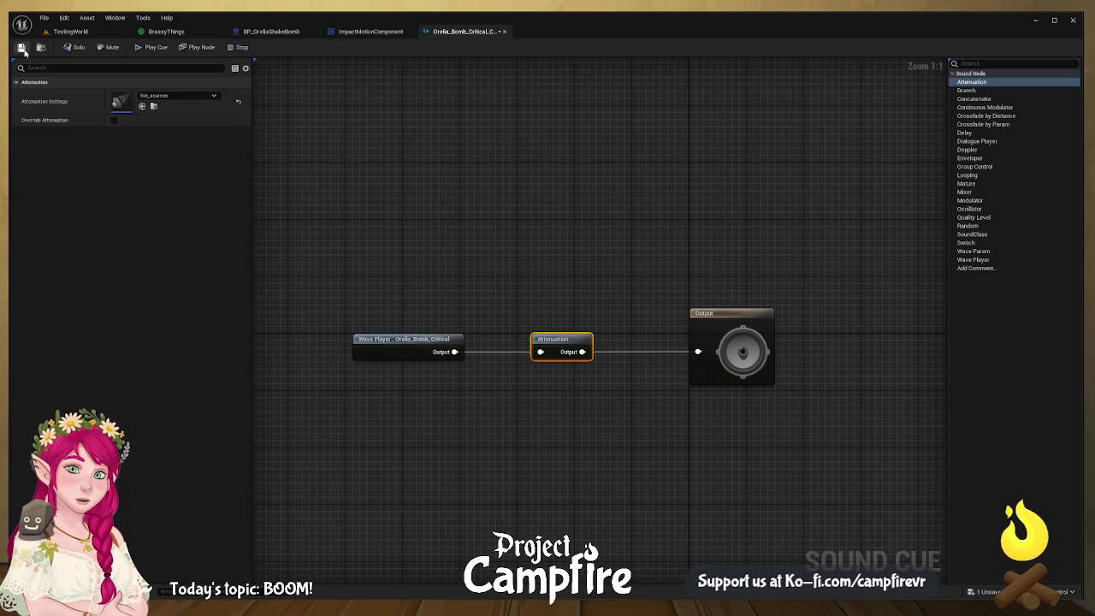
{"action": "left_click", "coordinate": [505, 32]}
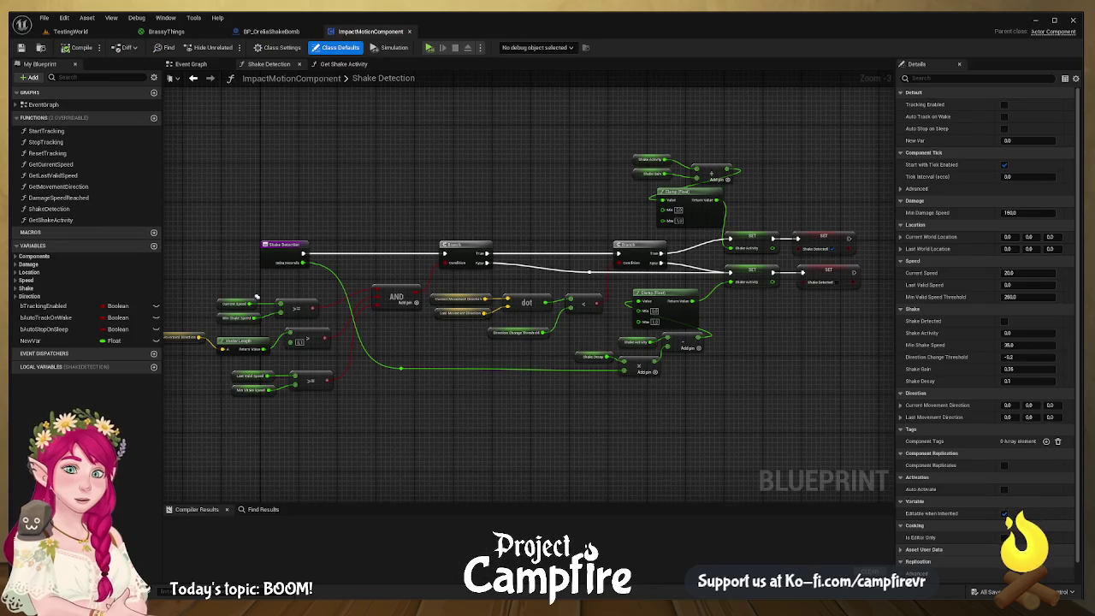
{"action": "key", "text": "ctrl+space"}
{"action": "double_click", "coordinate": [479, 415]}
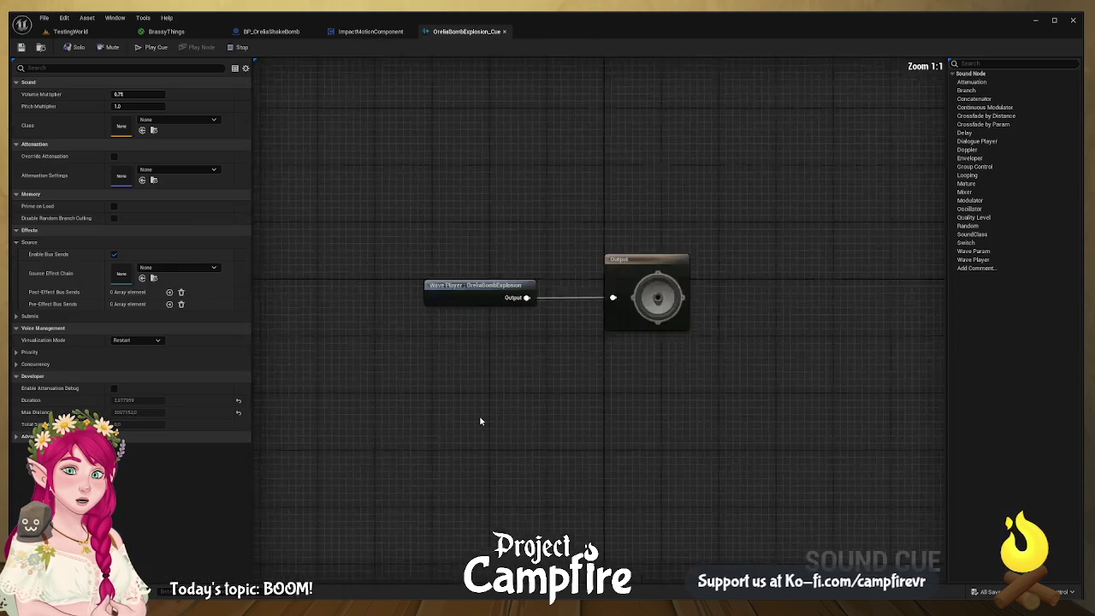
- Preview OreliaBombExplosion_Cue and wire an Attenuation node between its Wave Player and Output
{"action": "left_click_drag", "start_coordinate": [567, 339], "coordinate": [380, 339]}
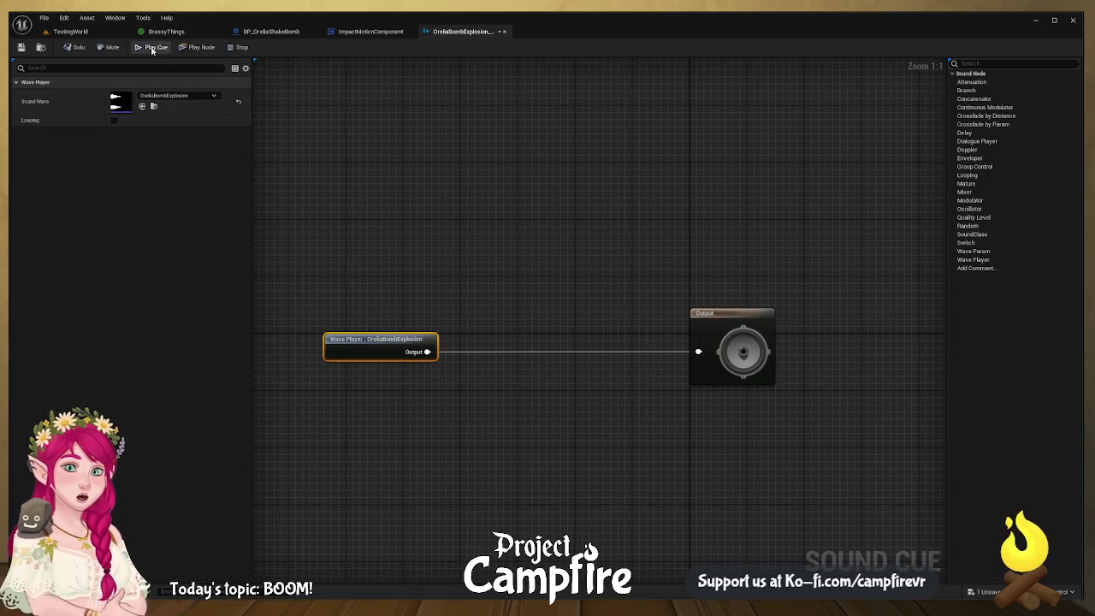
{"action": "left_click", "coordinate": [153, 48]}
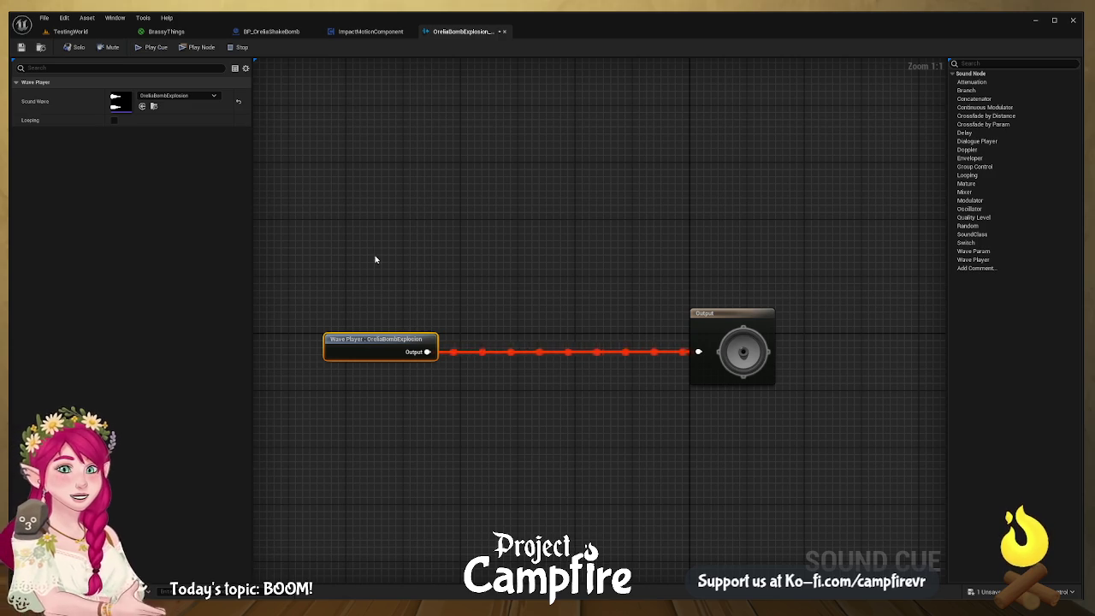
{"action": "mouse_move", "coordinate": [972, 81]}
{"action": "left_mouse_down"}
{"action": "mouse_move", "coordinate": [714, 232]}
{"action": "mouse_move", "coordinate": [495, 340]}
{"action": "mouse_move", "coordinate": [428, 351]}
{"action": "left_mouse_up"}
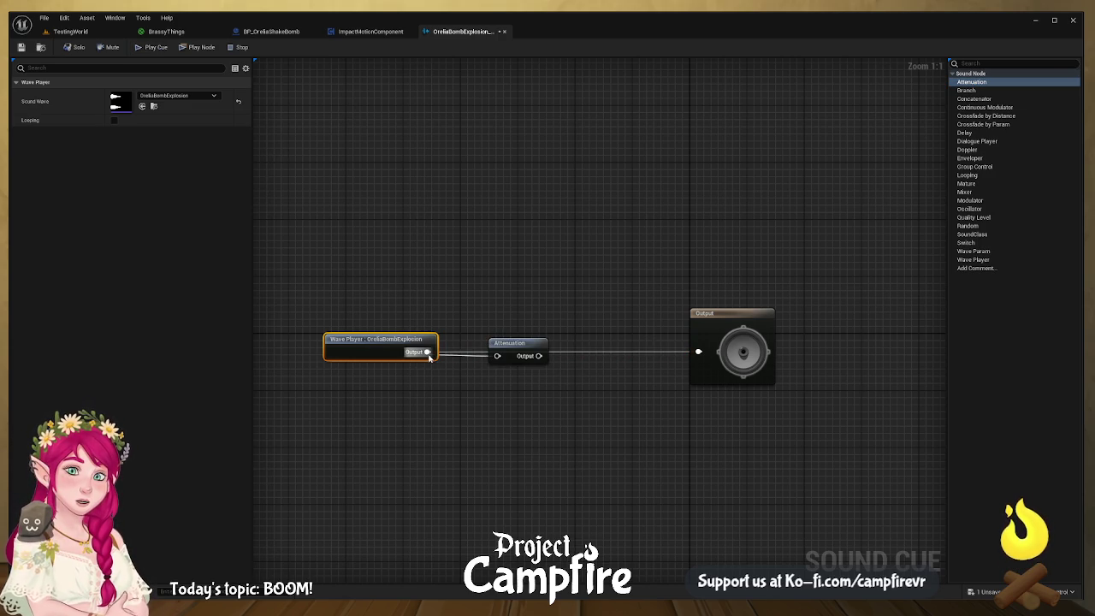
{"action": "left_click_drag", "start_coordinate": [539, 356], "coordinate": [705, 355]}
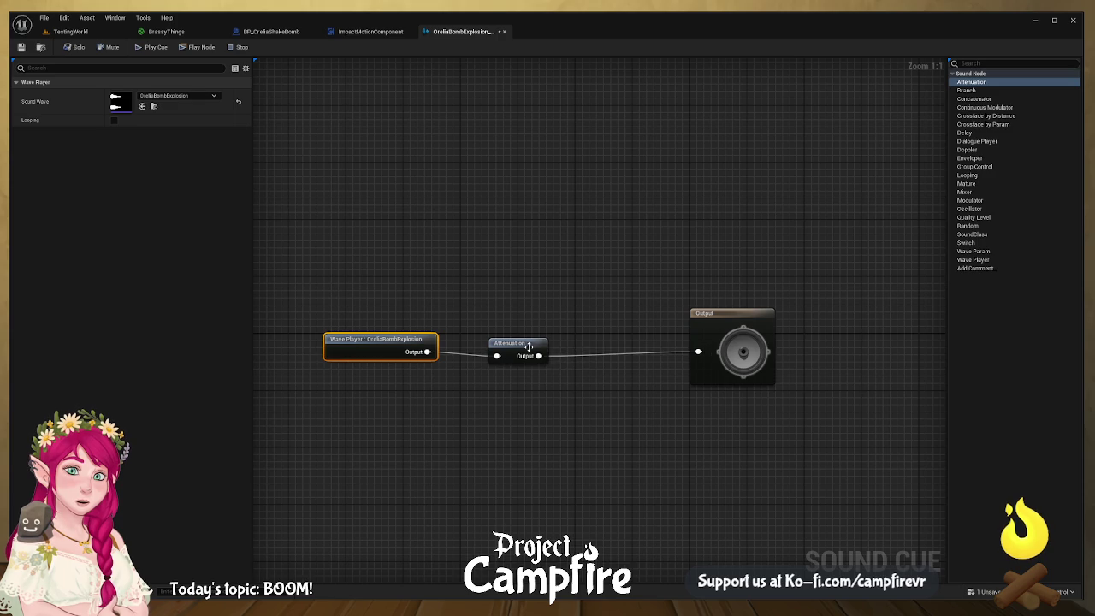
{"action": "left_click_drag", "start_coordinate": [529, 347], "coordinate": [550, 342]}
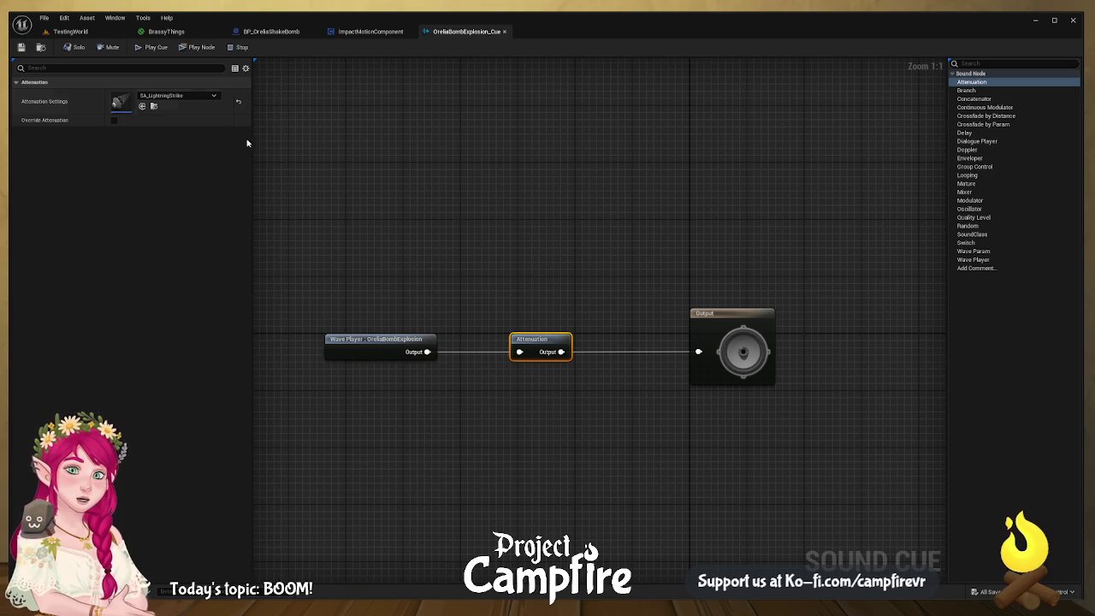
{"action": "left_click", "coordinate": [359, 346]}
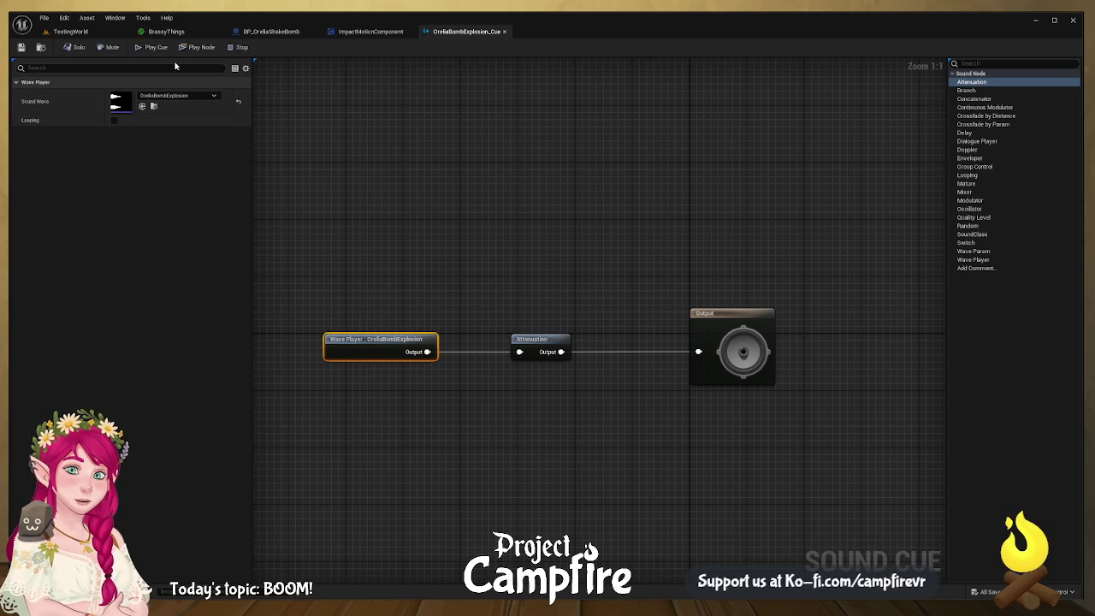
{"action": "left_click", "coordinate": [756, 340]}
- Set the explosion cue's Volume Multiplier to 1.2, preview and save it, then return to BP_OreliaShakeBomb
{"action": "left_click", "coordinate": [138, 94]}
{"action": "left_click", "coordinate": [399, 134]}
{"action": "left_click", "coordinate": [152, 49]}
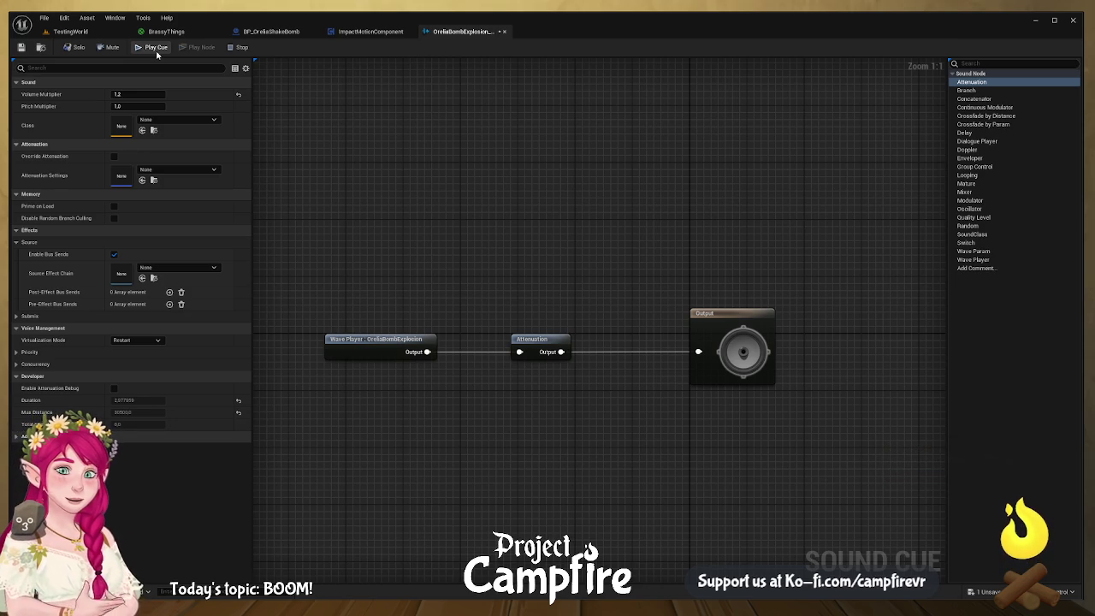
{"action": "left_click", "coordinate": [21, 47]}
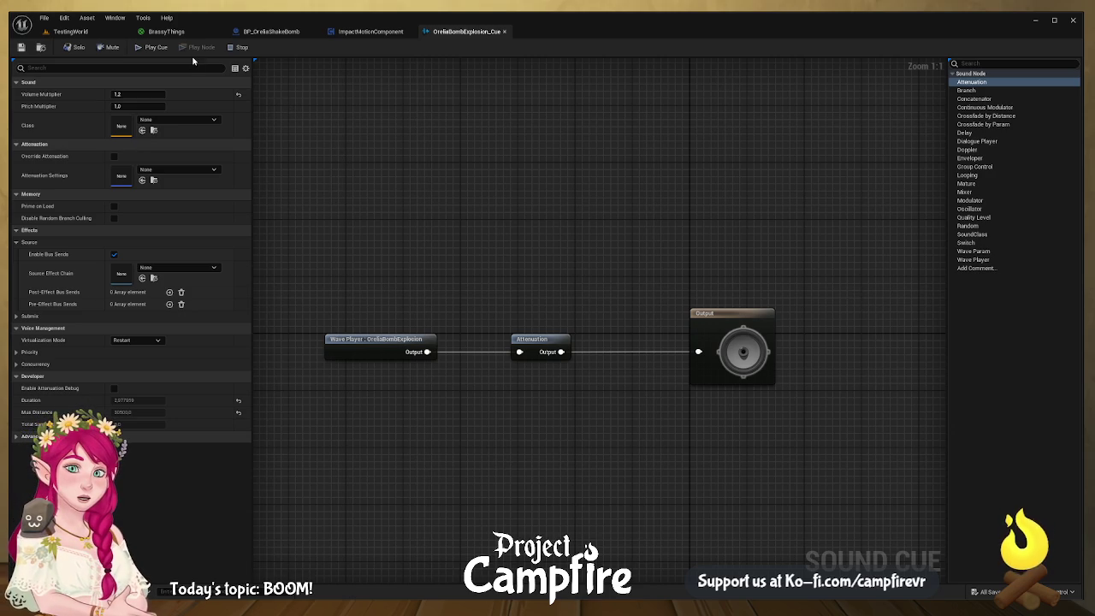
{"action": "left_click", "coordinate": [274, 35]}
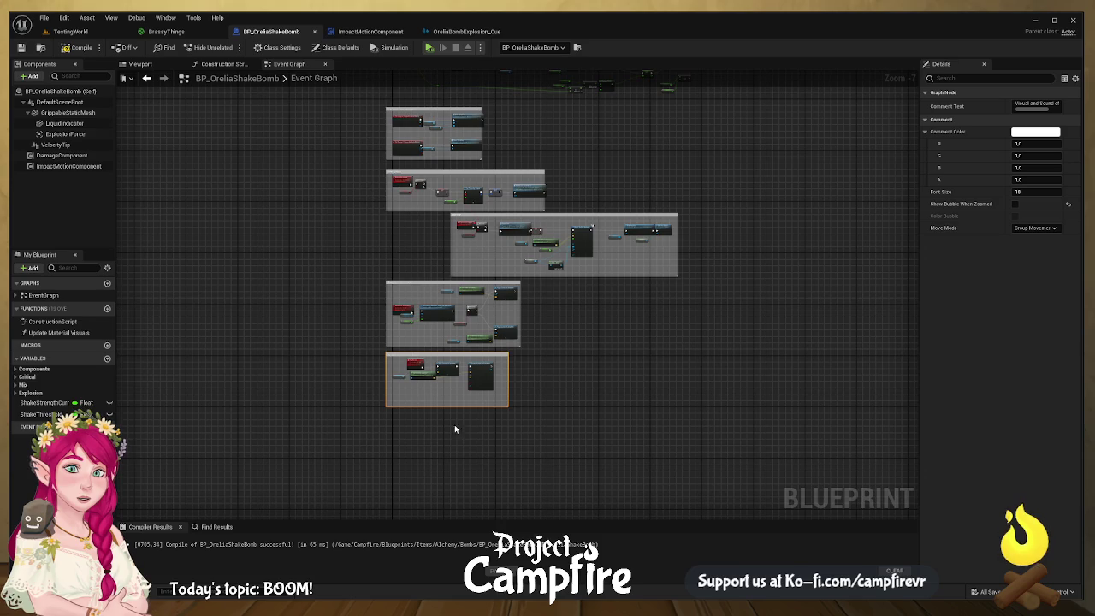
- Assign OreliaBombExplosion_Cue to the Sound pin of the explosion's Play Sound at Location node
{"action": "key", "text": "f"}
{"action": "left_click_drag", "start_coordinate": [433, 351], "coordinate": [525, 396]}
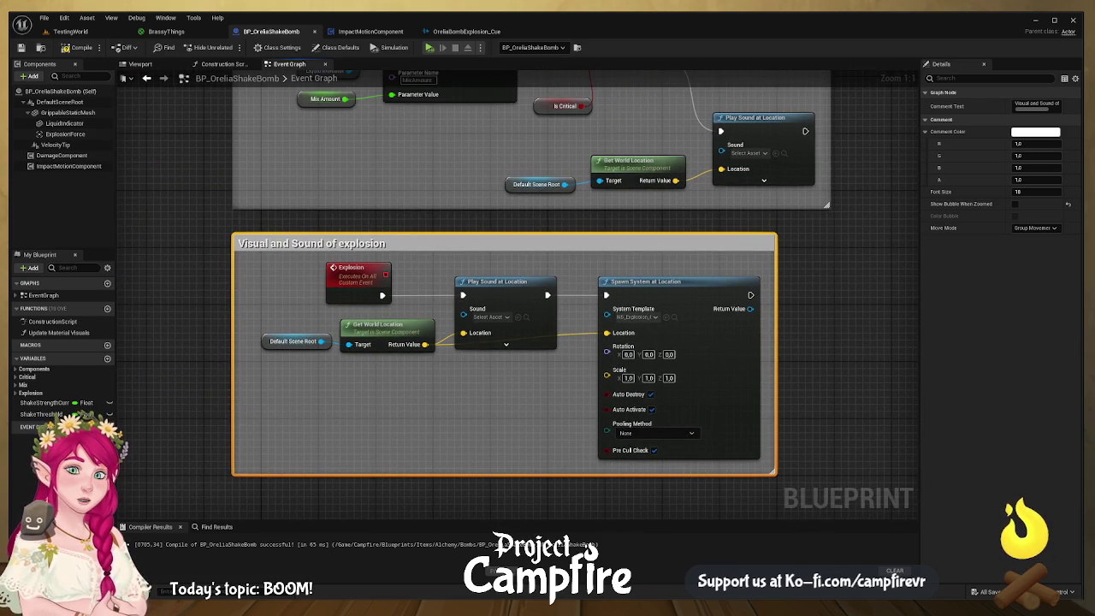
{"action": "key", "text": "ctrl+space"}
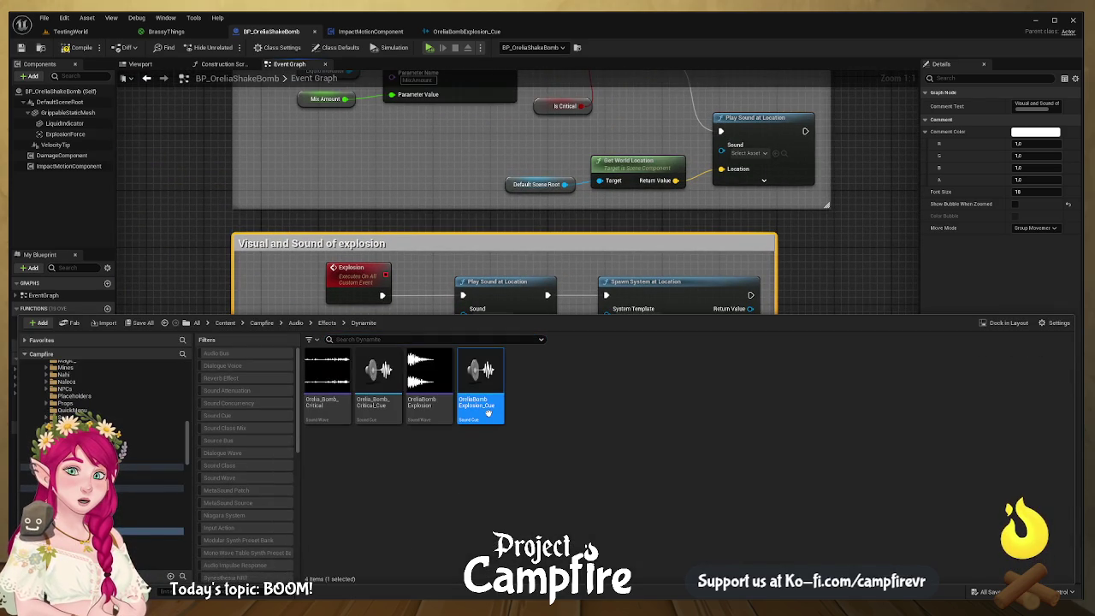
{"action": "left_click", "coordinate": [513, 288]}
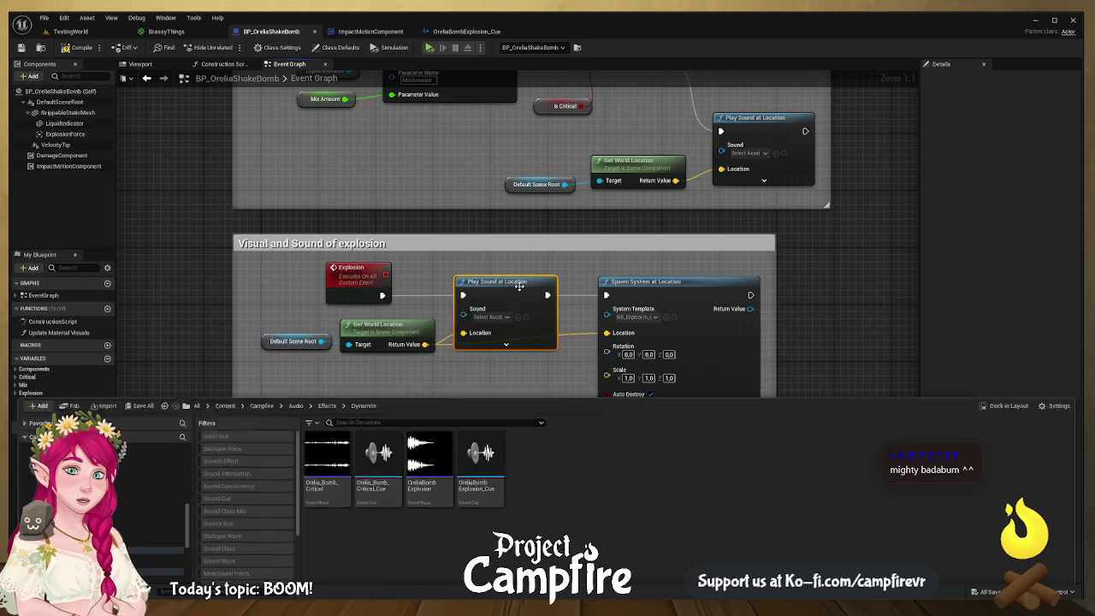
{"action": "key", "text": "ctrl+space"}
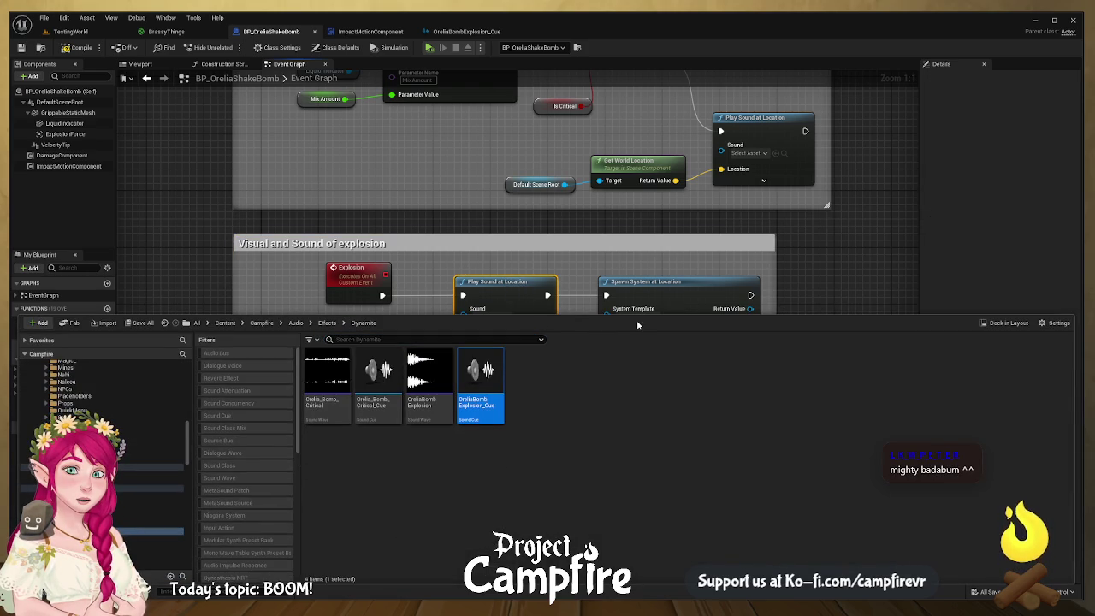
{"action": "key", "text": "ctrl+space"}
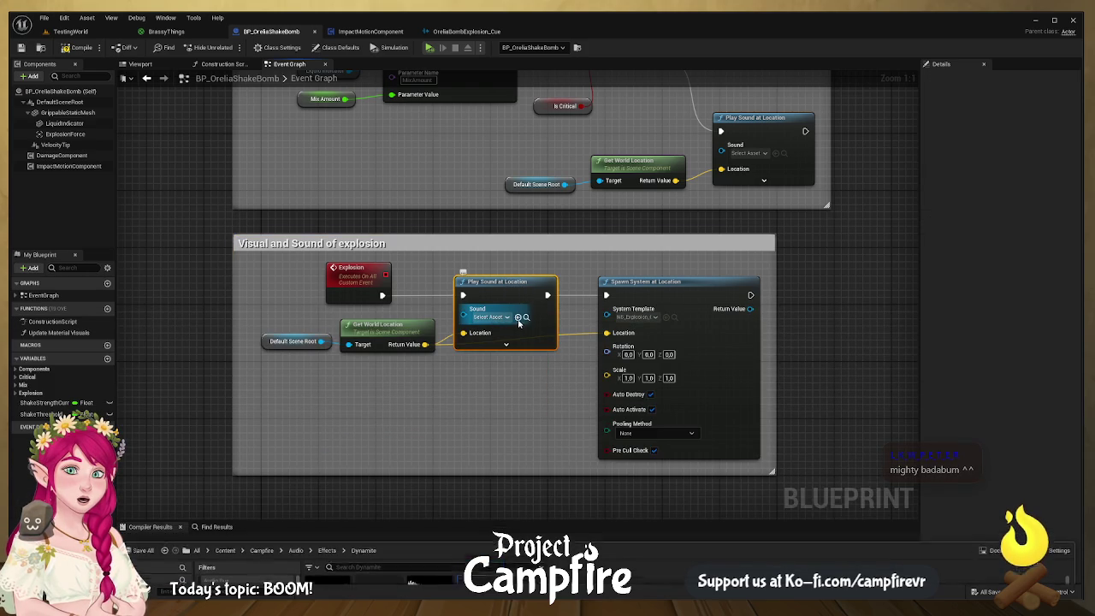
{"action": "left_click", "coordinate": [518, 317]}
{"action": "scroll", "coordinate": [528, 328], "scroll_direction": "down", "scroll_amount": 1}
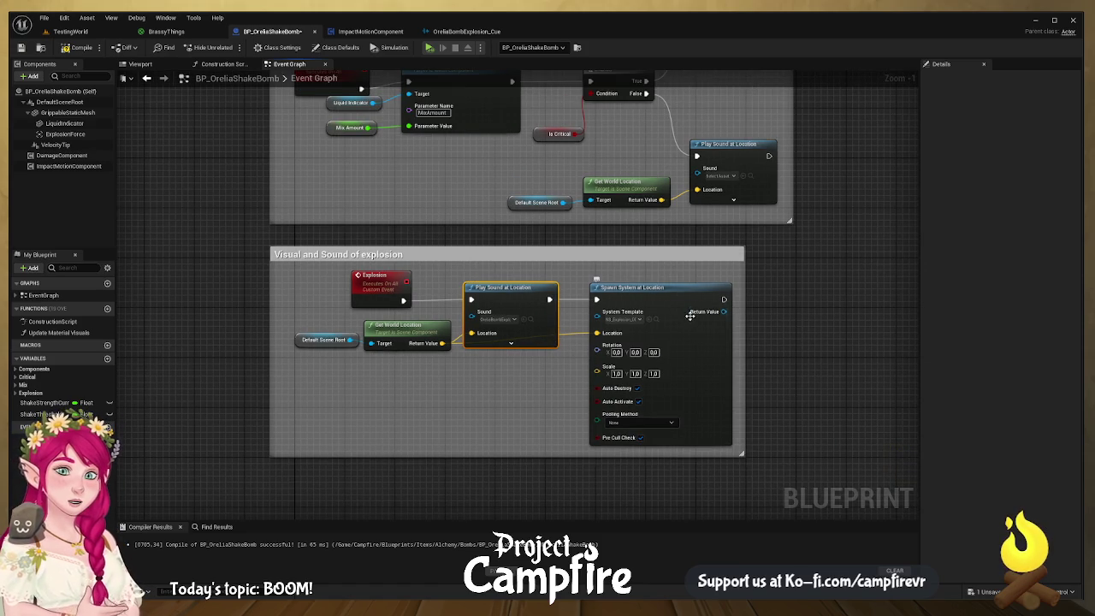
{"action": "mouse_move", "coordinate": [598, 317]}
{"action": "left_mouse_down"}
{"action": "mouse_move", "coordinate": [556, 445]}
{"action": "mouse_move", "coordinate": [586, 400]}
{"action": "mouse_move", "coordinate": [600, 408]}
{"action": "left_mouse_up"}
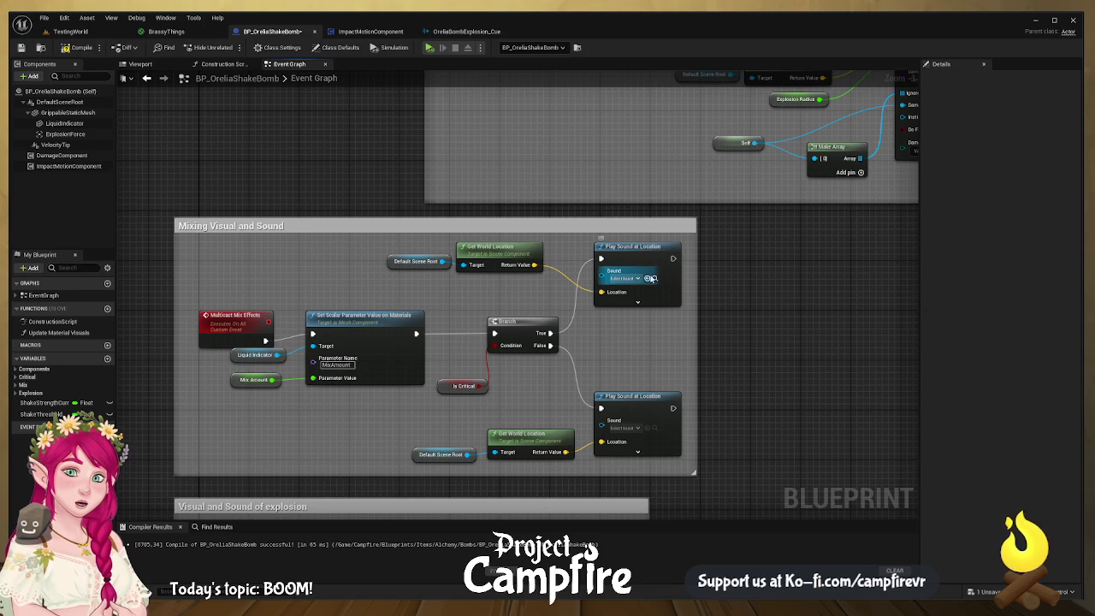
{"action": "key", "text": "ctrl+space"}
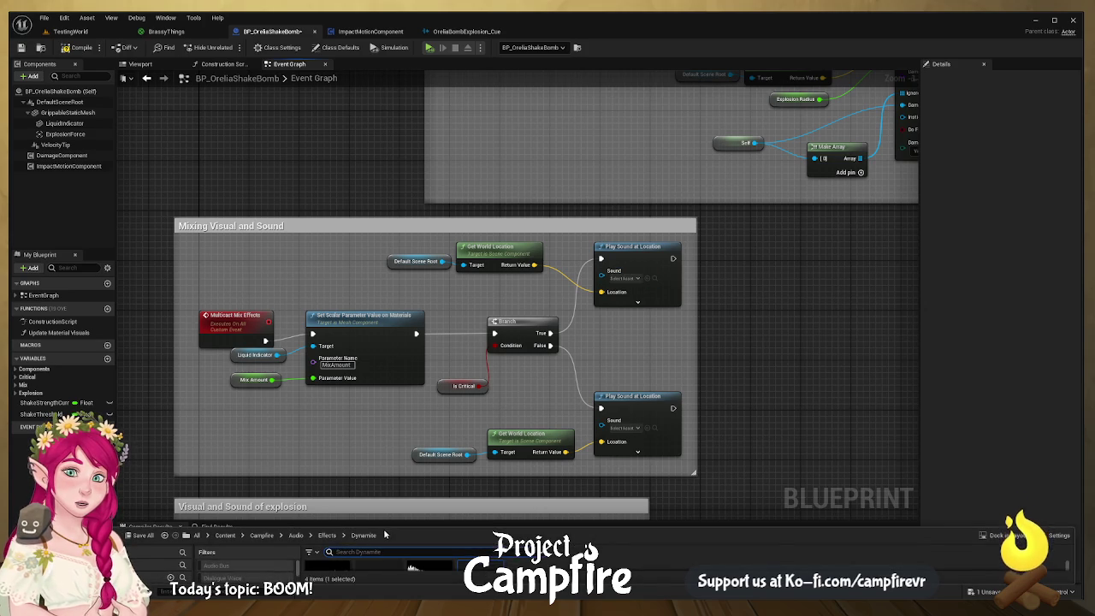
{"action": "left_click_drag", "start_coordinate": [385, 526], "coordinate": [385, 513]}
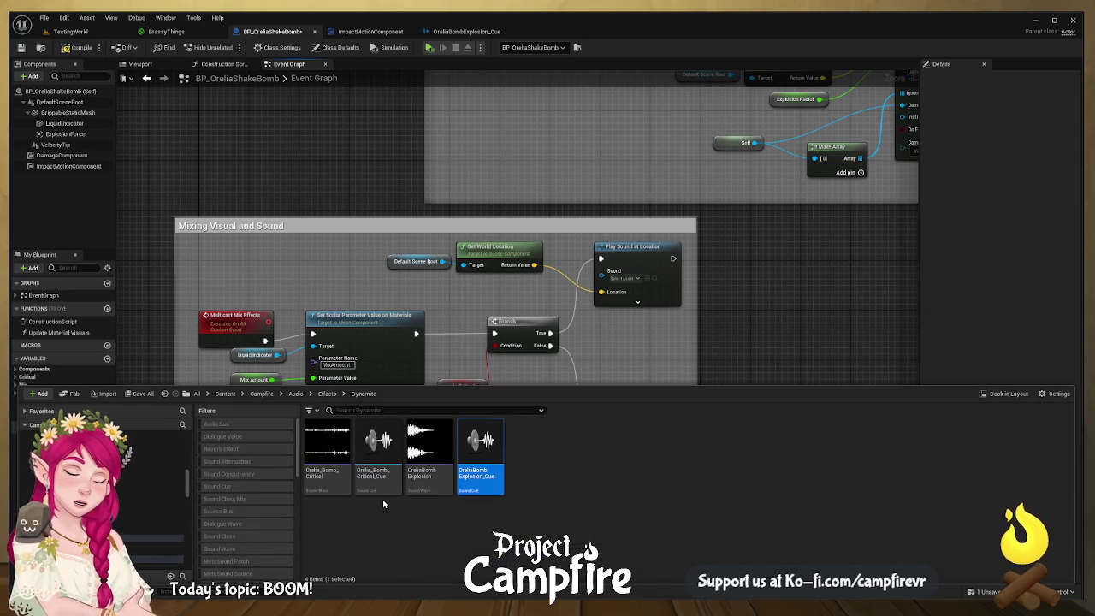
{"action": "left_click", "coordinate": [380, 486]}
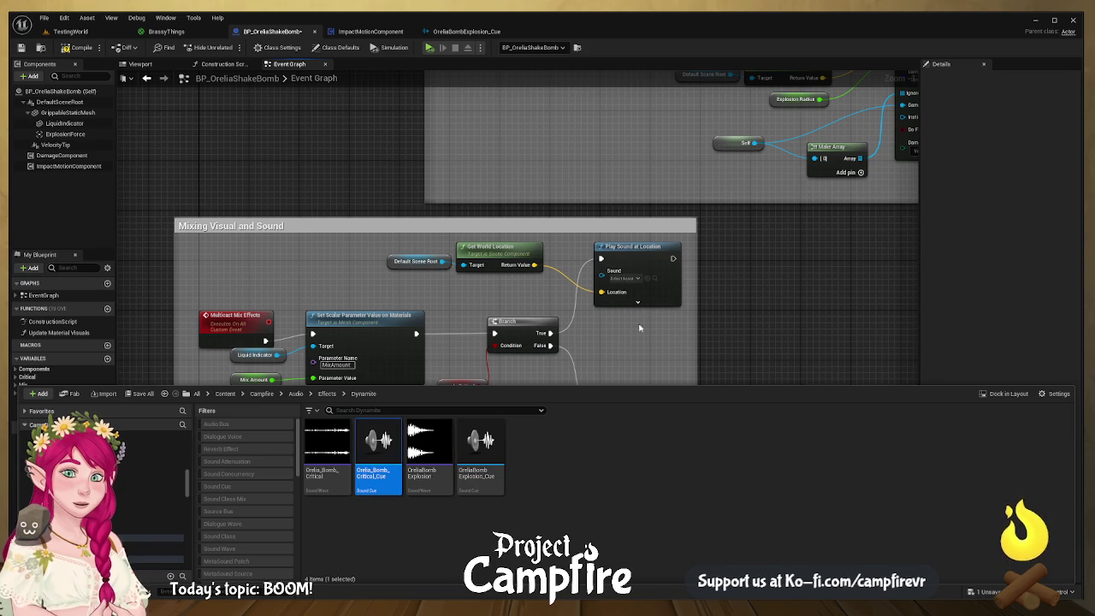
{"action": "left_click", "coordinate": [648, 278]}
{"action": "left_click", "coordinate": [647, 278]}
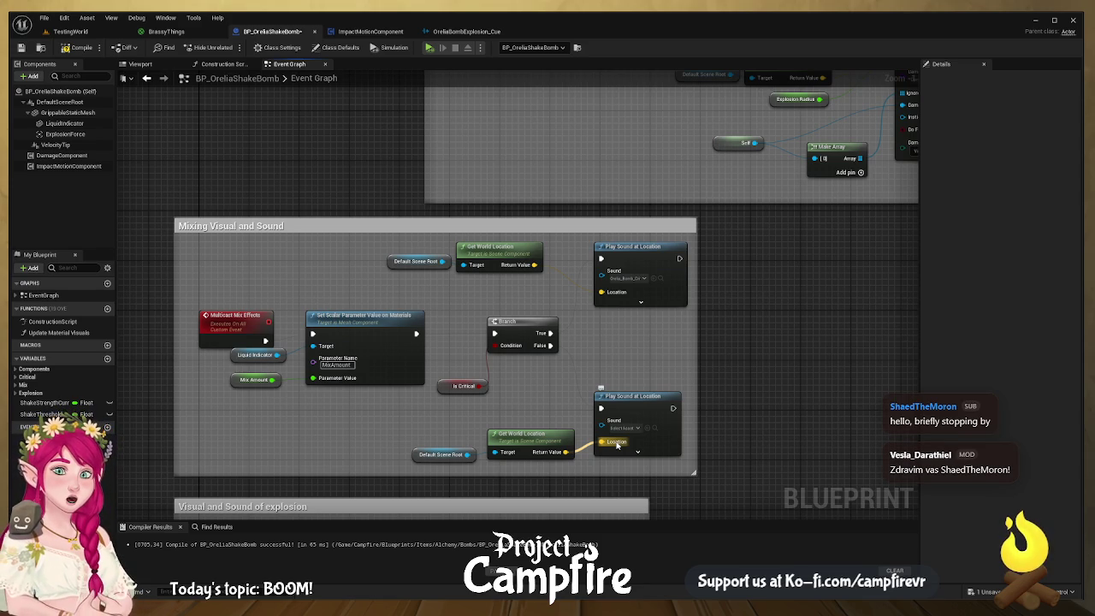
{"action": "left_click_drag", "start_coordinate": [616, 445], "coordinate": [616, 443]}
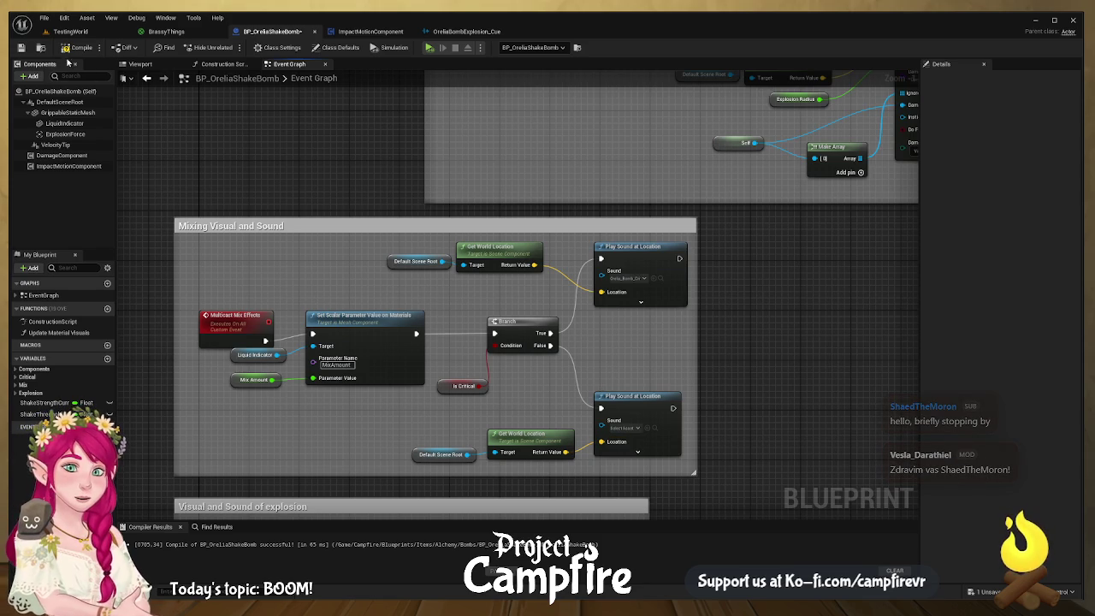
{"action": "left_click", "coordinate": [77, 47]}
{"action": "left_click", "coordinate": [403, 94]}
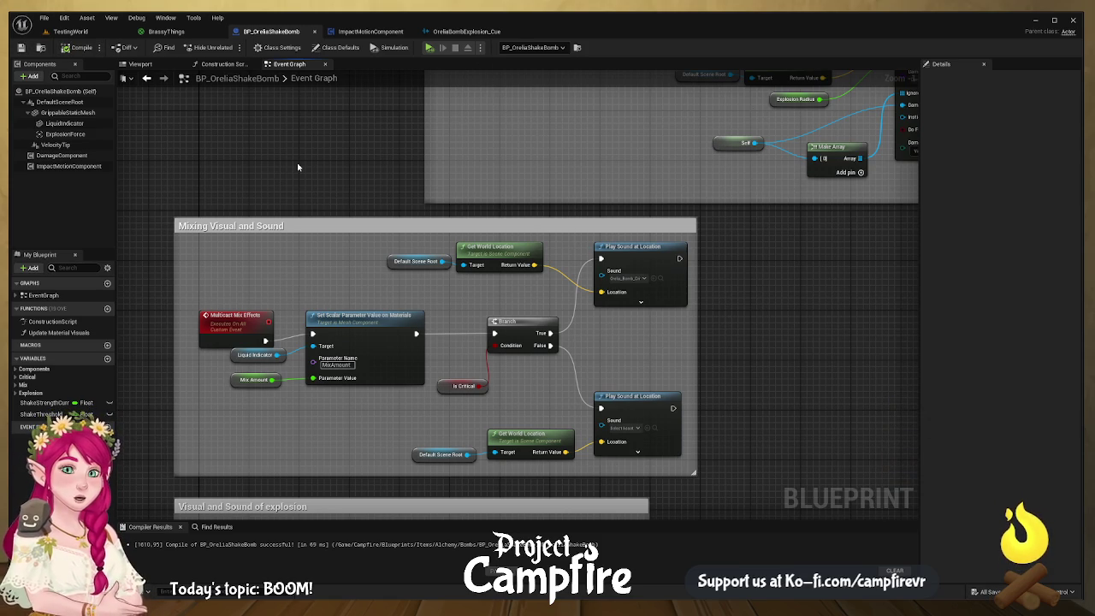
{"action": "left_click_drag", "start_coordinate": [295, 132], "coordinate": [370, 378]}
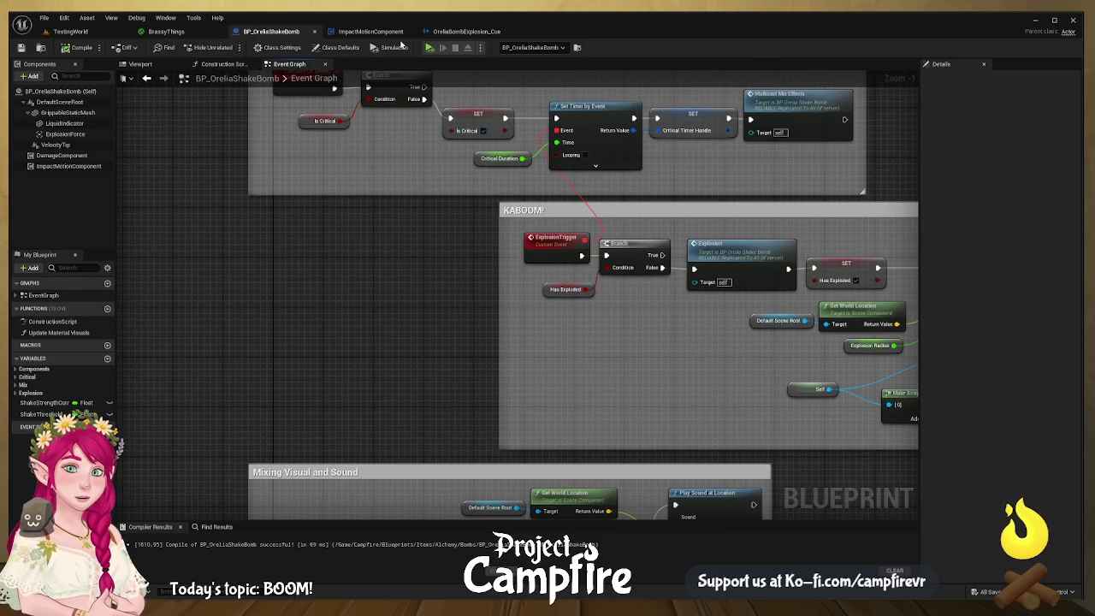
- In the Viewport, delete the LiquidIndicator component and choose the new two-material bomb mesh as Static Mesh
{"action": "left_click", "coordinate": [140, 64]}
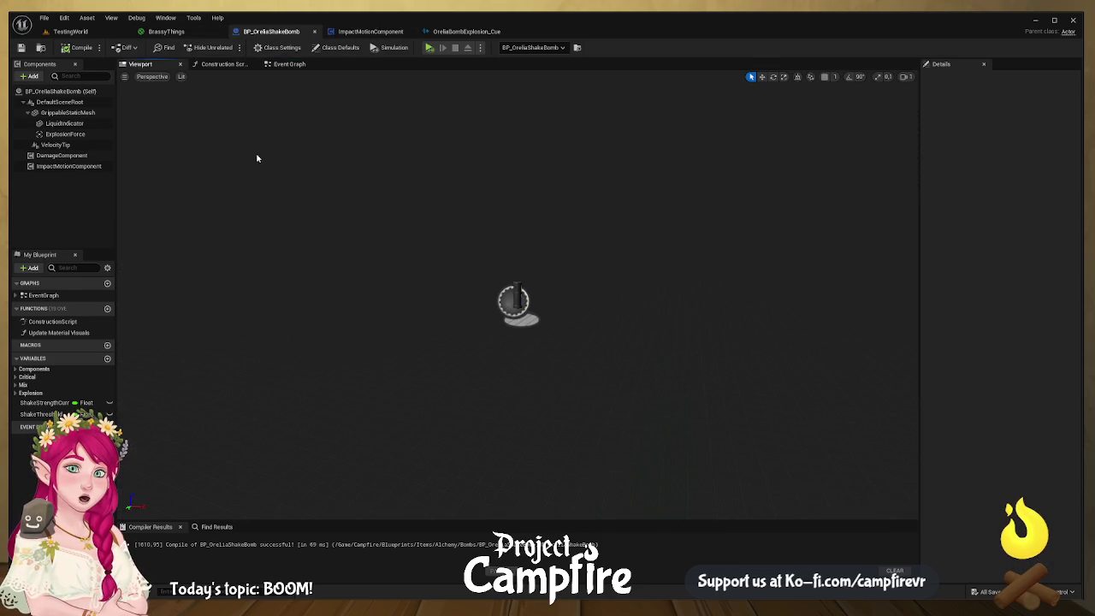
{"action": "mouse_move", "coordinate": [598, 317]}
{"action": "left_mouse_down"}
{"action": "mouse_move", "coordinate": [548, 318]}
{"action": "mouse_move", "coordinate": [599, 317]}
{"action": "mouse_move", "coordinate": [547, 317]}
{"action": "mouse_move", "coordinate": [564, 291]}
{"action": "mouse_move", "coordinate": [556, 318]}
{"action": "mouse_move", "coordinate": [588, 343]}
{"action": "left_mouse_up"}
{"action": "left_click", "coordinate": [564, 369]}
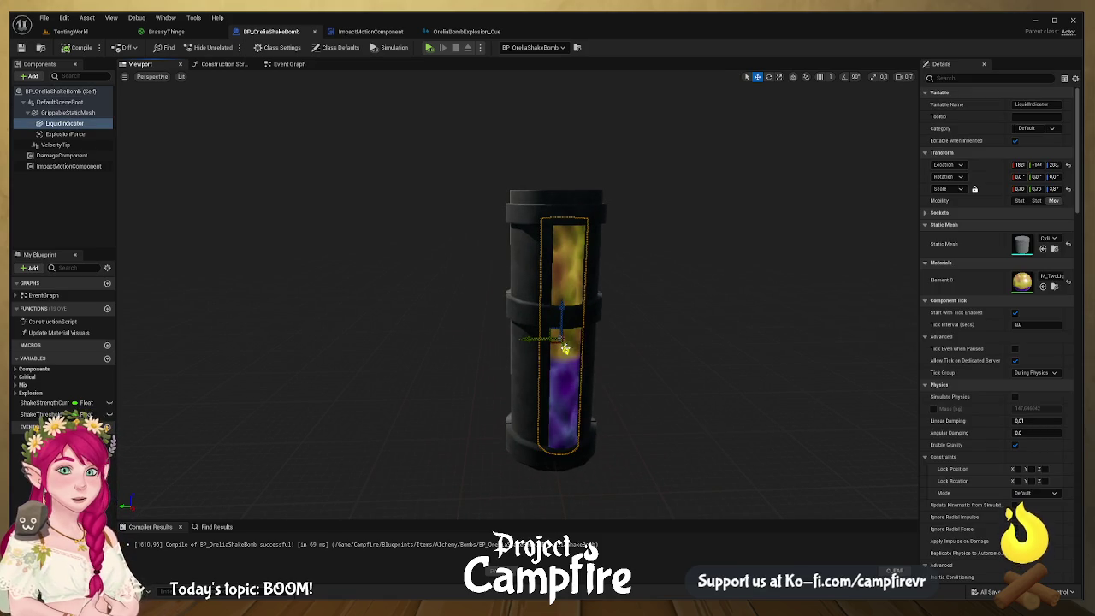
{"action": "key", "text": "Delete"}
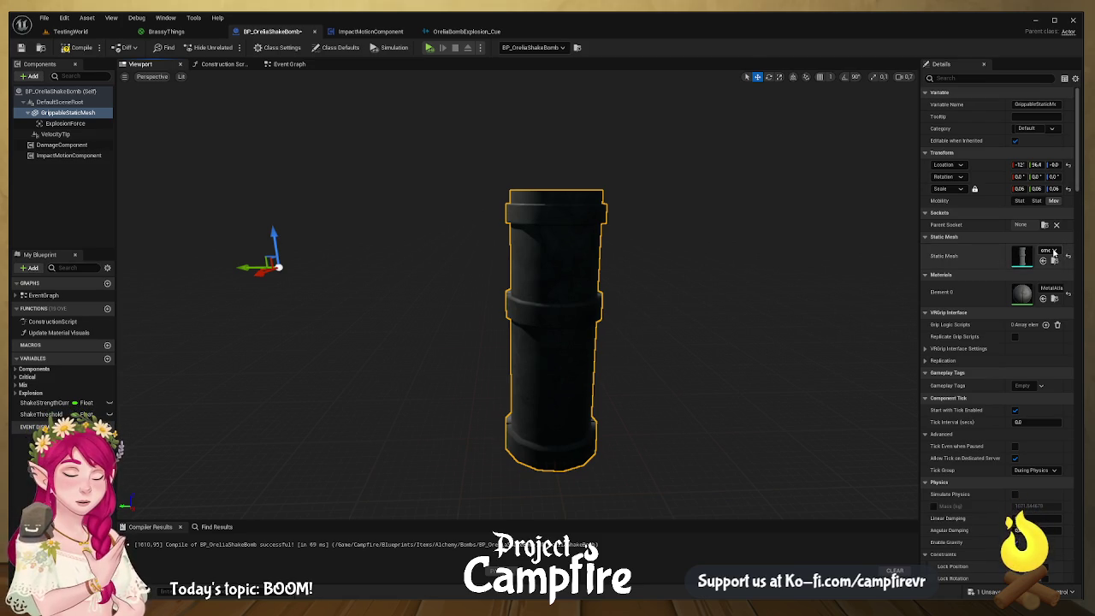
{"action": "left_click", "coordinate": [1054, 260]}
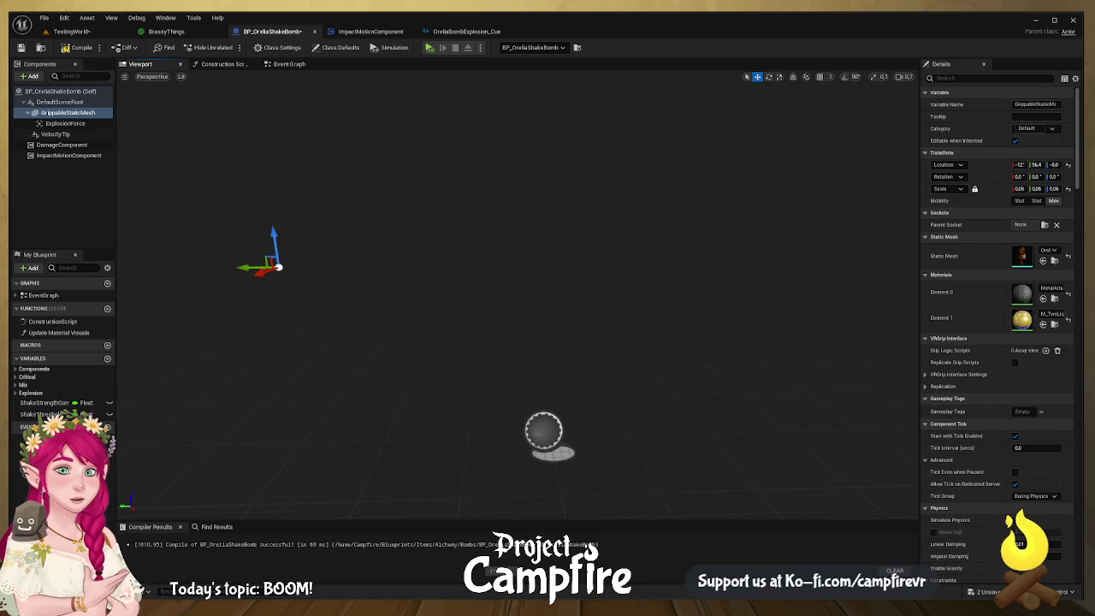
- Centre the GrippableStaticMesh at location 0,0,0 and begin resetting its scale to 1
{"action": "mouse_move", "coordinate": [310, 181]}
{"action": "left_mouse_down"}
{"action": "mouse_move", "coordinate": [351, 190]}
{"action": "mouse_move", "coordinate": [359, 222]}
{"action": "mouse_move", "coordinate": [311, 181]}
{"action": "left_mouse_up"}
{"action": "left_click", "coordinate": [1020, 189]}
{"action": "type", "text": "0"}
{"action": "key", "text": "Tab"}
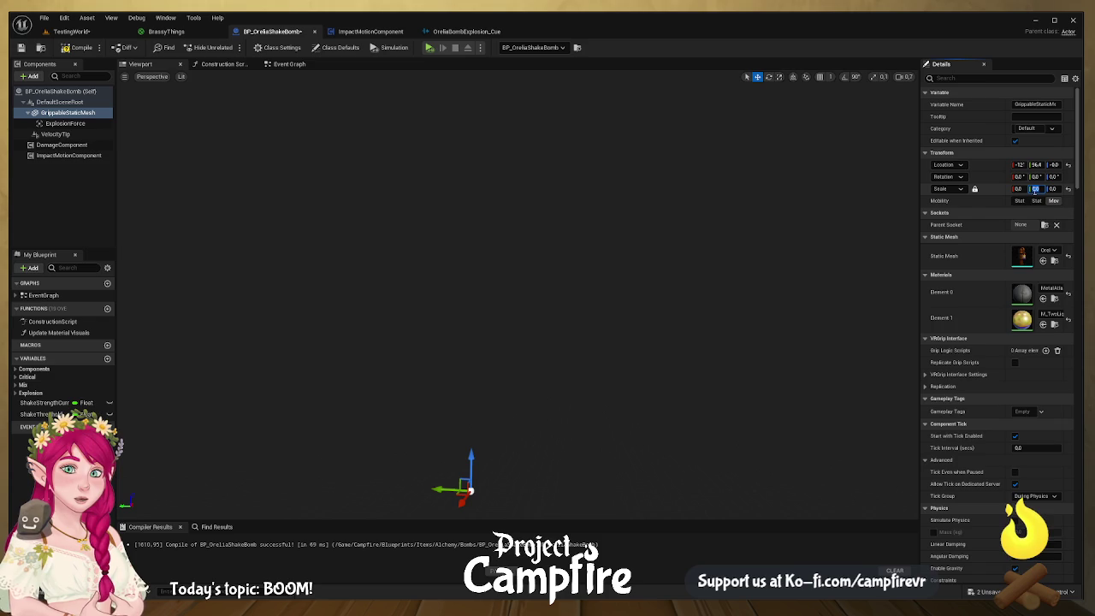
{"action": "left_click", "coordinate": [1021, 189]}
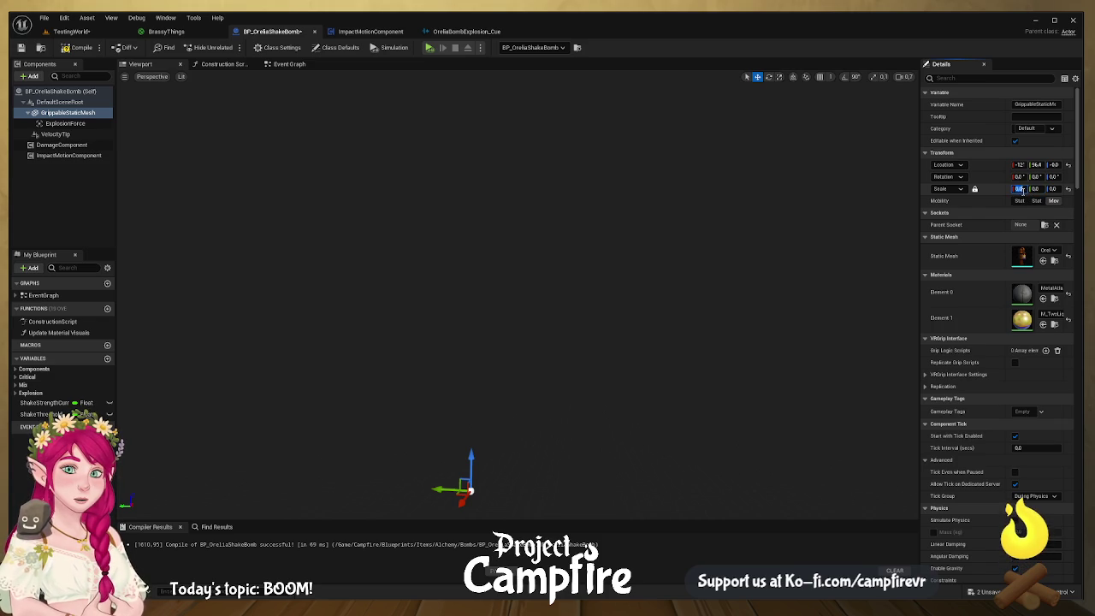
{"action": "type", "text": "1"}
{"action": "left_click", "coordinate": [1018, 164]}
{"action": "key", "text": "Tab"}
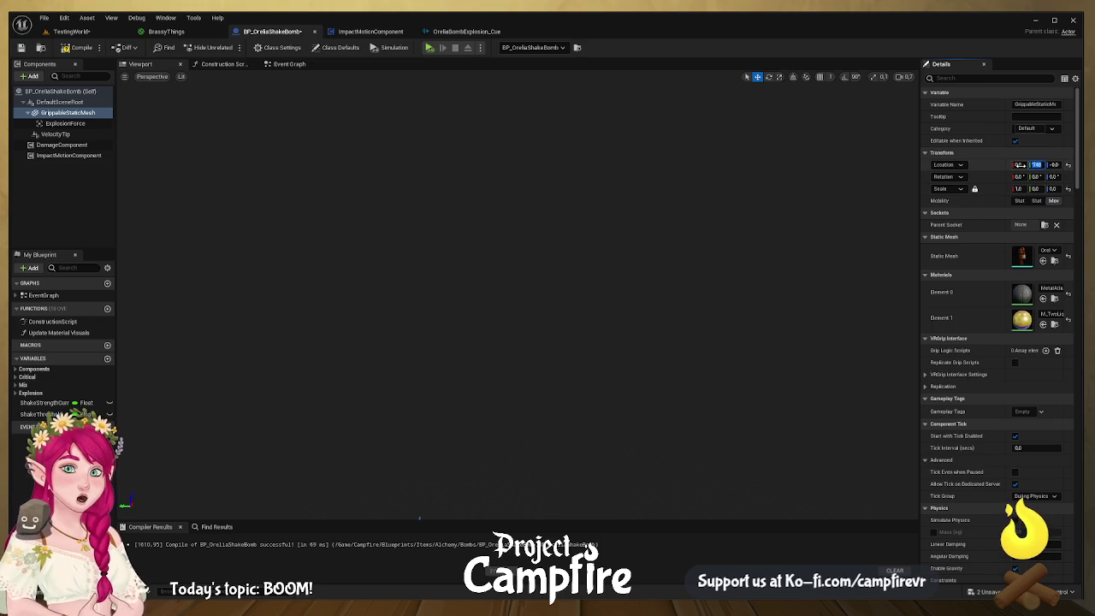
{"action": "type", "text": "0"}
{"action": "key", "text": "Tab"}
{"action": "key", "text": "Tab"}
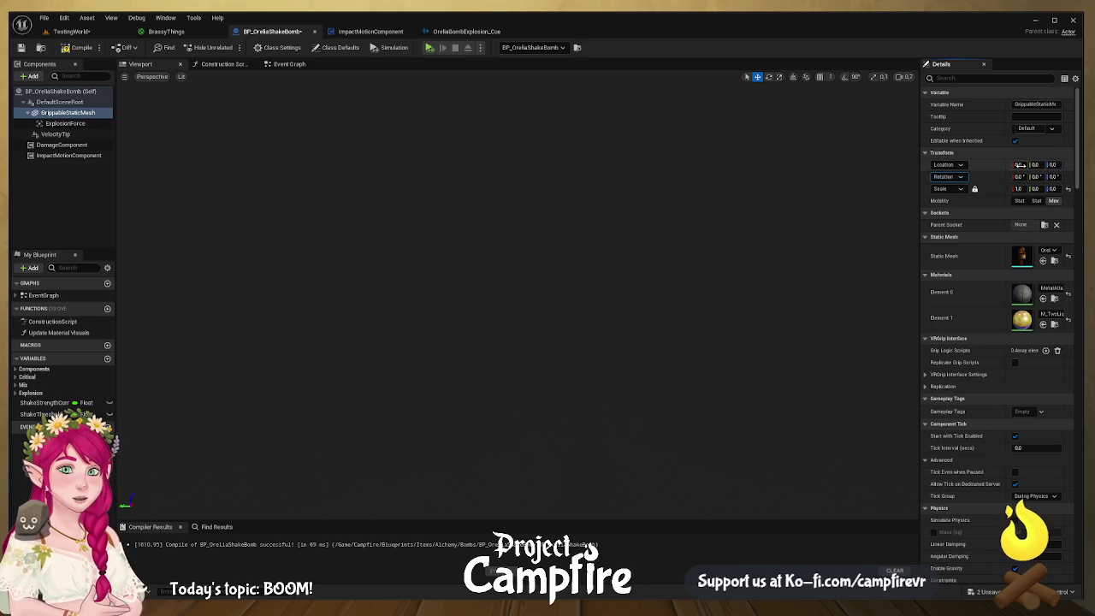
{"action": "left_click", "coordinate": [734, 322]}
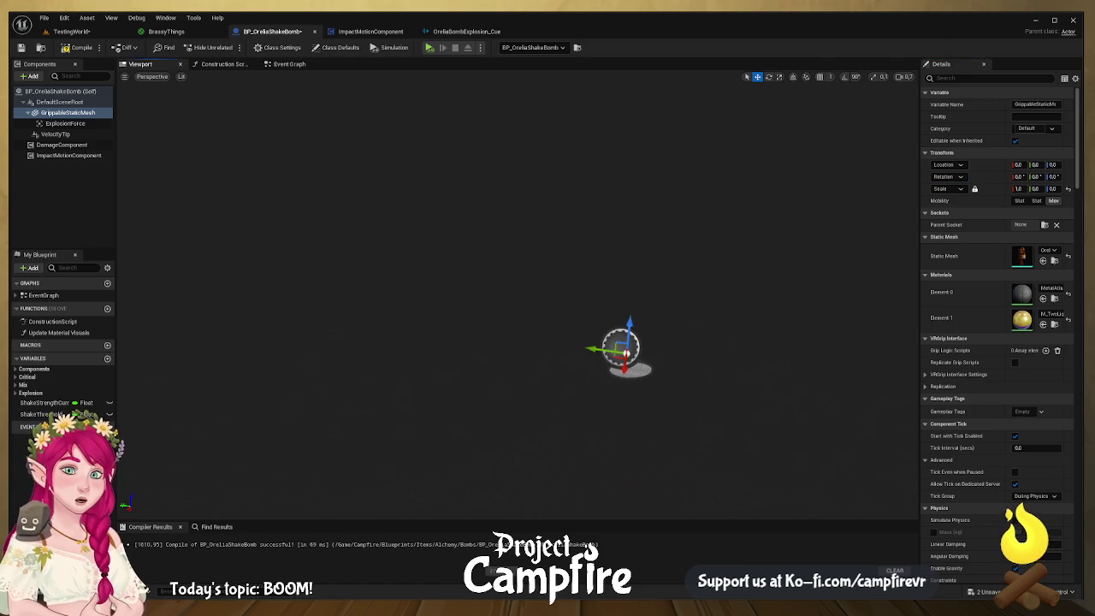
{"action": "mouse_move", "coordinate": [734, 322]}
{"action": "left_mouse_down"}
{"action": "mouse_move", "coordinate": [770, 299]}
{"action": "mouse_move", "coordinate": [740, 308]}
{"action": "mouse_move", "coordinate": [714, 290]}
{"action": "mouse_move", "coordinate": [714, 256]}
{"action": "mouse_move", "coordinate": [718, 316]}
{"action": "mouse_move", "coordinate": [731, 278]}
{"action": "mouse_move", "coordinate": [723, 325]}
{"action": "mouse_move", "coordinate": [440, 300]}
{"action": "left_mouse_up"}
- Lock the mesh to uniform scale 1.0 and apply BrassyThings copper to its body
{"action": "left_click", "coordinate": [59, 102]}
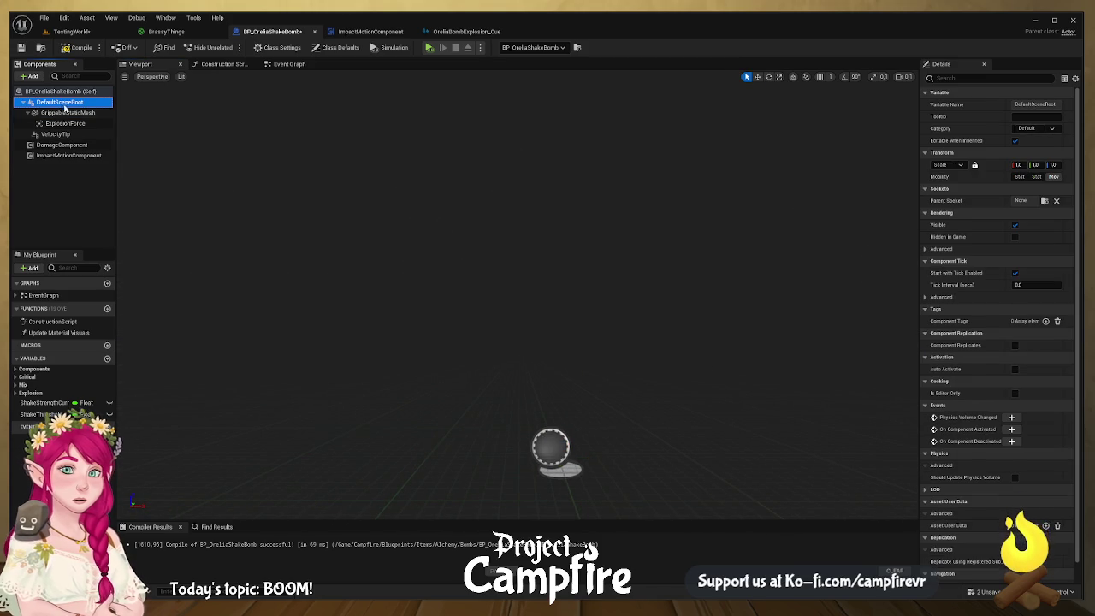
{"action": "left_click", "coordinate": [66, 112]}
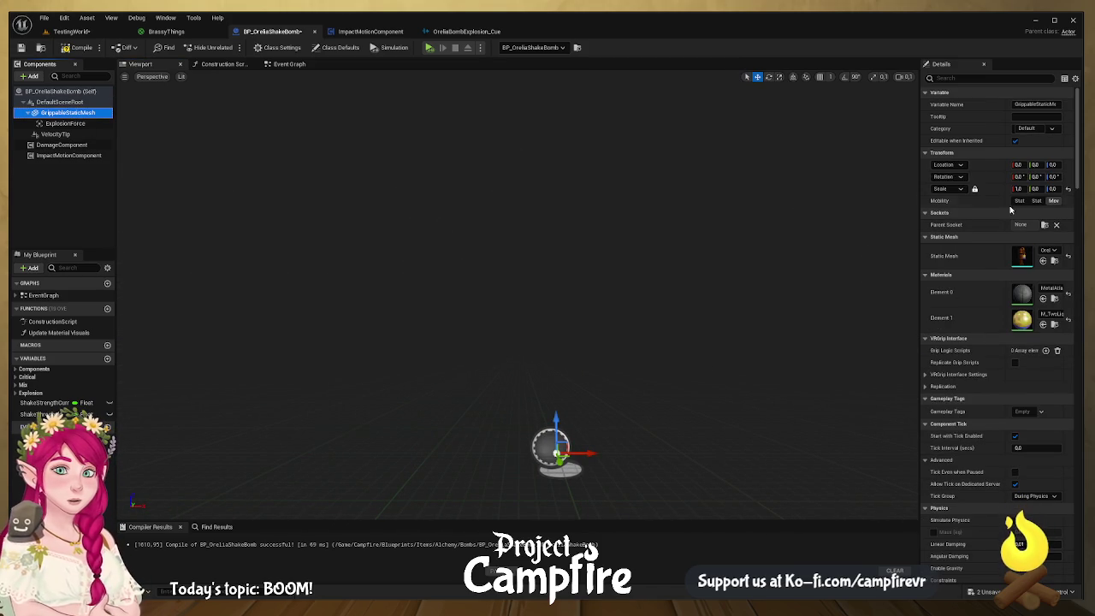
{"action": "left_click", "coordinate": [1035, 188]}
{"action": "left_click", "coordinate": [975, 189]}
{"action": "type", "text": "1"}
{"action": "key", "text": "Tab"}
{"action": "type", "text": "1"}
{"action": "key", "text": "Return"}
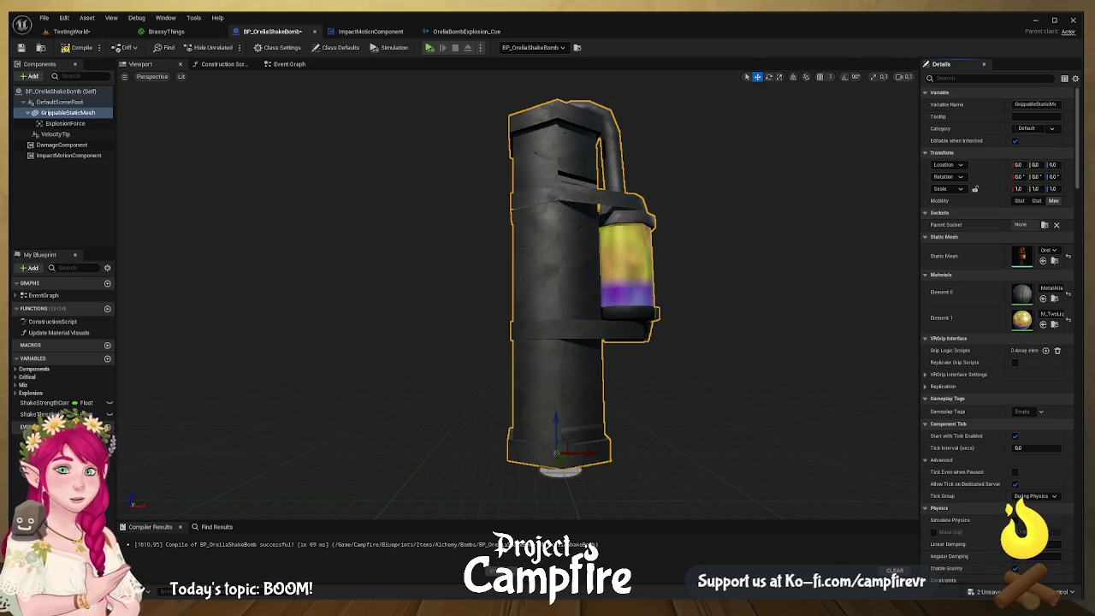
{"action": "mouse_move", "coordinate": [714, 293]}
{"action": "left_mouse_down"}
{"action": "mouse_move", "coordinate": [650, 214]}
{"action": "mouse_move", "coordinate": [598, 291]}
{"action": "mouse_move", "coordinate": [551, 270]}
{"action": "left_mouse_up"}
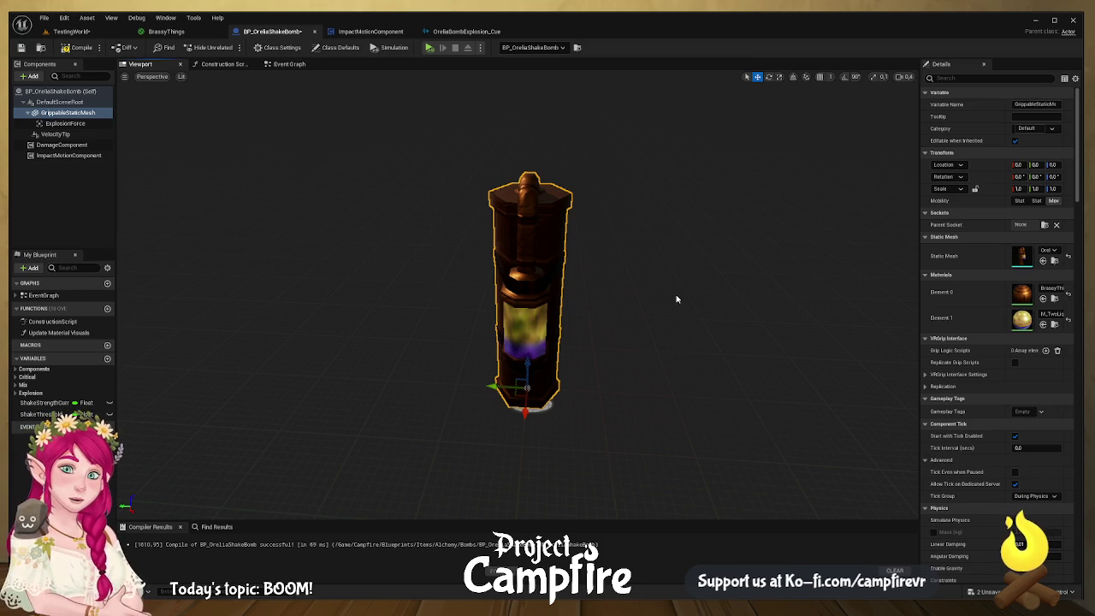
- Compile the blueprint and jump to the Set Scalar Parameter node causing the error
{"action": "left_click", "coordinate": [79, 49]}
{"action": "left_click_drag", "start_coordinate": [308, 178], "coordinate": [332, 199]}
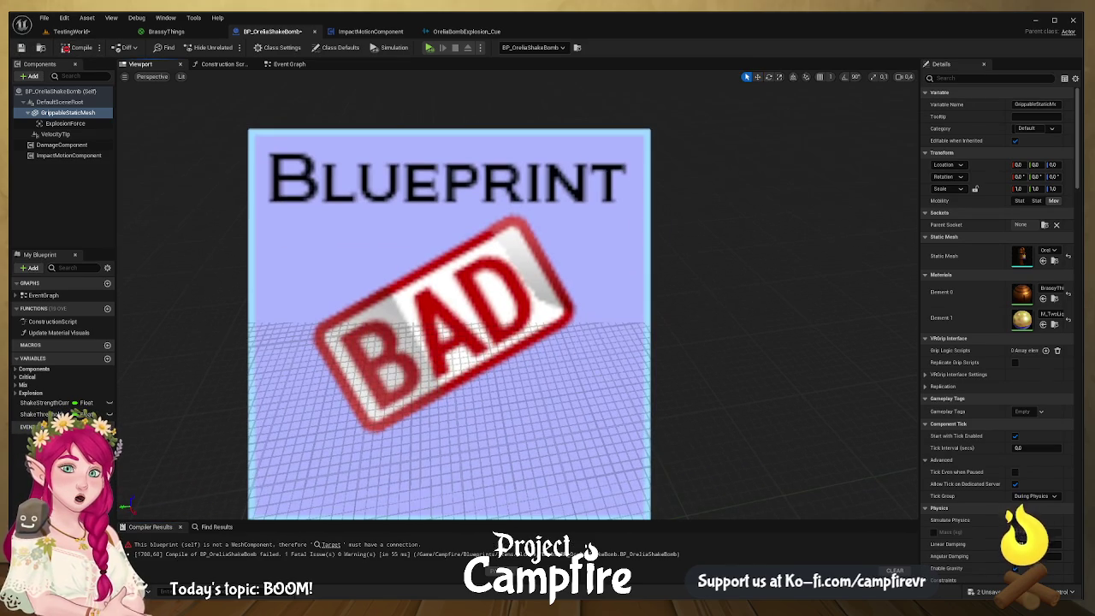
{"action": "left_click", "coordinate": [288, 64]}
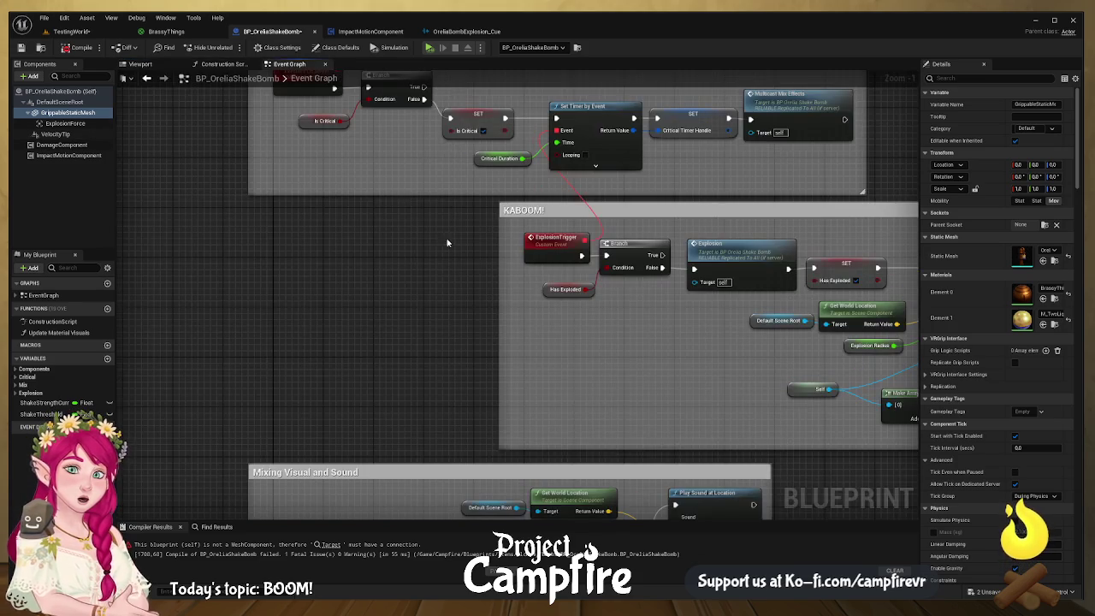
{"action": "left_click", "coordinate": [351, 544]}
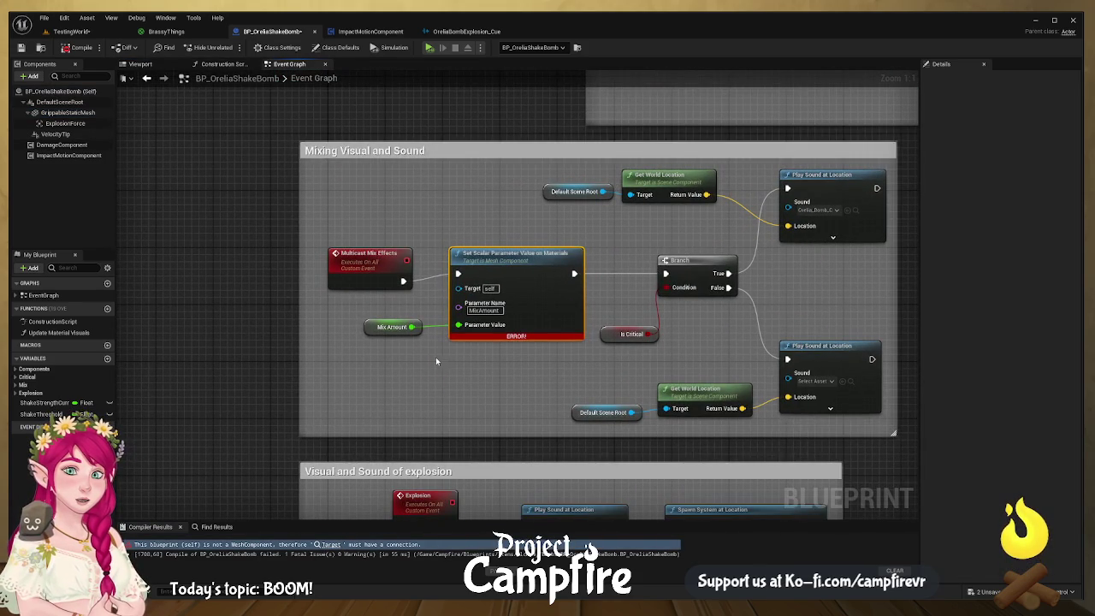
- Wire a Grippable Static Mesh getter into the node's Target, recompile, and show TestingWorld
{"action": "mouse_move", "coordinate": [69, 112]}
{"action": "left_mouse_down"}
{"action": "mouse_move", "coordinate": [340, 342]}
{"action": "mouse_move", "coordinate": [331, 300]}
{"action": "left_mouse_up"}
{"action": "left_click_drag", "start_coordinate": [396, 305], "coordinate": [458, 289]}
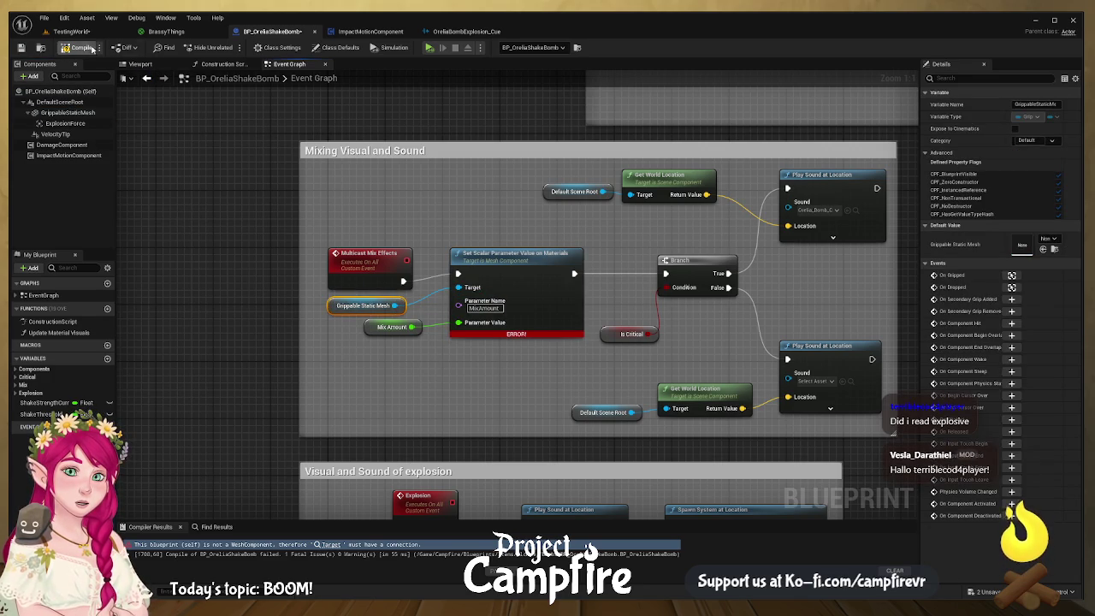
{"action": "left_click", "coordinate": [83, 49]}
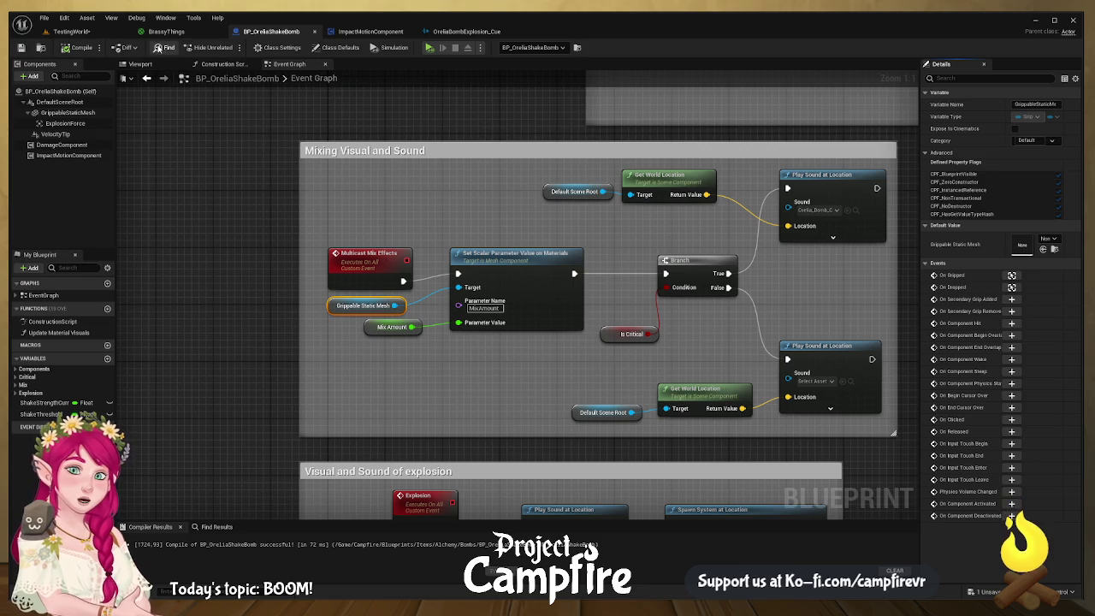
{"action": "left_click", "coordinate": [140, 64]}
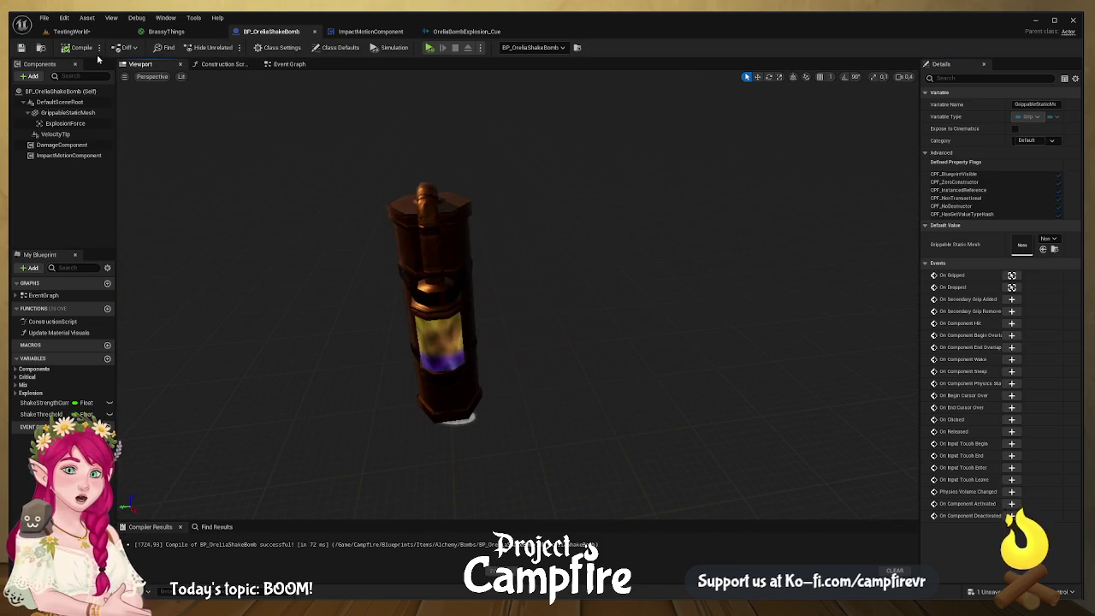
{"action": "left_click", "coordinate": [71, 31]}
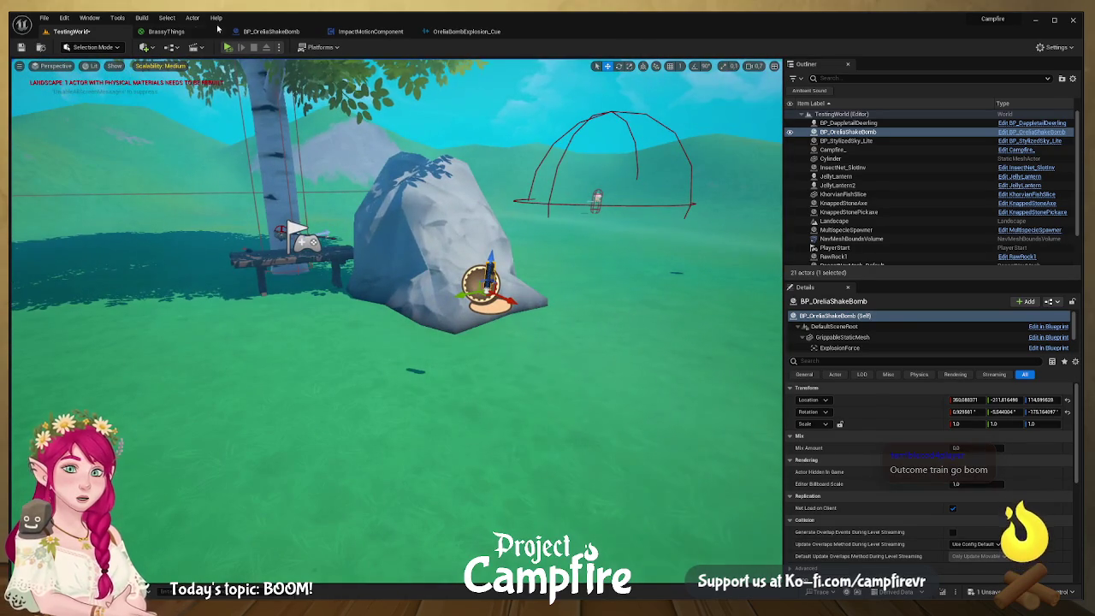
- Review the bomb's GrippableStaticMesh, ExplosionForce and other components in the blueprint
{"action": "left_click", "coordinate": [166, 31]}
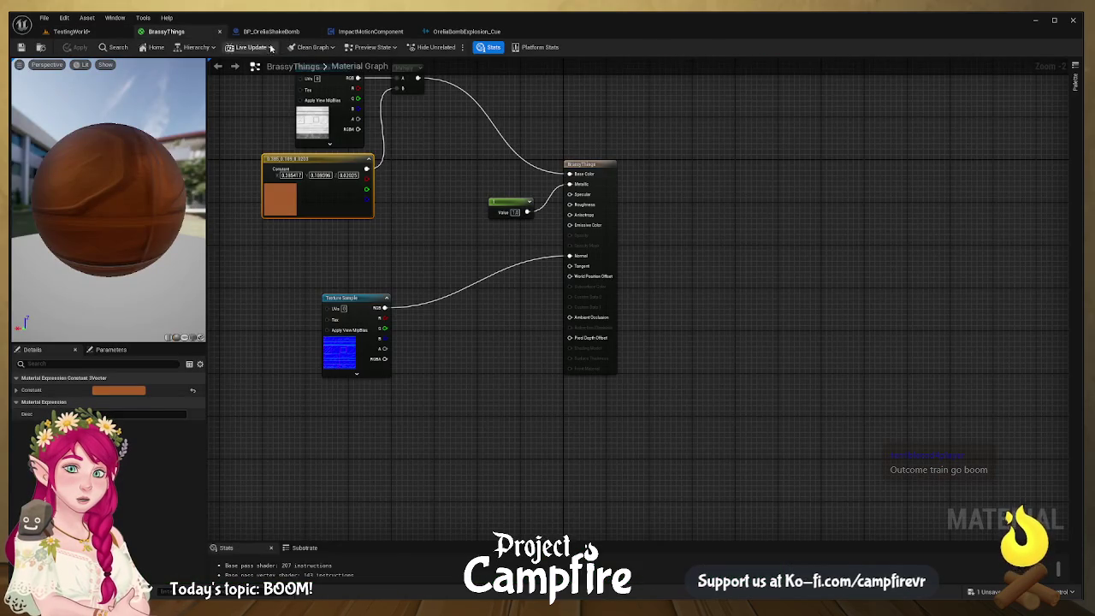
{"action": "left_click", "coordinate": [280, 32]}
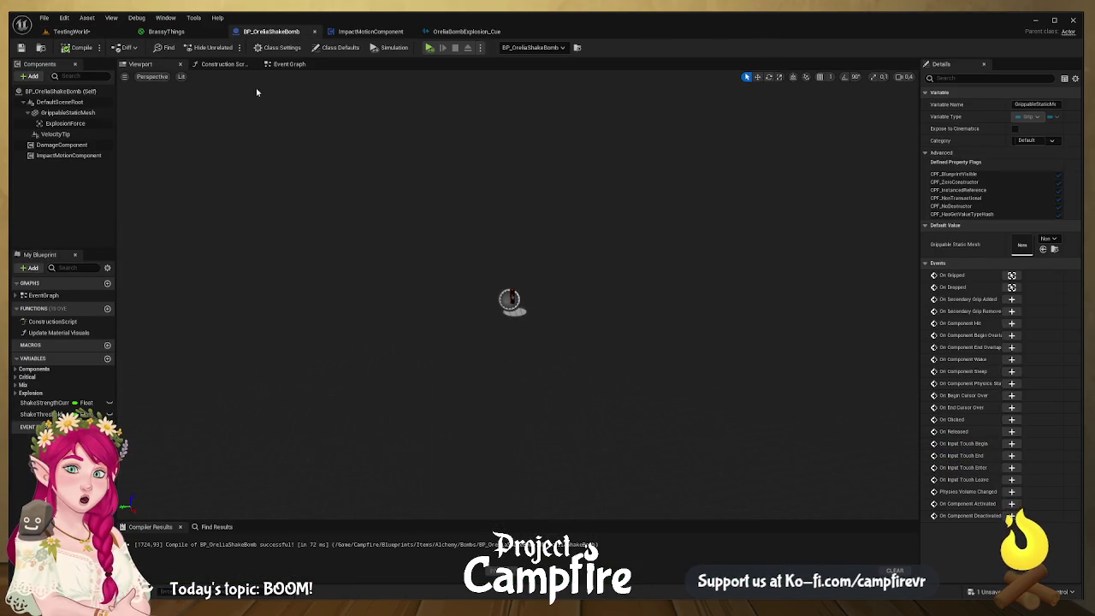
{"action": "left_click", "coordinate": [61, 102]}
{"action": "left_click", "coordinate": [74, 112]}
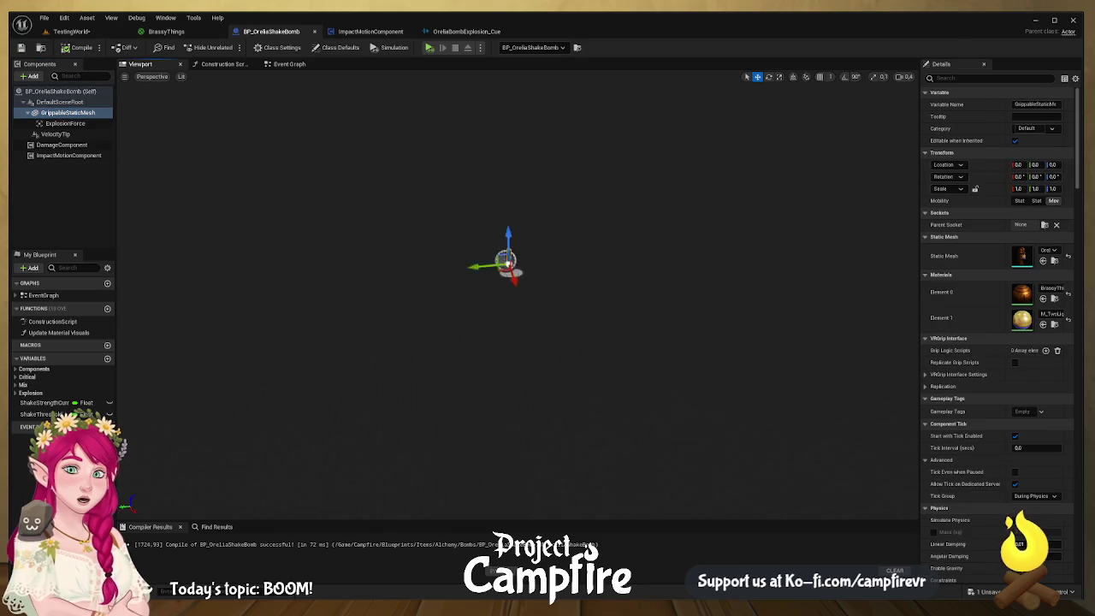
{"action": "key", "text": "f"}
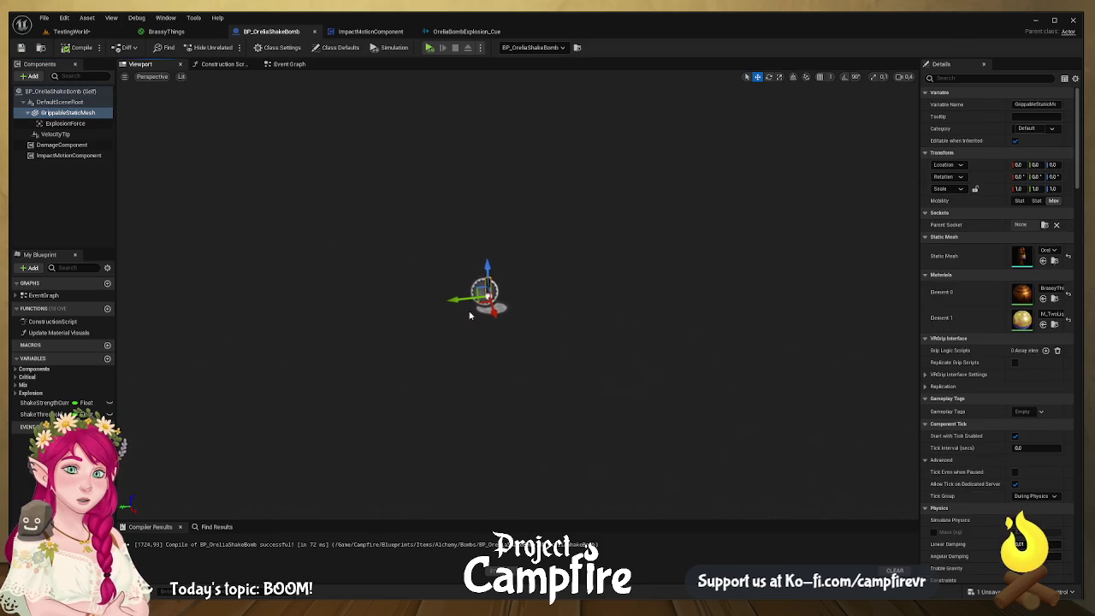
{"action": "left_click", "coordinate": [75, 124]}
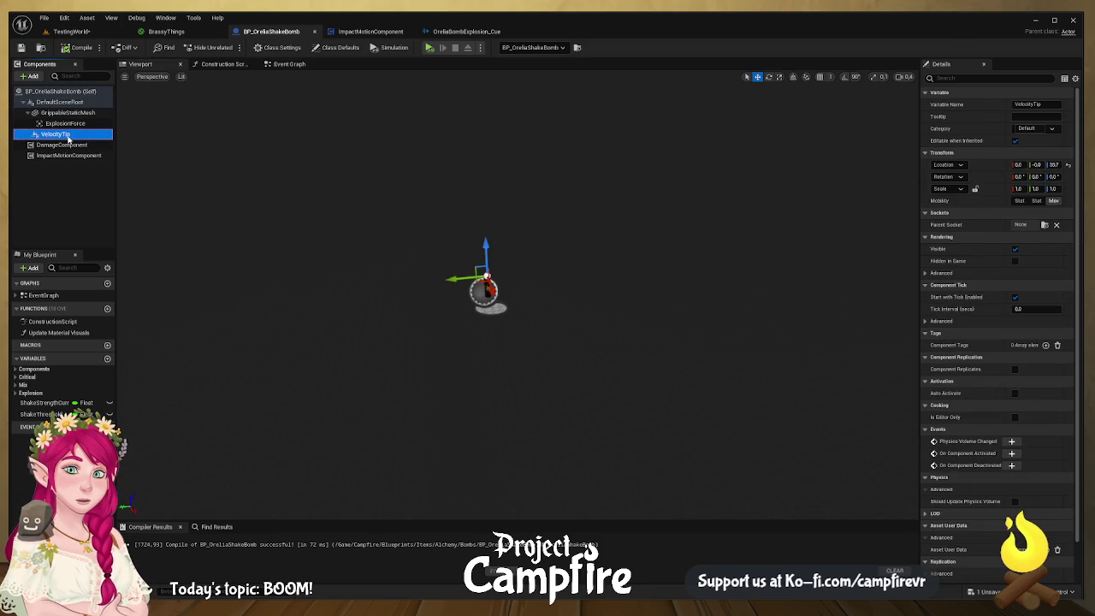
{"action": "left_click", "coordinate": [62, 145]}
{"action": "left_click", "coordinate": [65, 124]}
{"action": "left_click", "coordinate": [69, 114]}
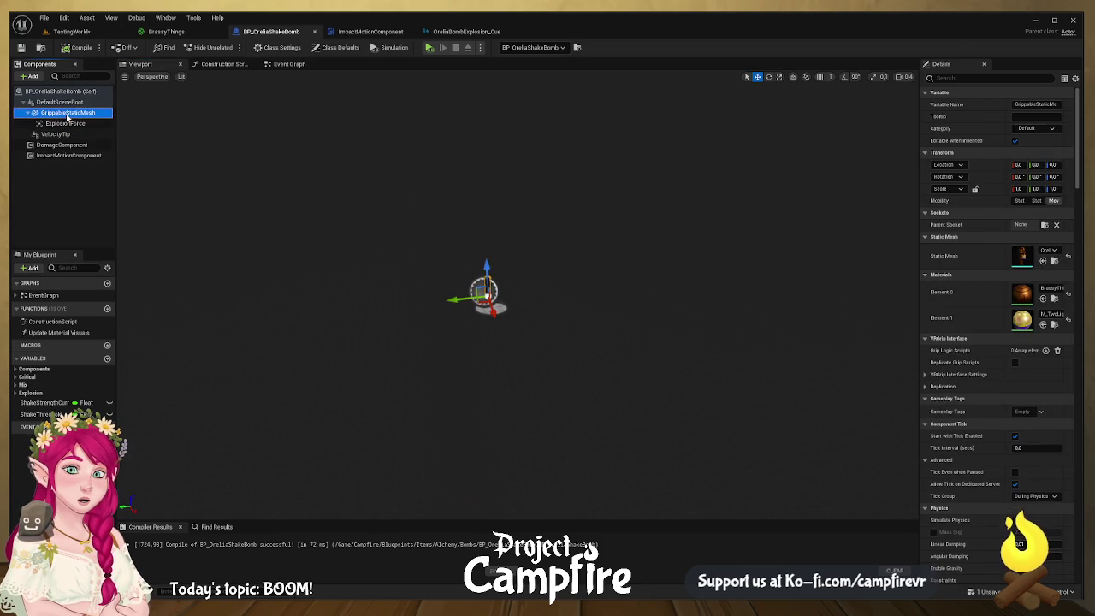
{"action": "left_click", "coordinate": [22, 47]}
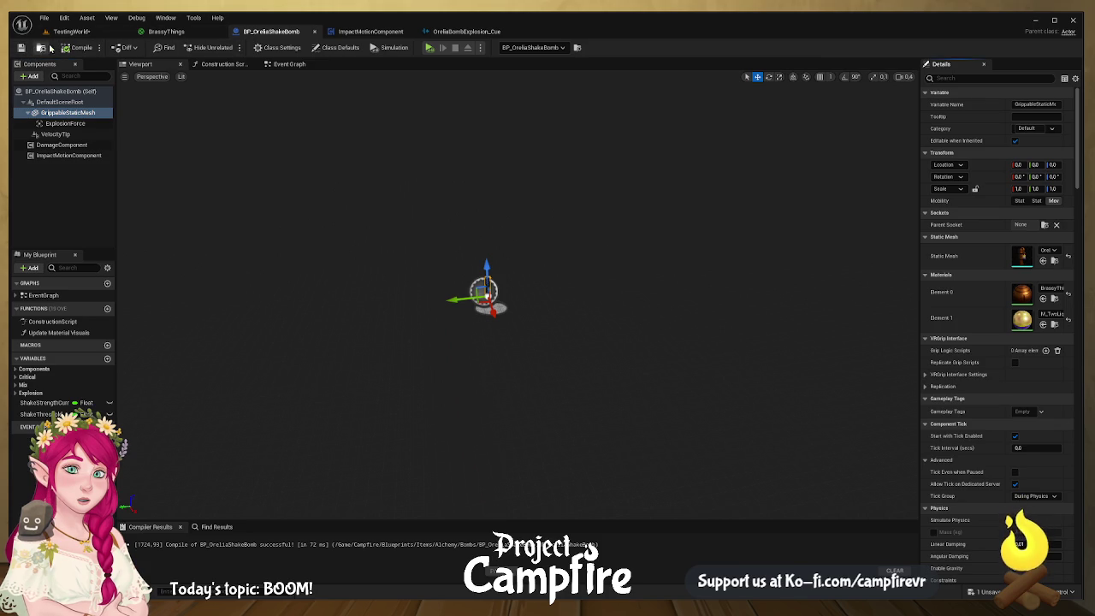
- Slide the bomb along X in TestingWorld, close BrassyThings, and return to BP_OreliaShakeBomb
{"action": "left_click", "coordinate": [71, 31]}
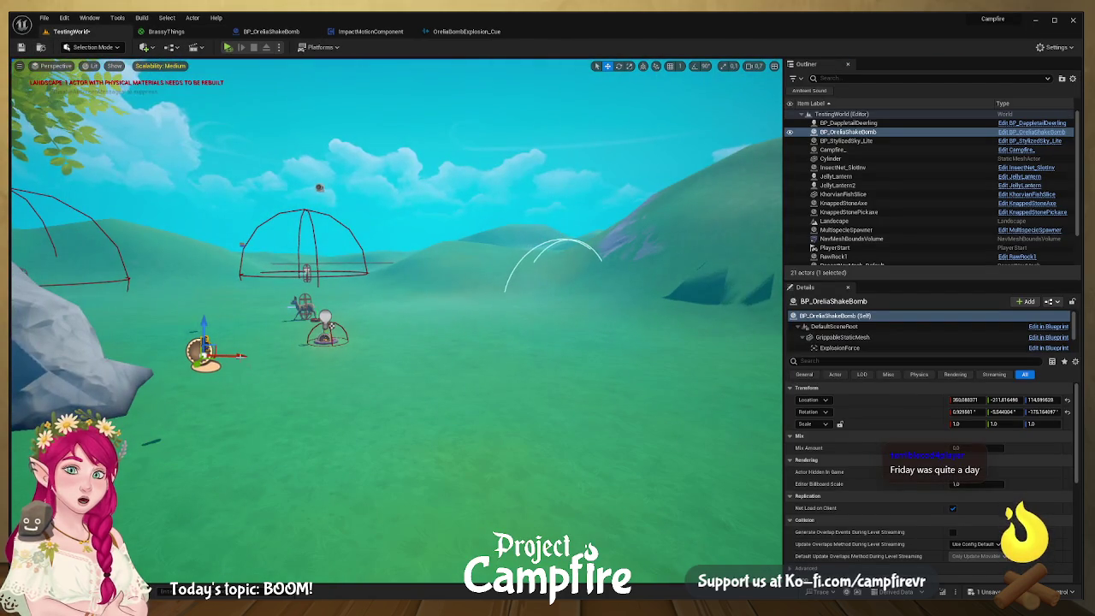
{"action": "mouse_move", "coordinate": [226, 358]}
{"action": "left_mouse_down"}
{"action": "mouse_move", "coordinate": [177, 358]}
{"action": "mouse_move", "coordinate": [337, 357]}
{"action": "mouse_move", "coordinate": [267, 357]}
{"action": "left_mouse_up"}
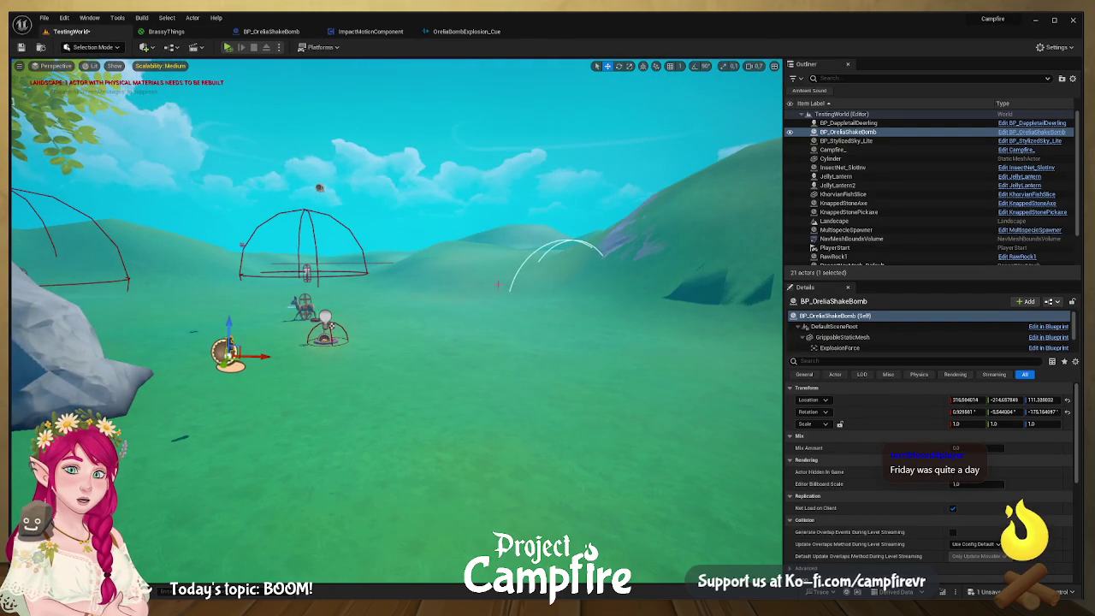
{"action": "left_click", "coordinate": [189, 33]}
{"action": "left_click", "coordinate": [271, 32]}
{"action": "left_click", "coordinate": [206, 32]}
{"action": "left_click", "coordinate": [219, 31]}
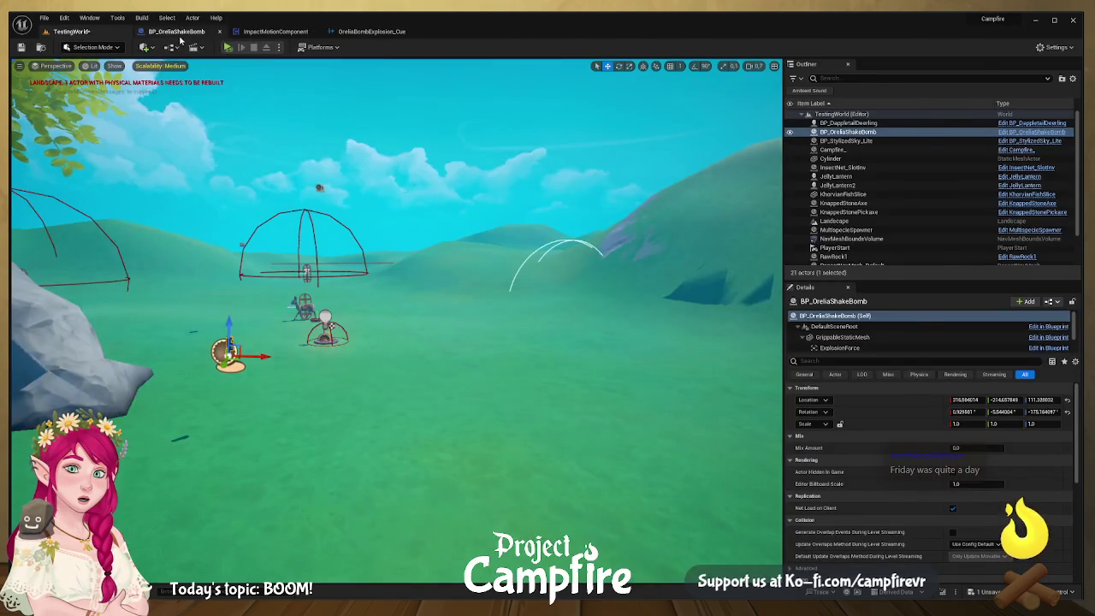
{"action": "left_click", "coordinate": [176, 32]}
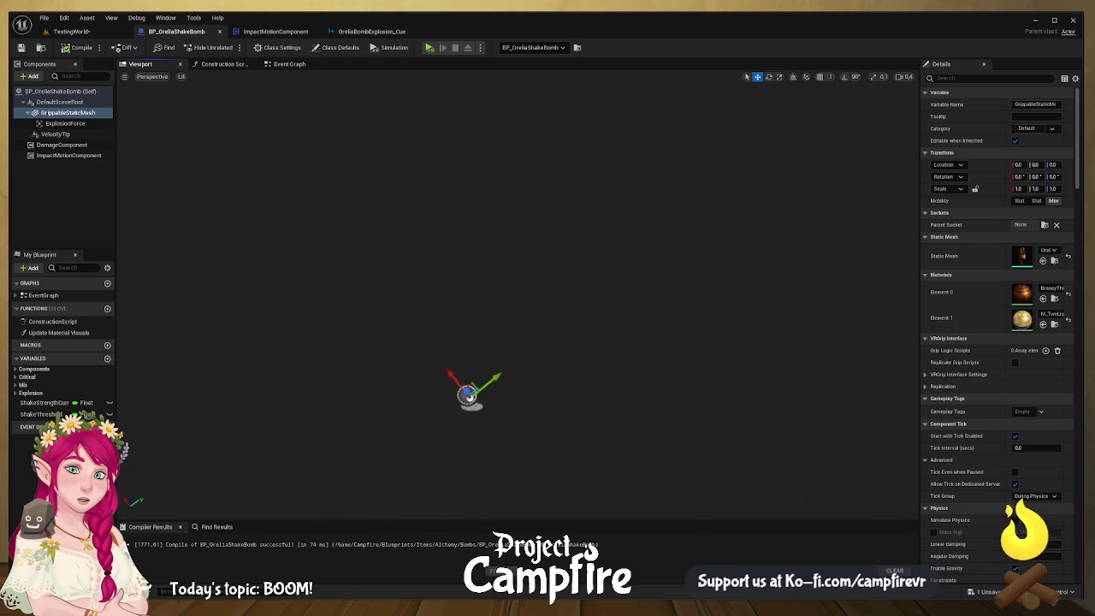
- Set ExplosionForce to location 0,0,0 and scale 1.0, then check the VelocityTip component
{"action": "left_click", "coordinate": [63, 116]}
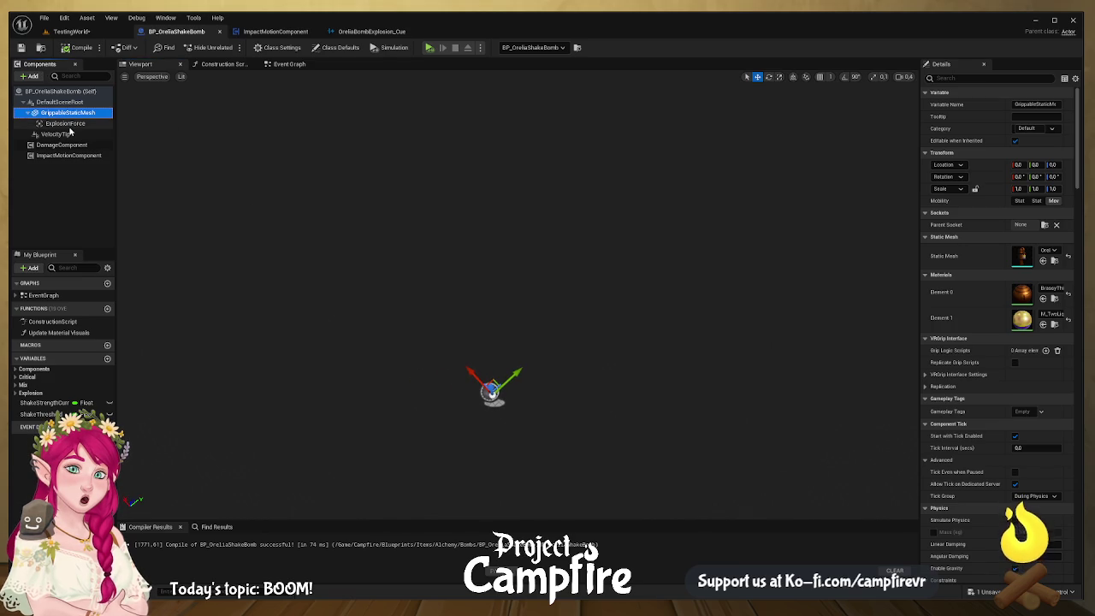
{"action": "left_click", "coordinate": [74, 124]}
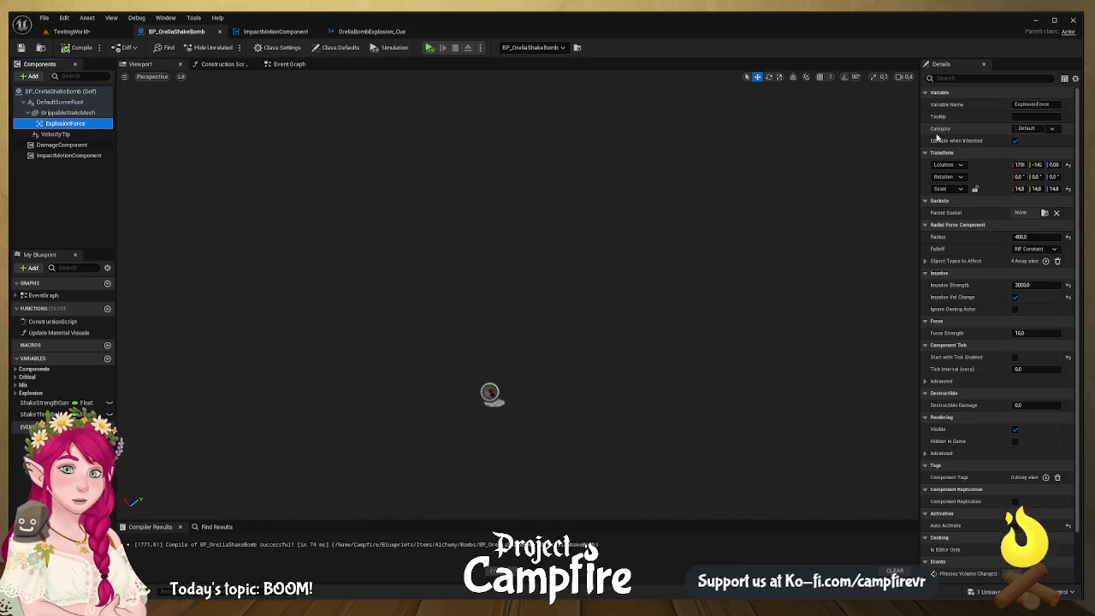
{"action": "left_click", "coordinate": [1020, 164]}
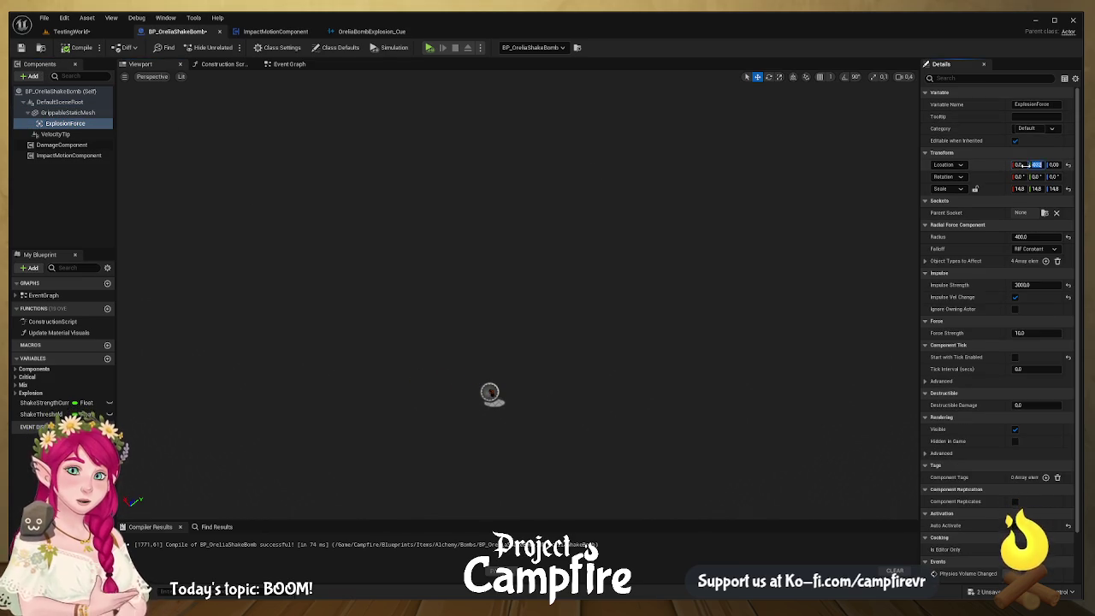
{"action": "key", "text": "Tab"}
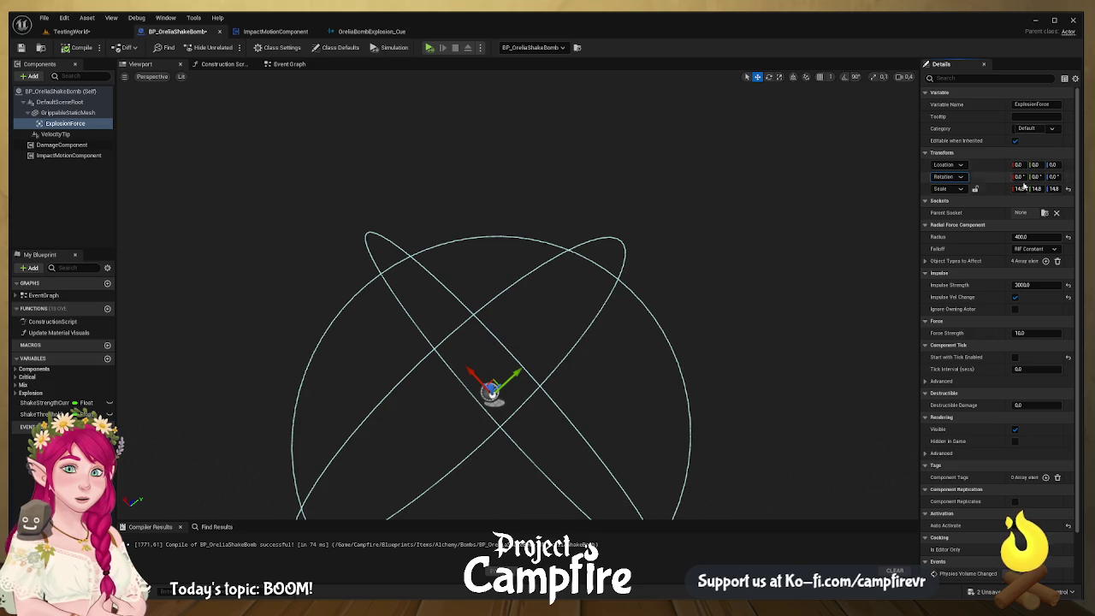
{"action": "left_click", "coordinate": [1017, 189]}
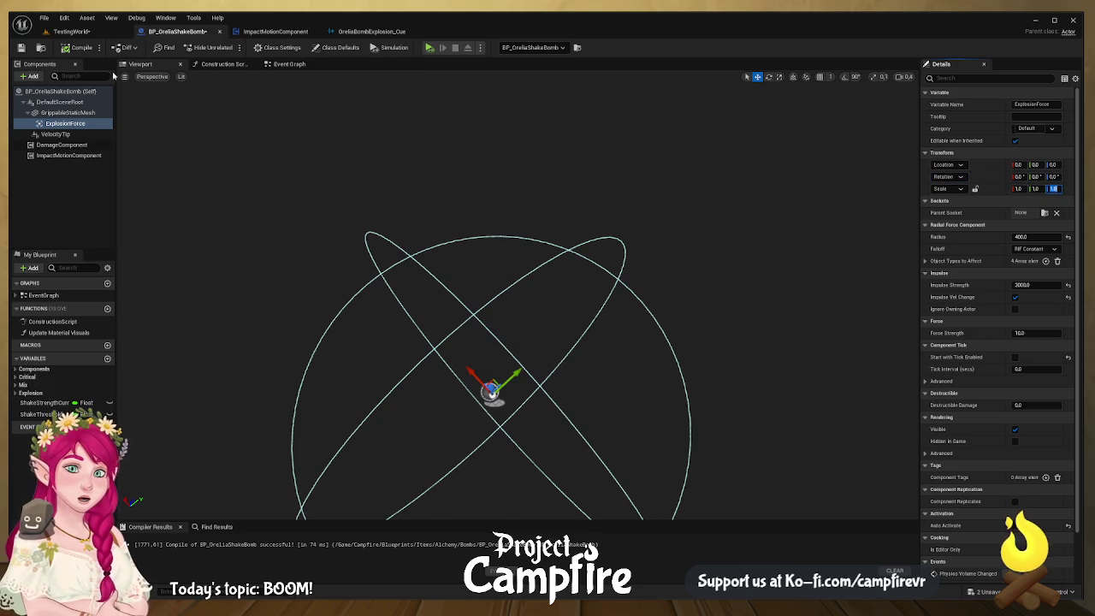
{"action": "mouse_move", "coordinate": [300, 282]}
{"action": "left_mouse_down"}
{"action": "mouse_move", "coordinate": [327, 322]}
{"action": "mouse_move", "coordinate": [242, 225]}
{"action": "left_mouse_up"}
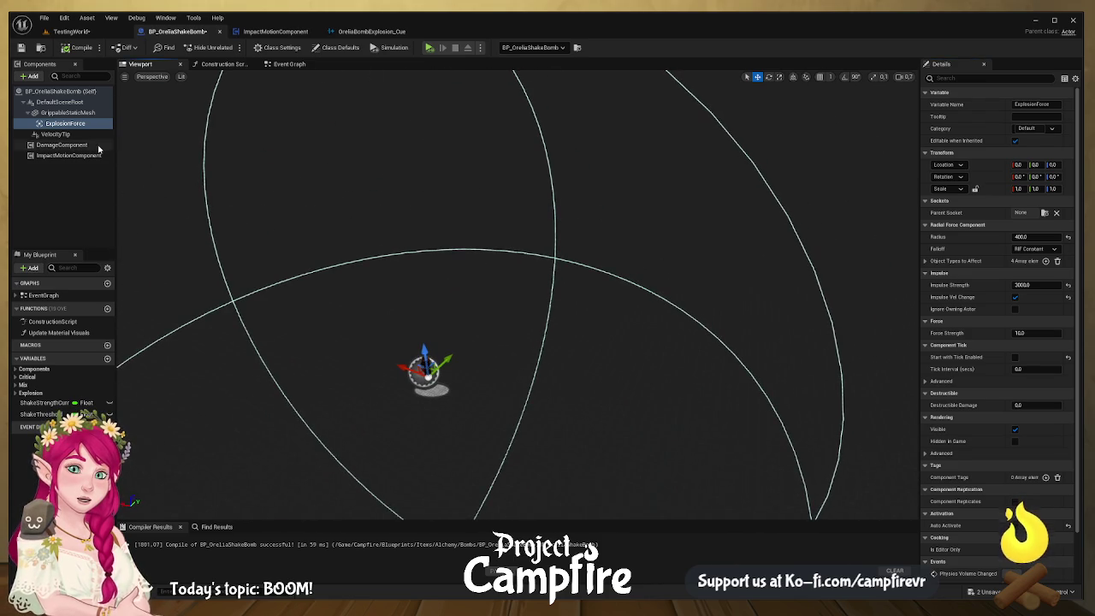
{"action": "left_click", "coordinate": [65, 136]}
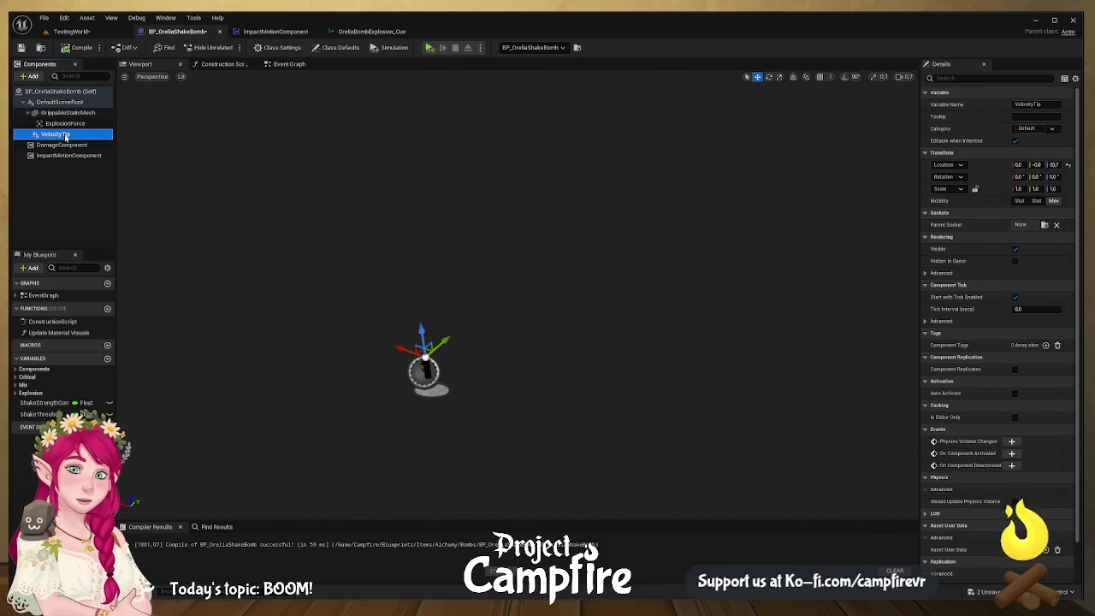
{"action": "key", "text": "f"}
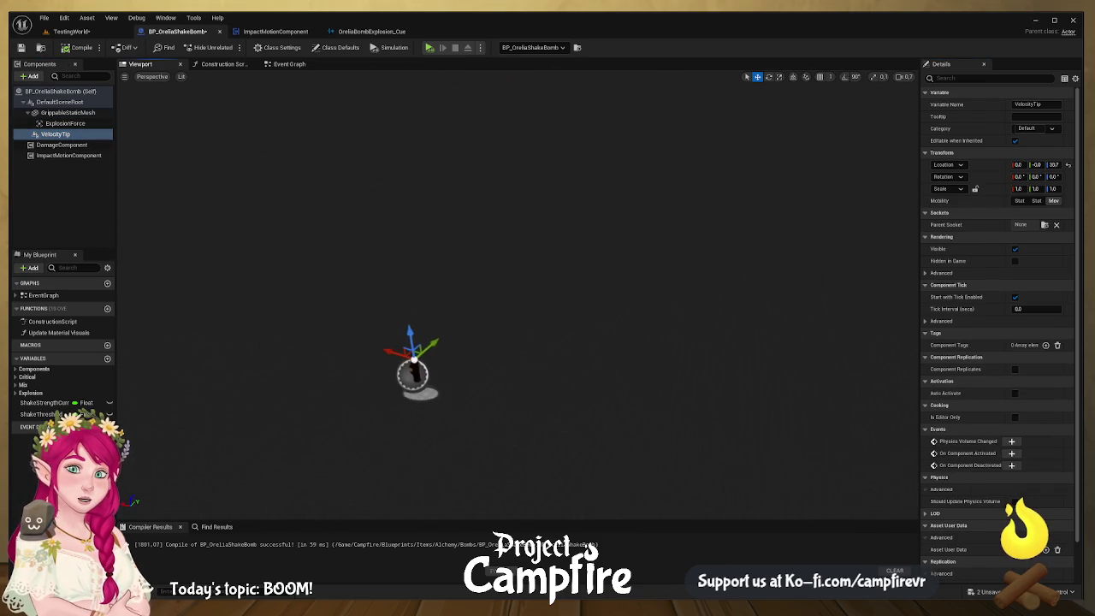
{"action": "left_click_drag", "start_coordinate": [426, 393], "coordinate": [426, 393]}
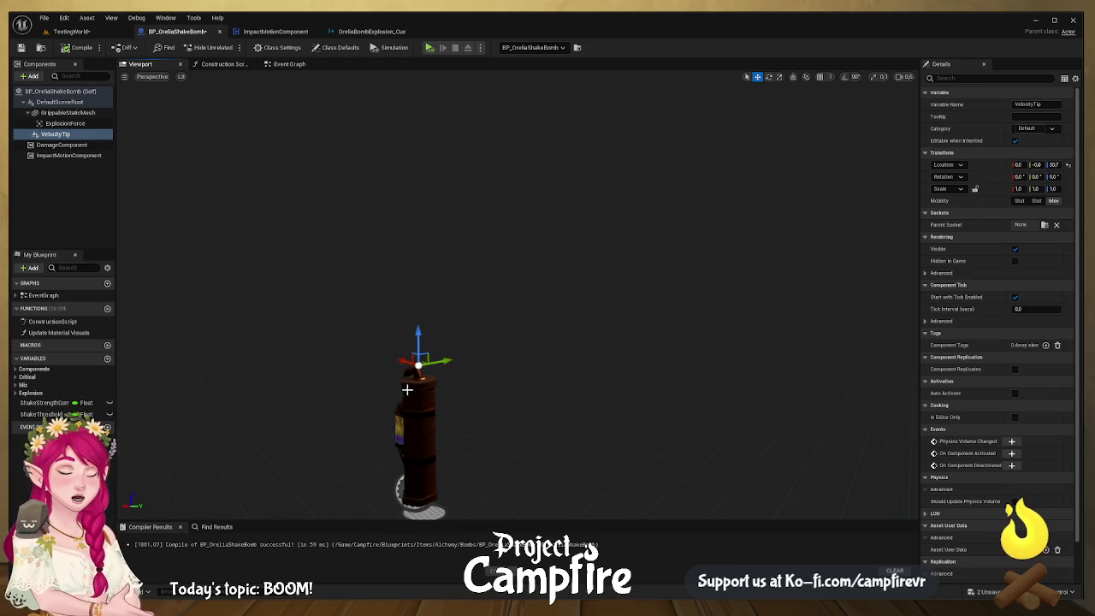
- Rotate the shake bomb to about -5.8° on X so it stands upright
{"action": "left_click", "coordinate": [71, 31]}
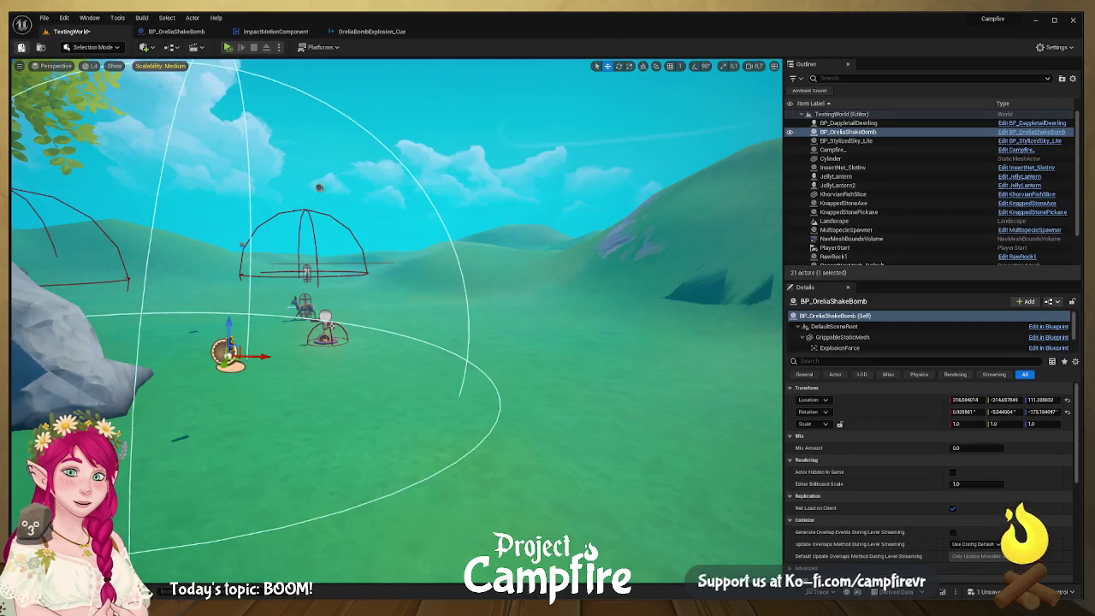
{"action": "key", "text": "f"}
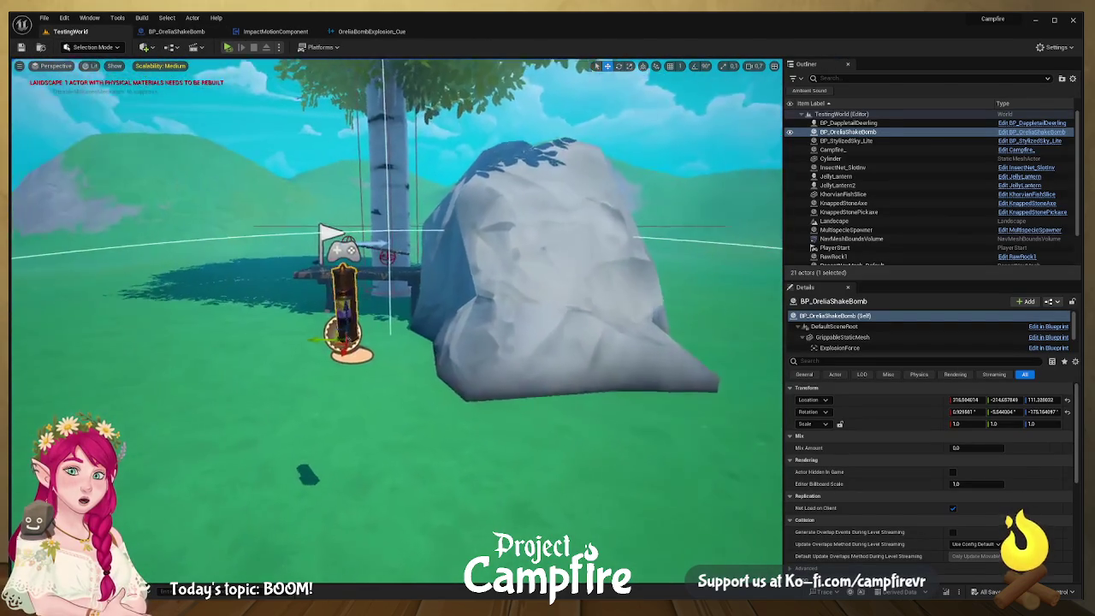
{"action": "key", "text": "e"}
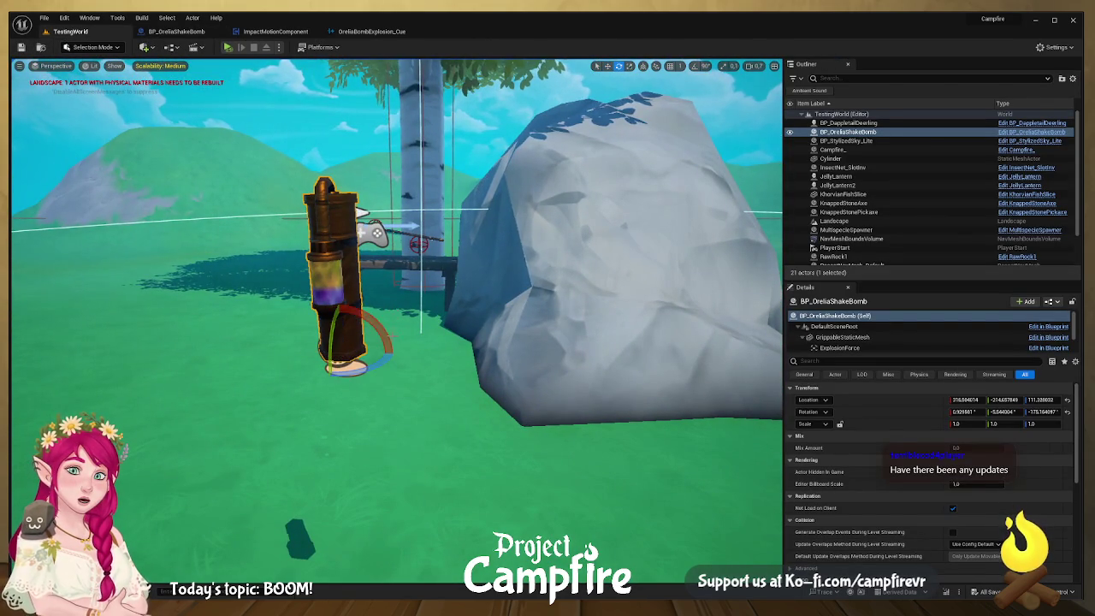
{"action": "mouse_move", "coordinate": [390, 340]}
{"action": "left_mouse_down"}
{"action": "mouse_move", "coordinate": [322, 395]}
{"action": "mouse_move", "coordinate": [232, 440]}
{"action": "mouse_move", "coordinate": [253, 430]}
{"action": "left_mouse_up"}
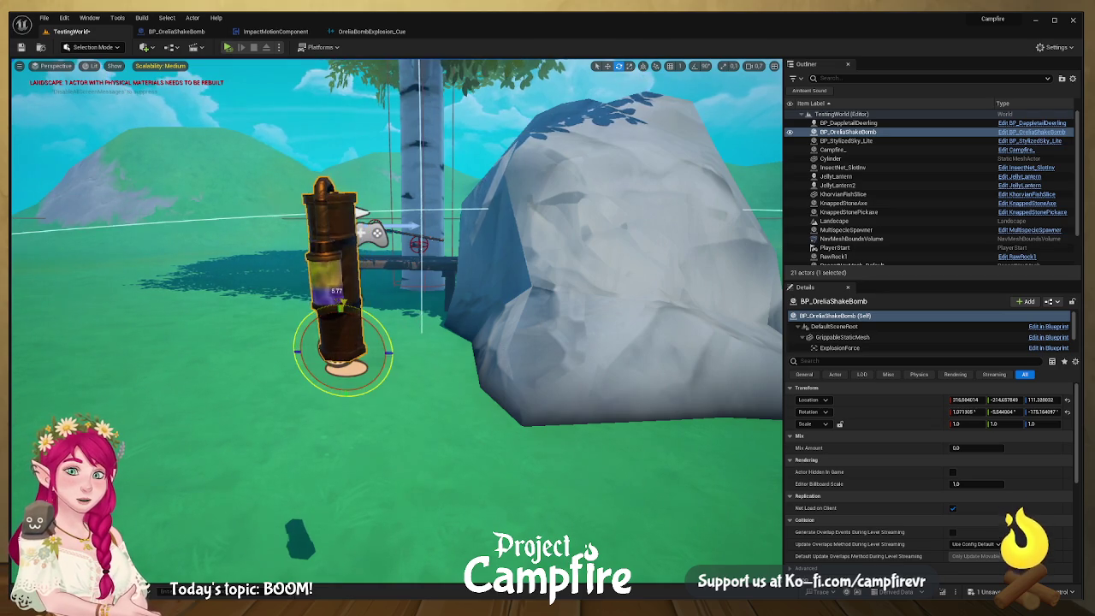
{"action": "key", "text": "f"}
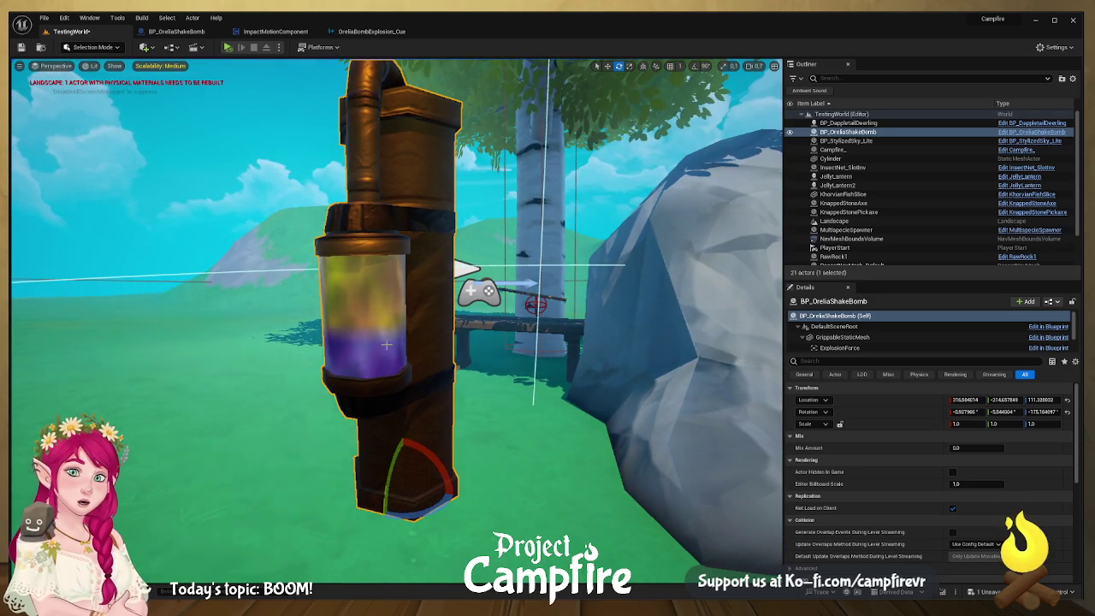
- Open the mesh's M_TwoLiquidsMixReaction material from the Alchemy assets and survey its graph
{"action": "left_click", "coordinate": [871, 338]}
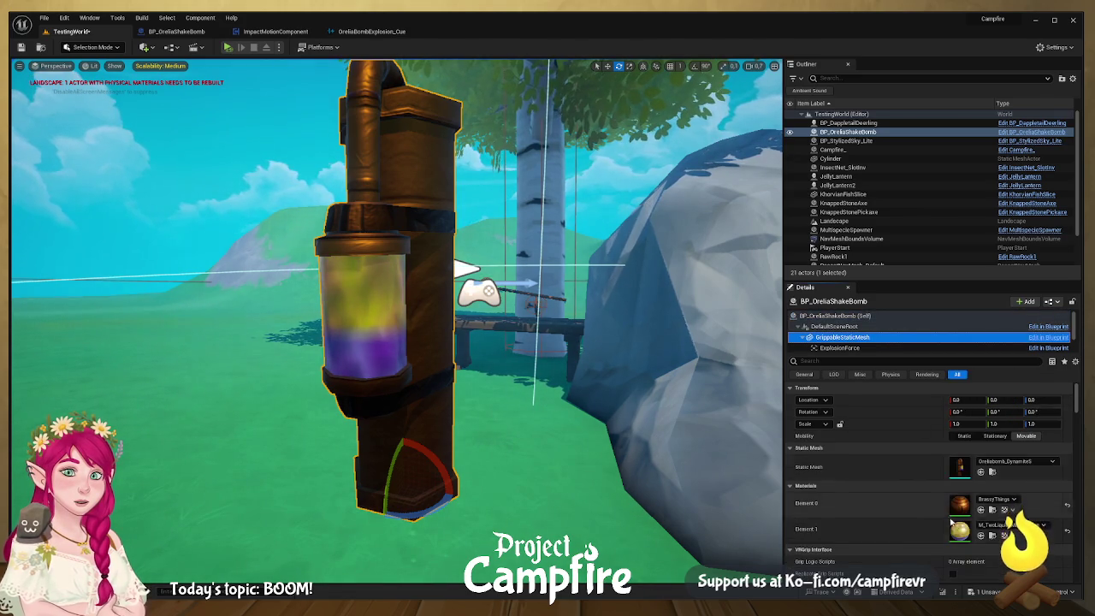
{"action": "key", "text": "ctrl+space"}
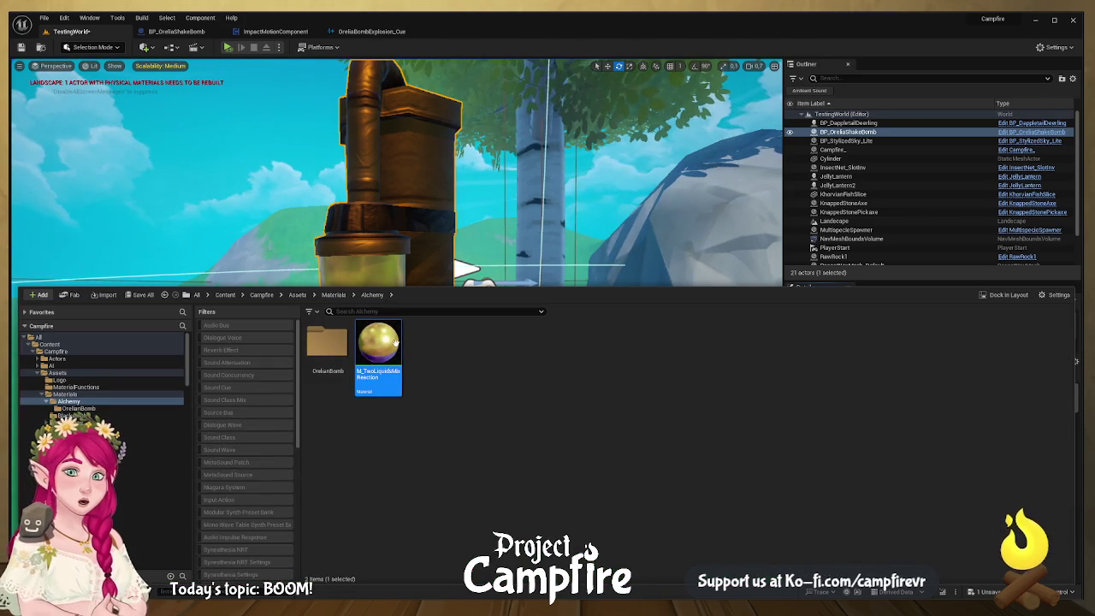
{"action": "double_click", "coordinate": [396, 343]}
{"action": "scroll", "coordinate": [612, 419], "scroll_direction": "down", "scroll_amount": 5}
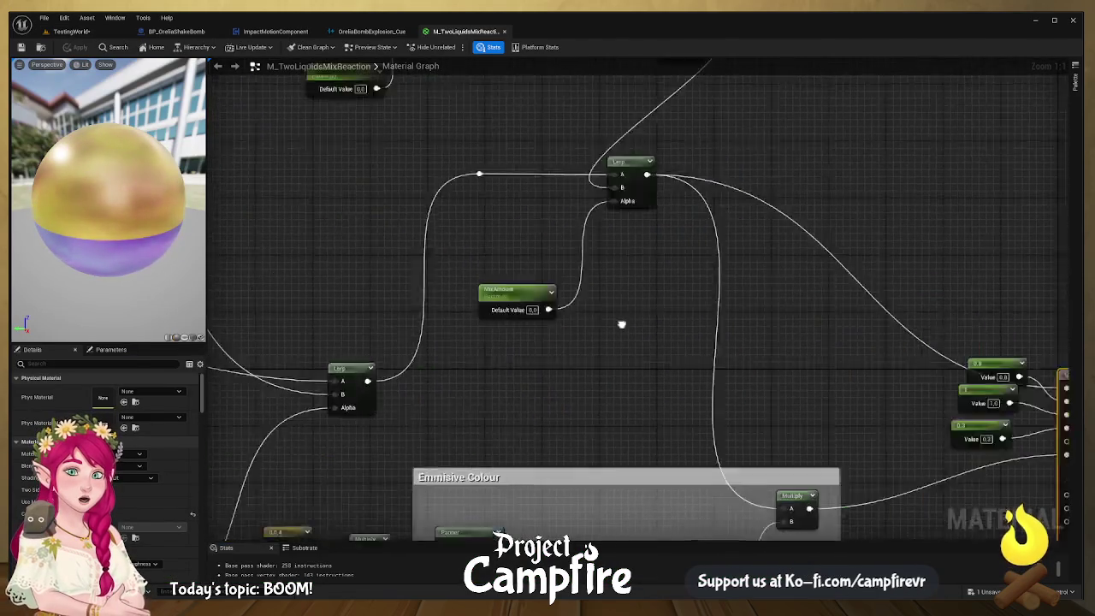
{"action": "left_click_drag", "start_coordinate": [821, 296], "coordinate": [638, 330]}
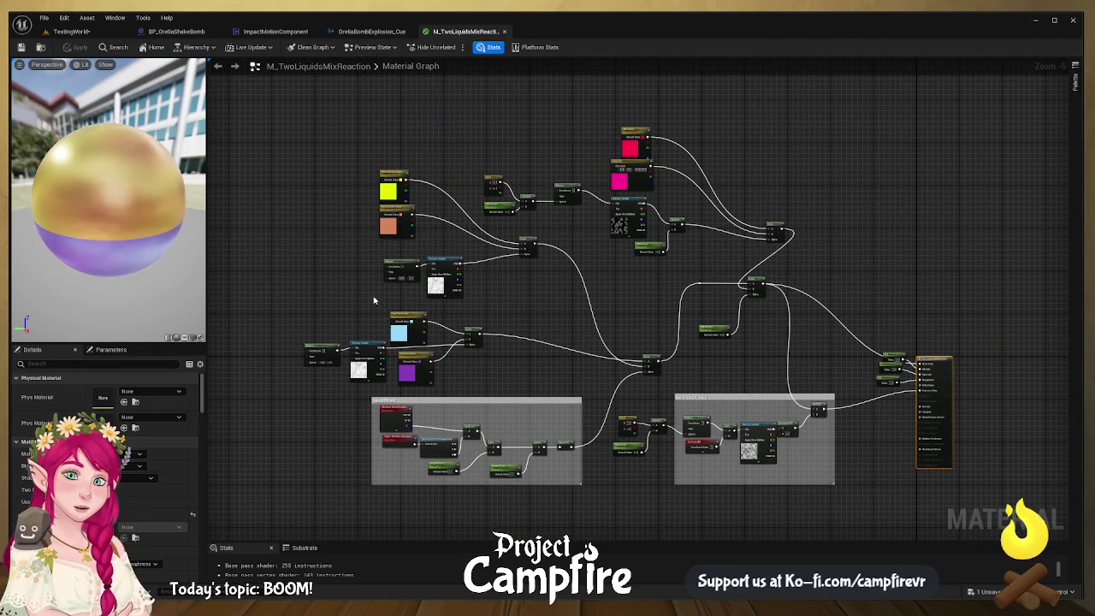
{"action": "mouse_move", "coordinate": [617, 342]}
{"action": "left_mouse_down"}
{"action": "mouse_move", "coordinate": [579, 236]}
{"action": "mouse_move", "coordinate": [540, 274]}
{"action": "left_mouse_up"}
- Review the material's colour parameters and preview sphere, then return to TestingWorld
{"action": "left_click", "coordinate": [104, 351]}
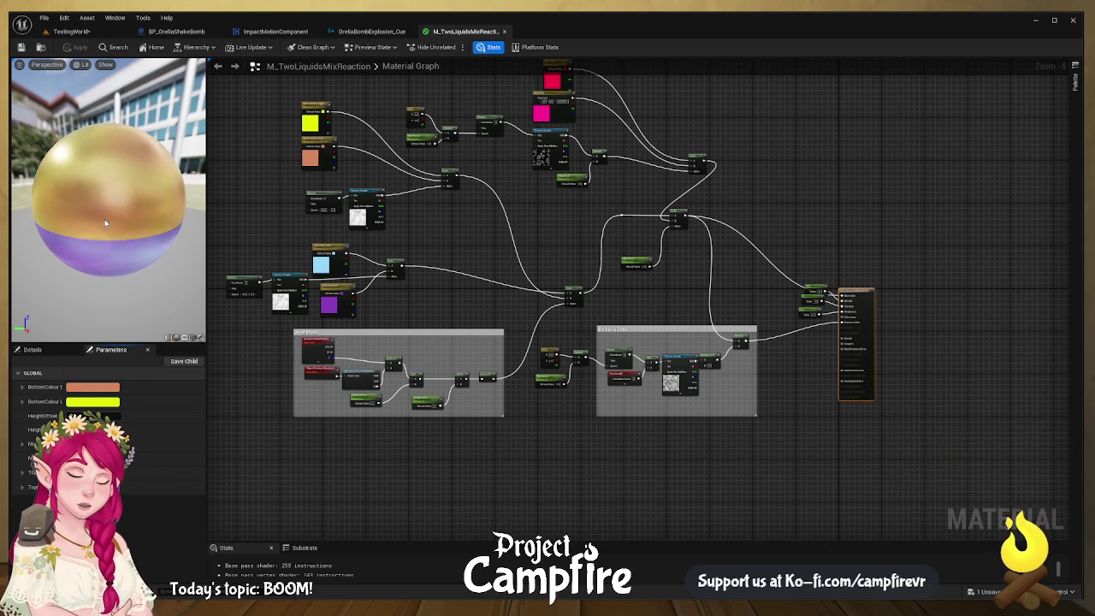
{"action": "left_click_drag", "start_coordinate": [332, 158], "coordinate": [472, 278]}
{"action": "scroll", "coordinate": [471, 278], "scroll_direction": "up", "scroll_amount": 4}
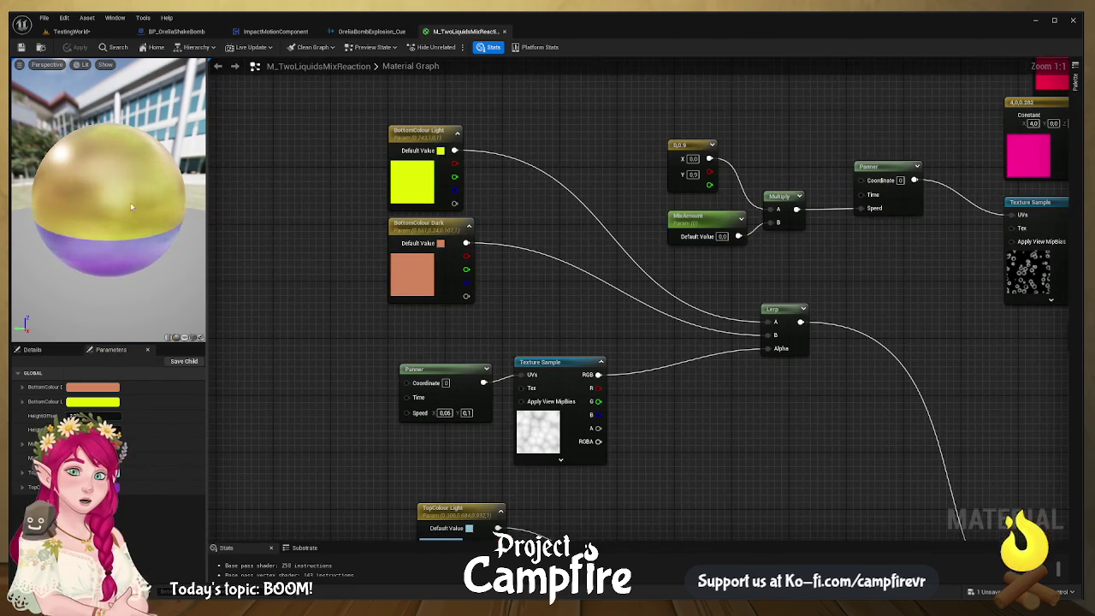
{"action": "left_click_drag", "start_coordinate": [94, 193], "coordinate": [118, 198]}
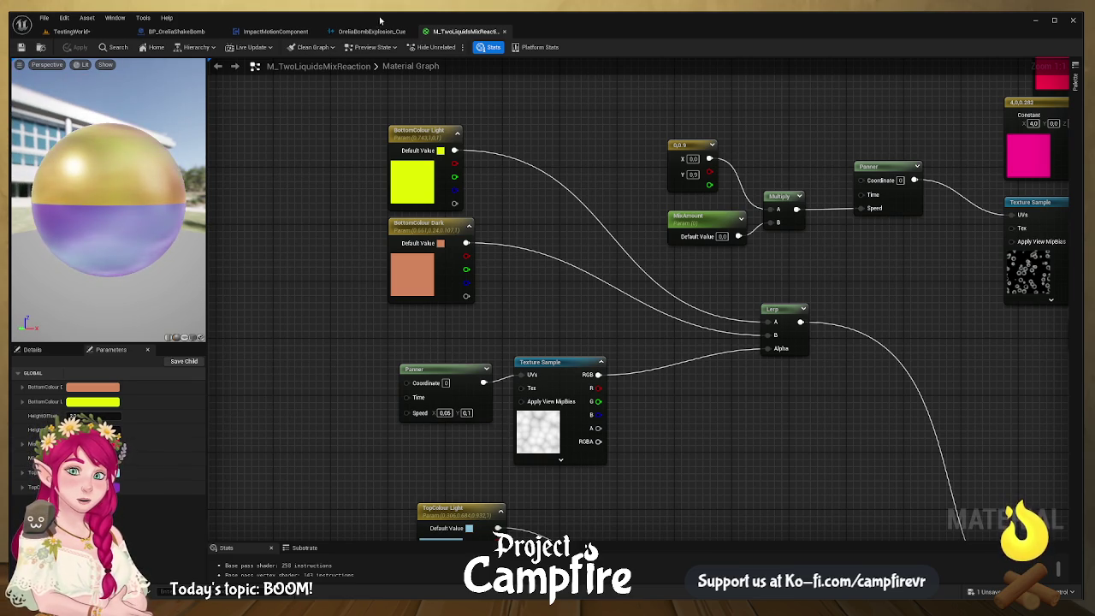
{"action": "left_click", "coordinate": [177, 31]}
{"action": "left_click", "coordinate": [71, 31]}
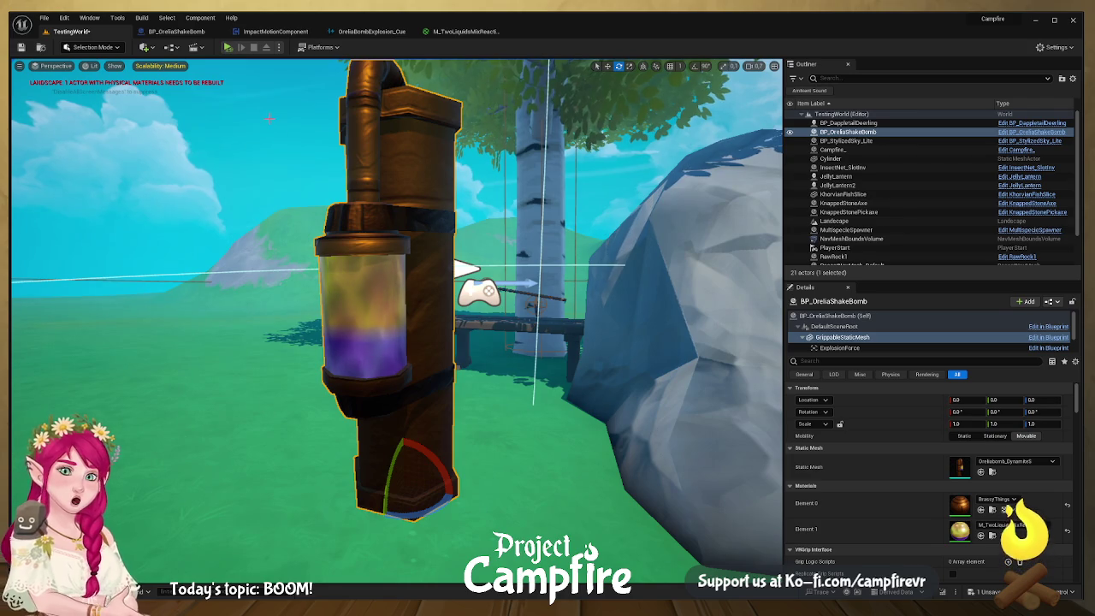
- Close the M_TwoLiquidsMixReaction editor and bring the TestingWorld level back up
{"action": "left_click", "coordinate": [465, 31]}
{"action": "left_click", "coordinate": [500, 31]}
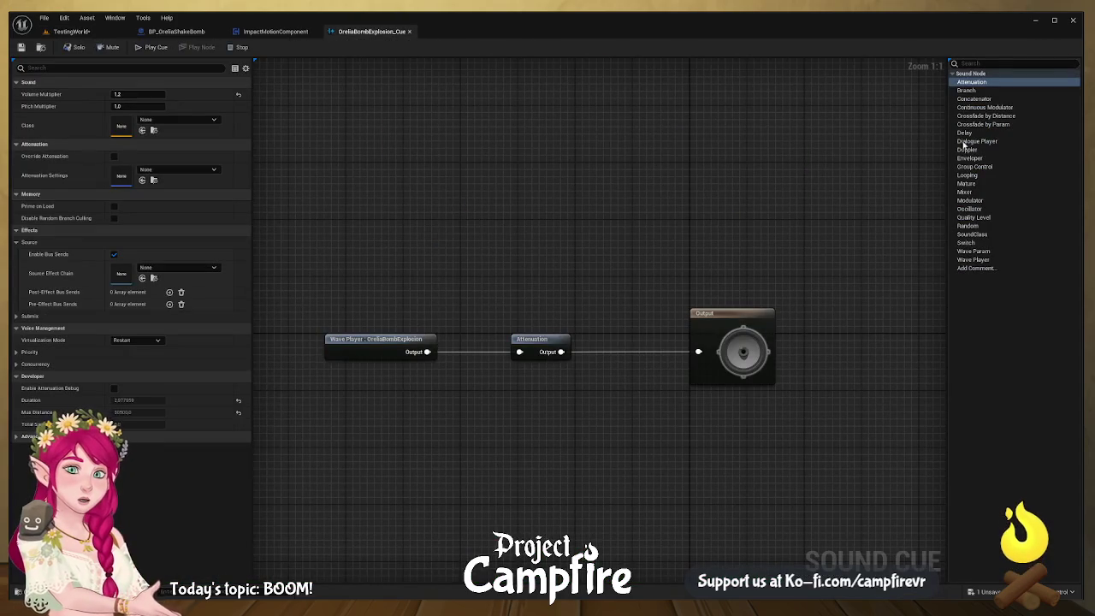
{"action": "left_click", "coordinate": [71, 31]}
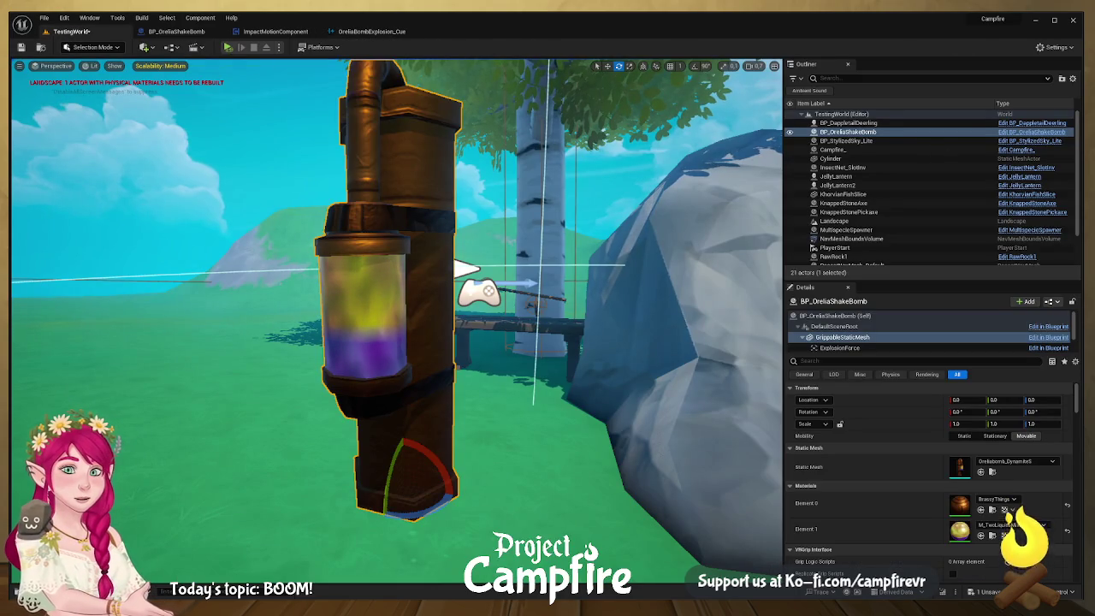
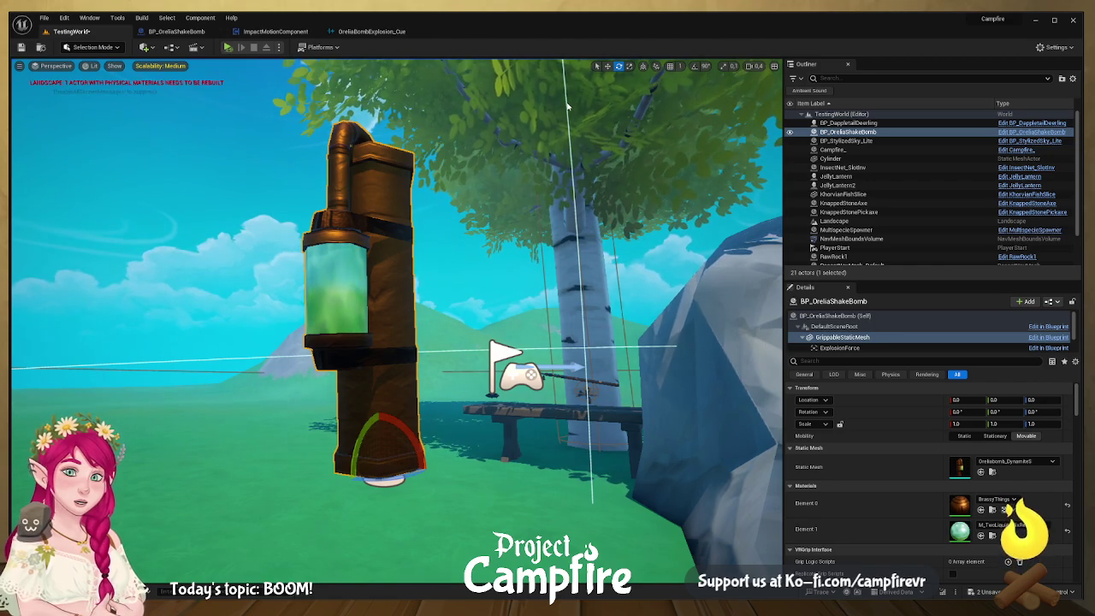
- Orbit around the bomb canister on the bench and frame the view on it
{"action": "mouse_move", "coordinate": [320, 335]}
{"action": "left_mouse_down"}
{"action": "mouse_move", "coordinate": [368, 333]}
{"action": "mouse_move", "coordinate": [329, 325]}
{"action": "mouse_move", "coordinate": [328, 295]}
{"action": "mouse_move", "coordinate": [341, 324]}
{"action": "left_mouse_up"}
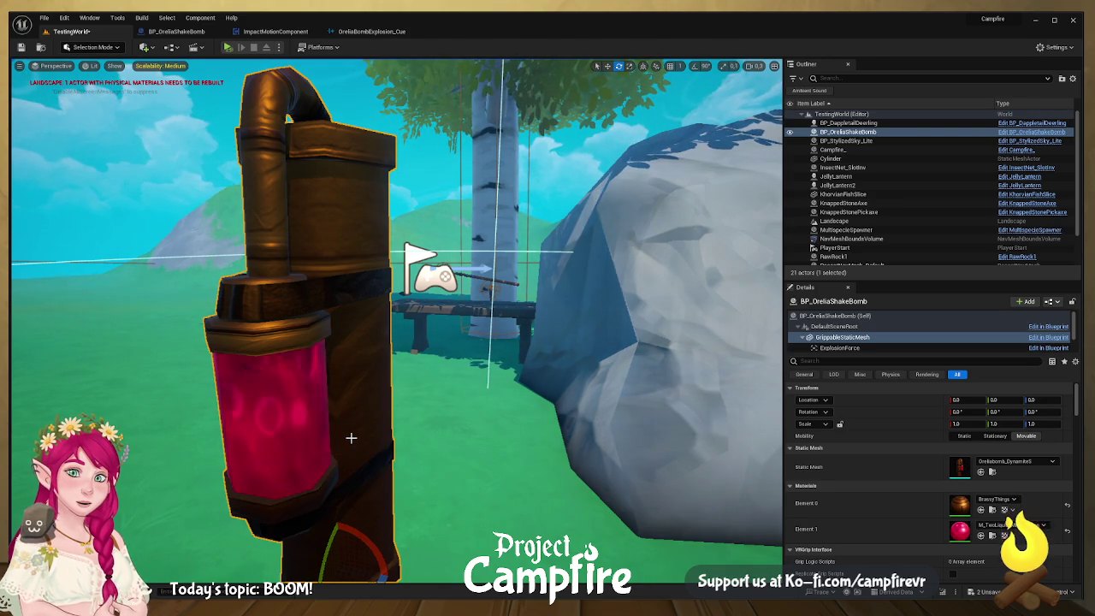
{"action": "mouse_move", "coordinate": [362, 447]}
{"action": "left_mouse_down"}
{"action": "mouse_move", "coordinate": [337, 448]}
{"action": "mouse_move", "coordinate": [347, 432]}
{"action": "mouse_move", "coordinate": [359, 475]}
{"action": "mouse_move", "coordinate": [354, 464]}
{"action": "left_mouse_up"}
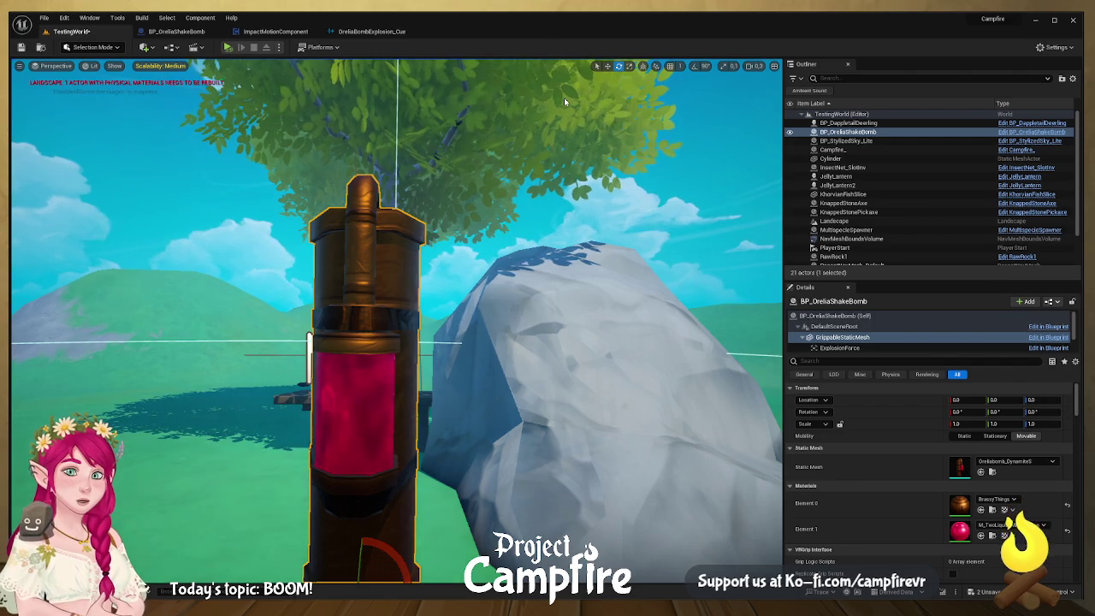
{"action": "scroll", "coordinate": [564, 97], "scroll_direction": "down", "scroll_amount": 3}
{"action": "left_click_drag", "start_coordinate": [393, 342], "coordinate": [274, 318]}
{"action": "mouse_move", "coordinate": [402, 388]}
{"action": "left_mouse_down"}
{"action": "mouse_move", "coordinate": [350, 383]}
{"action": "mouse_move", "coordinate": [402, 388]}
{"action": "left_mouse_up"}
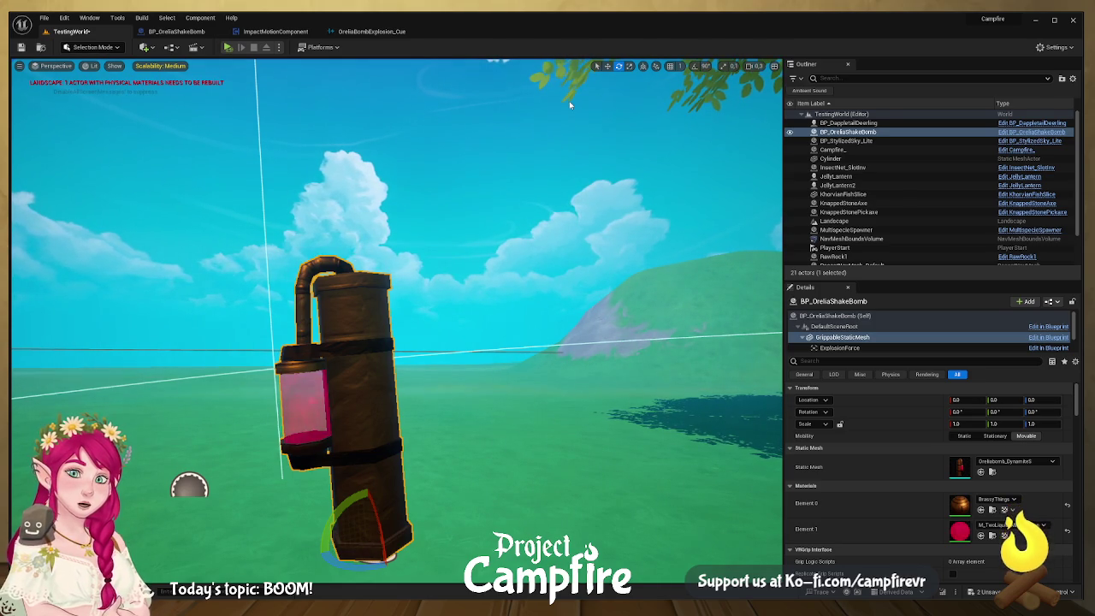
{"action": "mouse_move", "coordinate": [375, 366]}
{"action": "left_mouse_down"}
{"action": "mouse_move", "coordinate": [545, 398]}
{"action": "mouse_move", "coordinate": [545, 360]}
{"action": "left_mouse_up"}
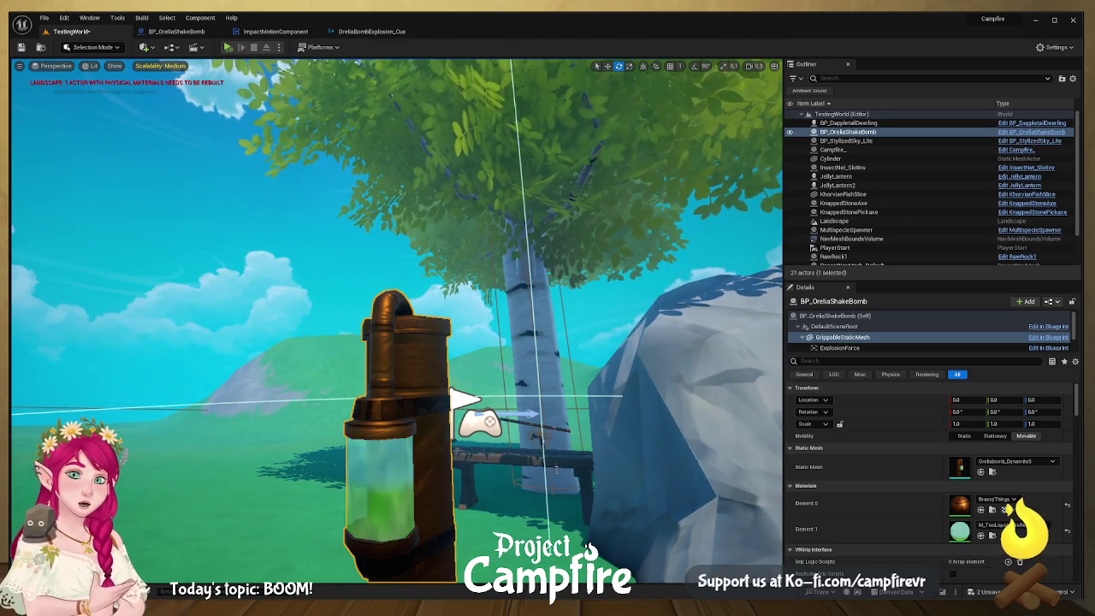
{"action": "left_click_drag", "start_coordinate": [479, 343], "coordinate": [616, 342]}
{"action": "left_click_drag", "start_coordinate": [397, 325], "coordinate": [465, 325]}
{"action": "left_click_drag", "start_coordinate": [736, 349], "coordinate": [755, 349]}
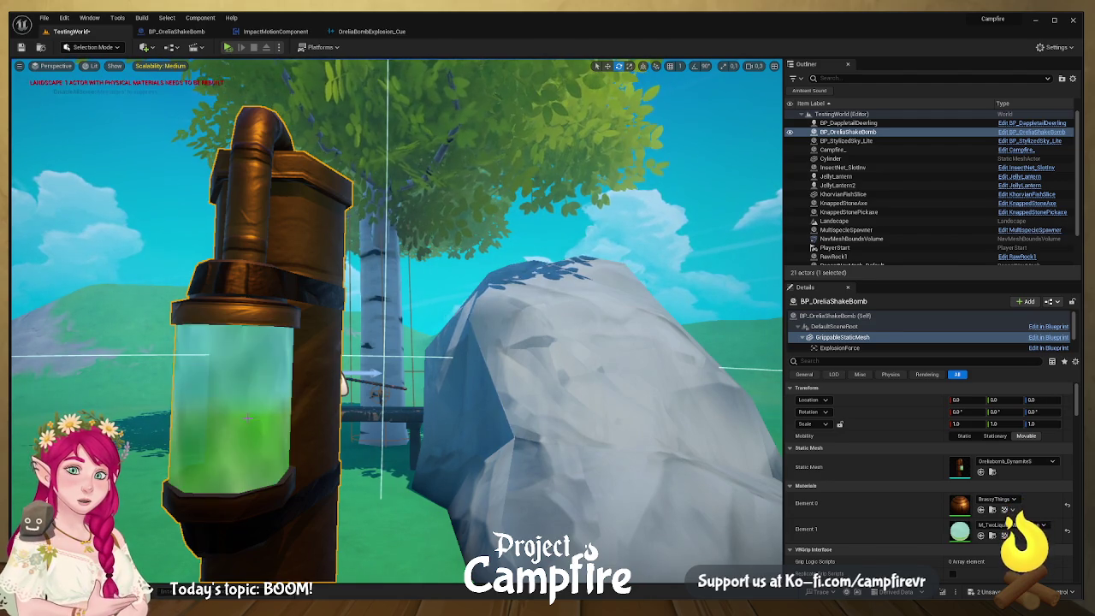
{"action": "mouse_move", "coordinate": [526, 130]}
{"action": "left_mouse_down"}
{"action": "mouse_move", "coordinate": [535, 167]}
{"action": "mouse_move", "coordinate": [782, 186]}
{"action": "left_mouse_up"}
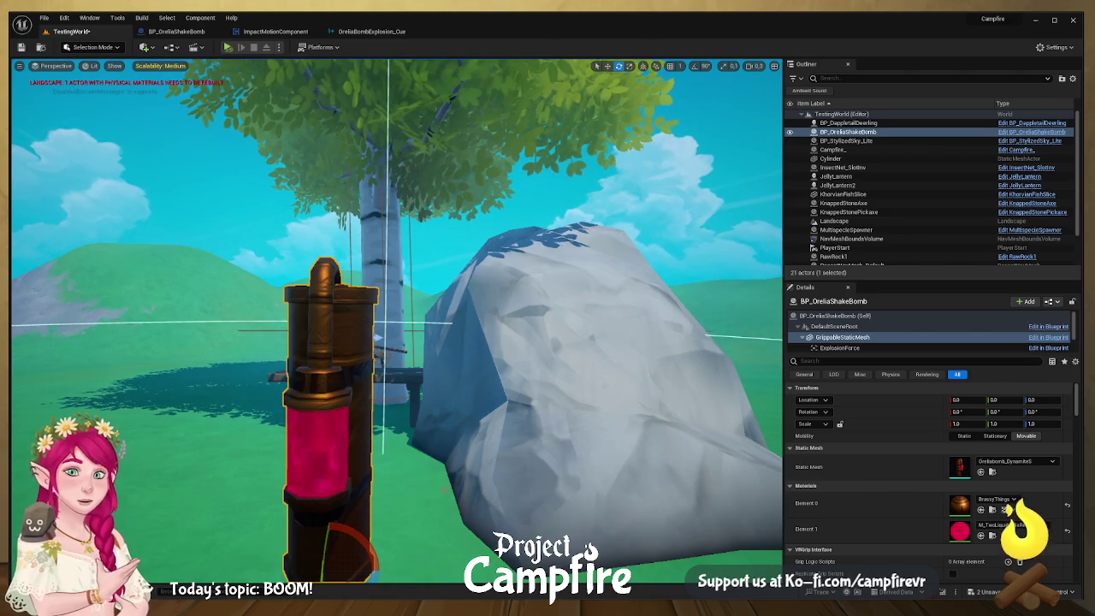
{"action": "key", "text": "f"}
{"action": "mouse_move", "coordinate": [393, 342]}
{"action": "left_mouse_down"}
{"action": "mouse_move", "coordinate": [530, 342]}
{"action": "mouse_move", "coordinate": [479, 351]}
{"action": "mouse_move", "coordinate": [513, 103]}
{"action": "left_mouse_up"}
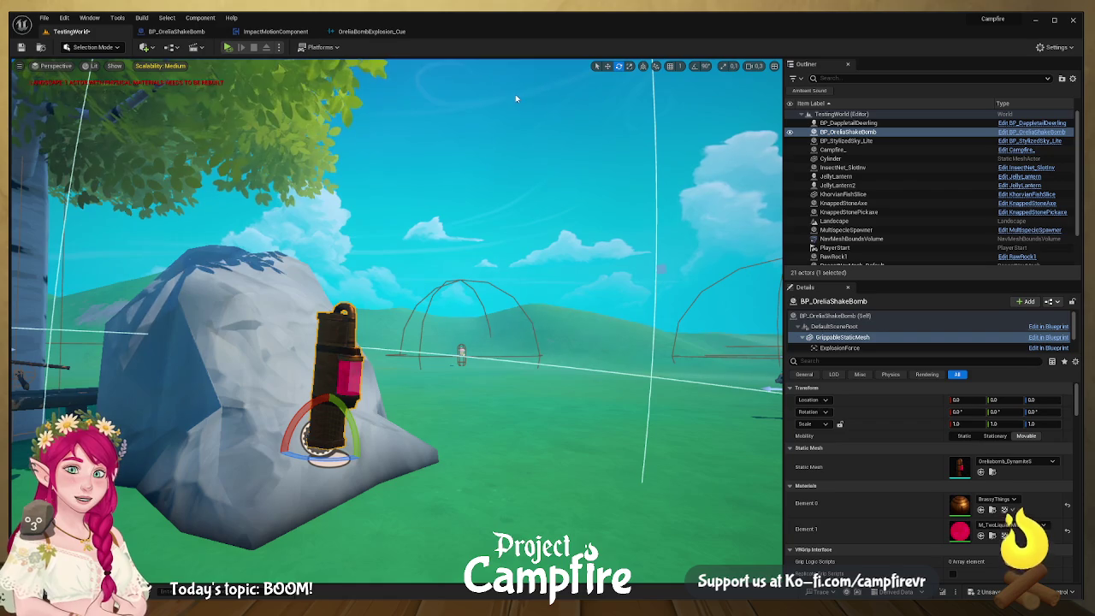
- Uncheck Affects World on BP_StylizedSky_Lite's SkyDirectionalLight component to darken the level
{"action": "left_click", "coordinate": [414, 206]}
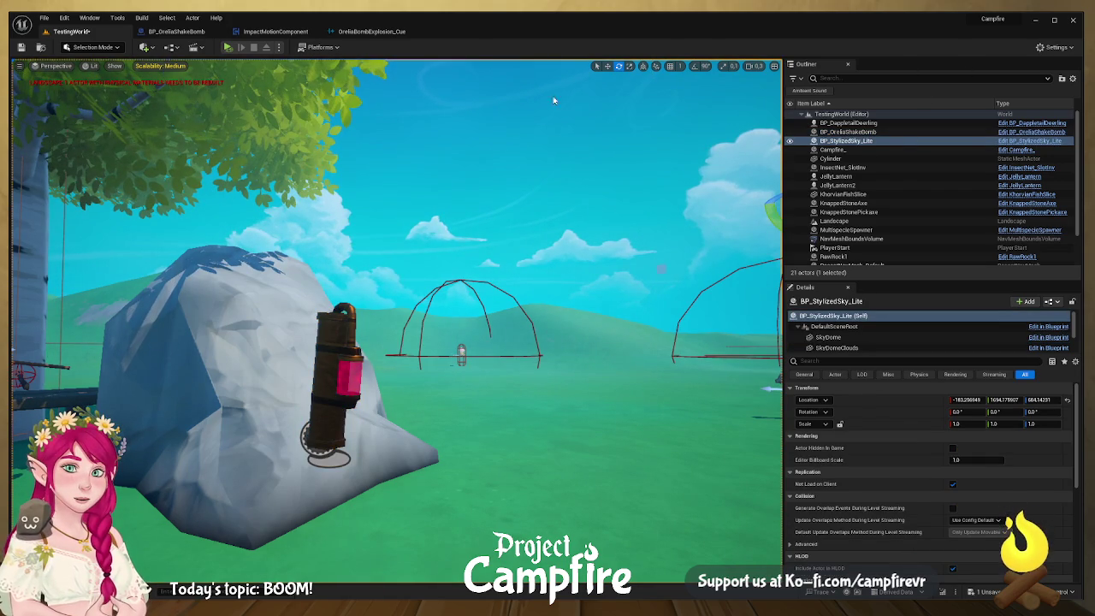
{"action": "left_click", "coordinate": [425, 35]}
{"action": "left_click", "coordinate": [71, 31]}
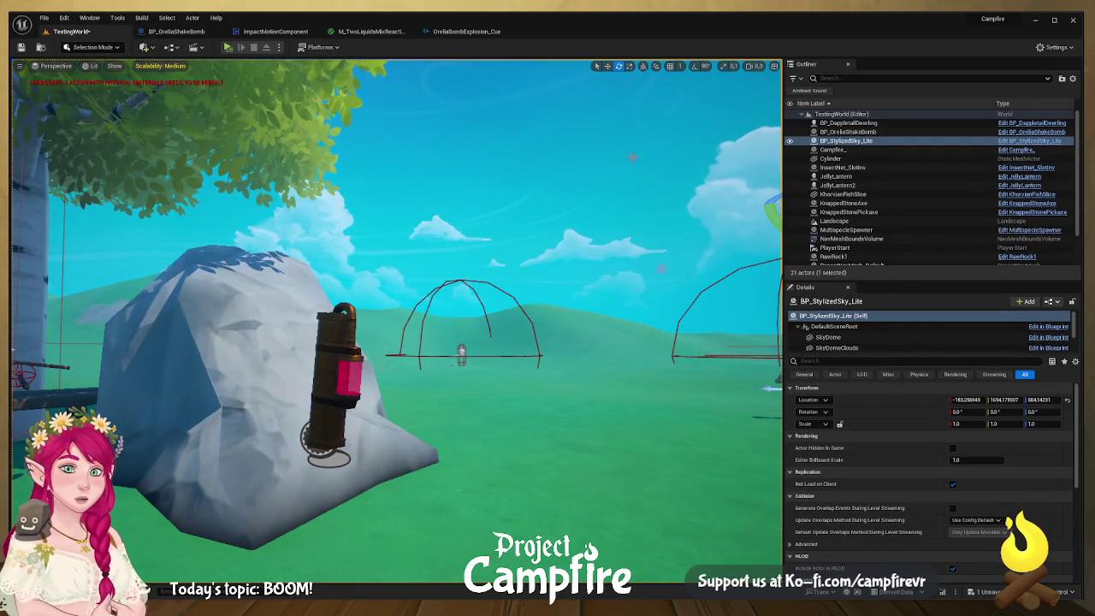
{"action": "key", "text": "s"}
{"action": "key", "text": "d"}
{"action": "scroll", "coordinate": [862, 337], "scroll_direction": "down", "scroll_amount": 2}
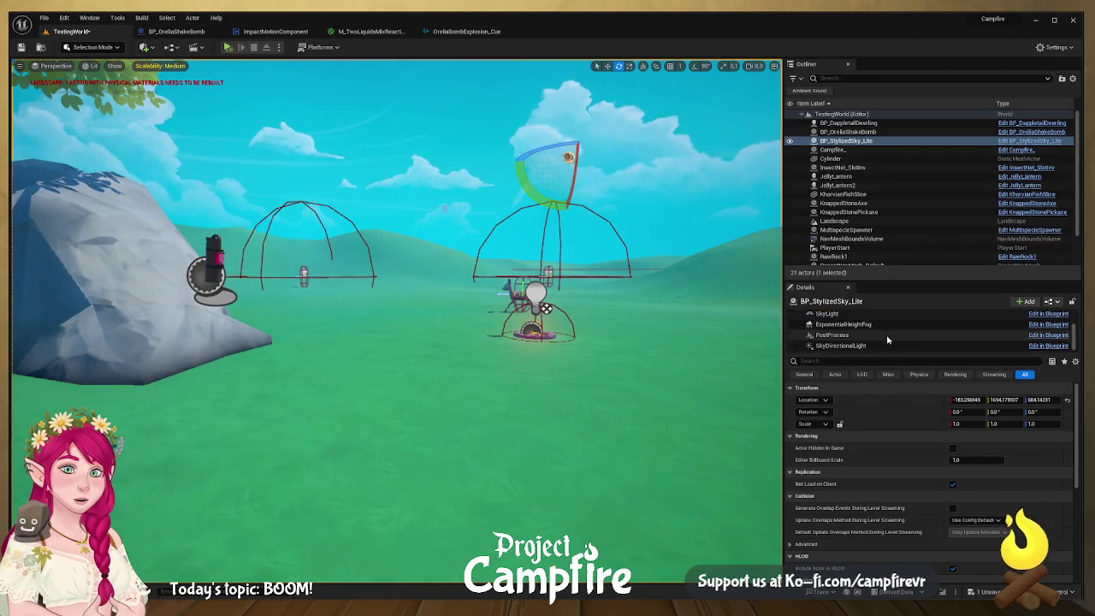
{"action": "left_click", "coordinate": [862, 347]}
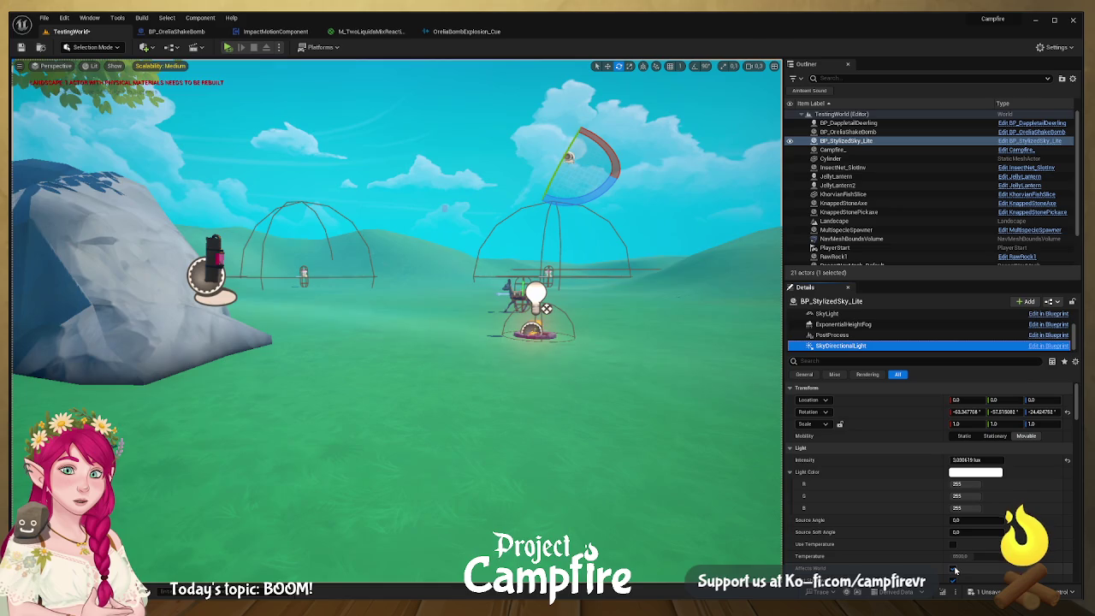
{"action": "left_click", "coordinate": [952, 569]}
{"action": "mouse_move", "coordinate": [514, 384]}
{"action": "left_mouse_down"}
{"action": "mouse_move", "coordinate": [479, 359]}
{"action": "mouse_move", "coordinate": [462, 308]}
{"action": "left_mouse_up"}
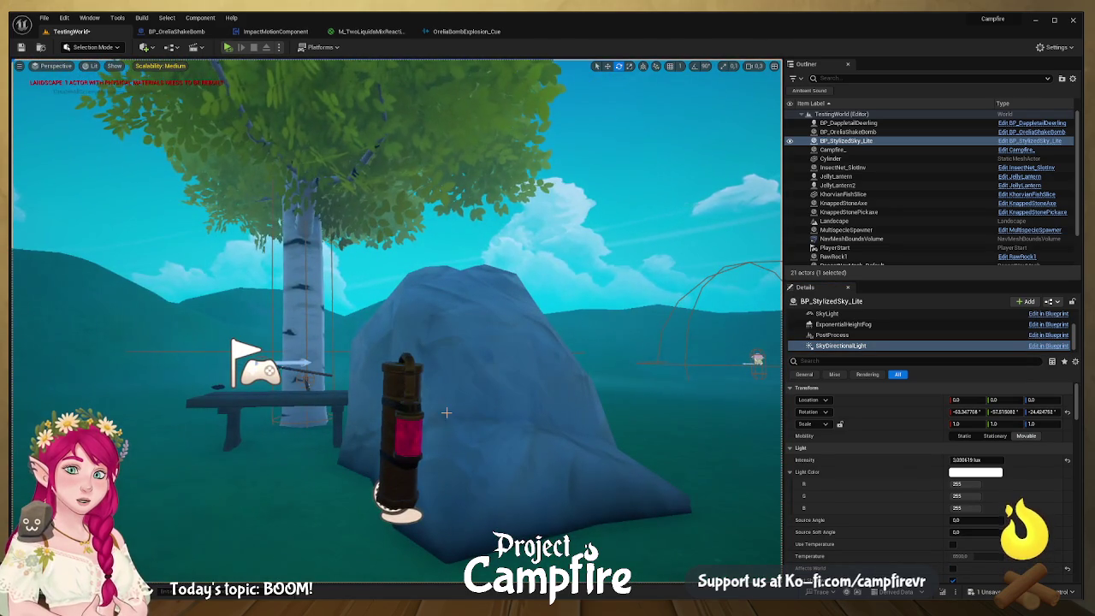
{"action": "mouse_move", "coordinate": [448, 408]}
{"action": "left_mouse_down"}
{"action": "mouse_move", "coordinate": [446, 451]}
{"action": "mouse_move", "coordinate": [449, 408]}
{"action": "left_mouse_up"}
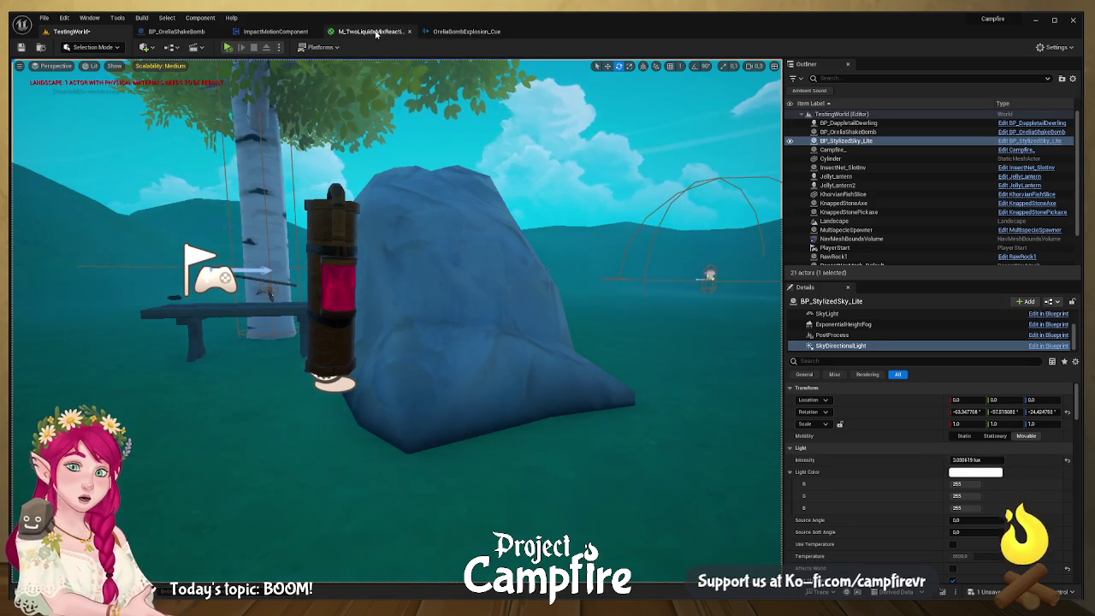
- Close the M_TwoLiquidsMixReaction tab, return to TestingWorld, and select the shake bomb
{"action": "left_click", "coordinate": [409, 31]}
{"action": "left_click", "coordinate": [102, 30]}
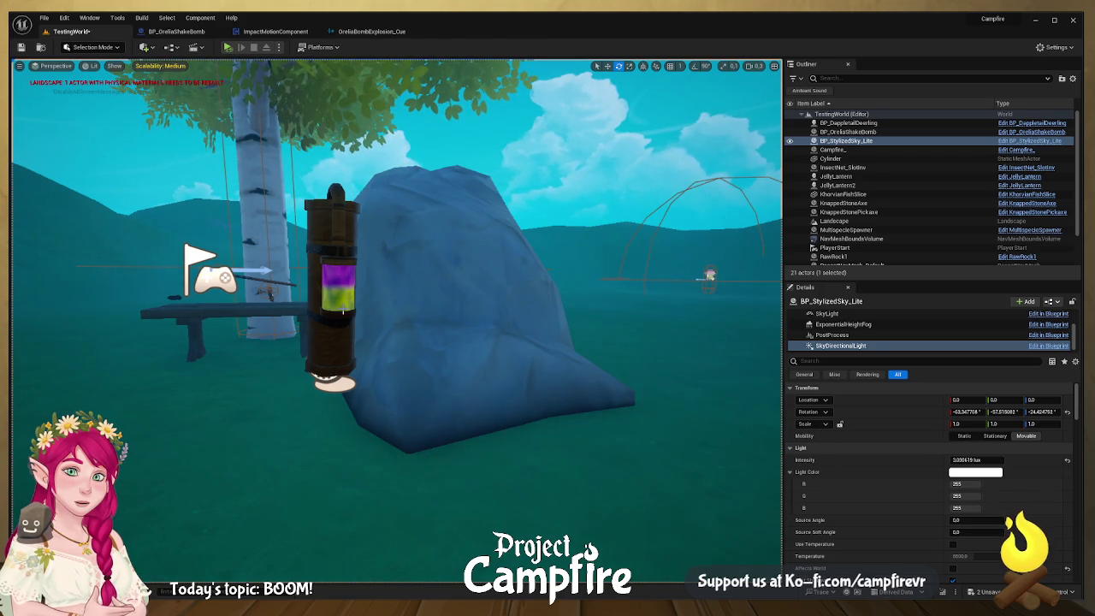
{"action": "mouse_move", "coordinate": [341, 376]}
{"action": "left_mouse_down"}
{"action": "mouse_move", "coordinate": [419, 376]}
{"action": "mouse_move", "coordinate": [336, 359]}
{"action": "mouse_move", "coordinate": [338, 393]}
{"action": "left_mouse_up"}
{"action": "key", "text": "w"}
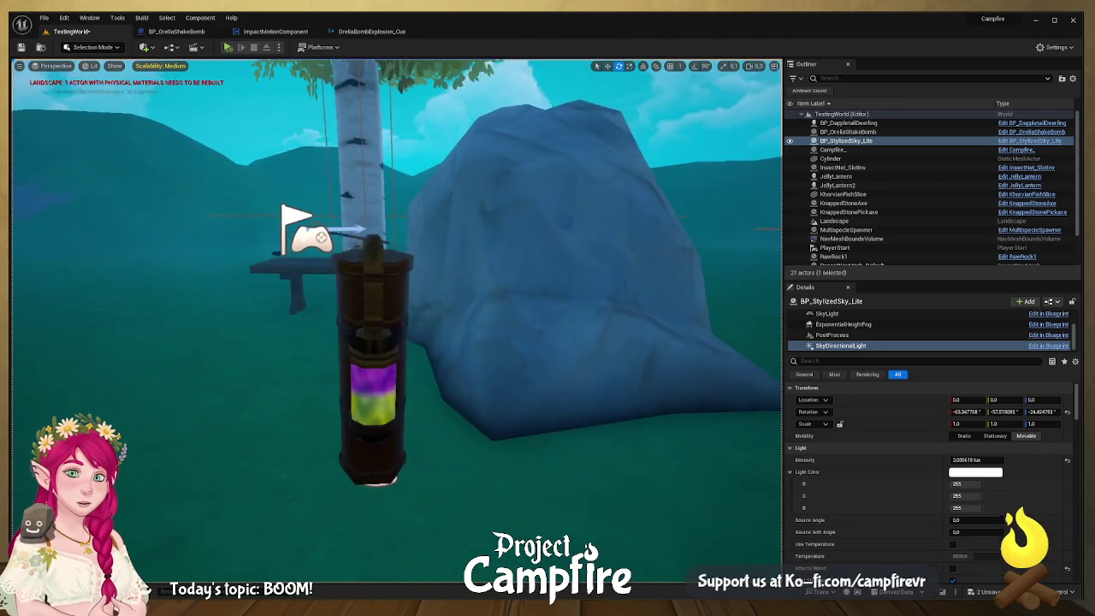
{"action": "key", "text": "s"}
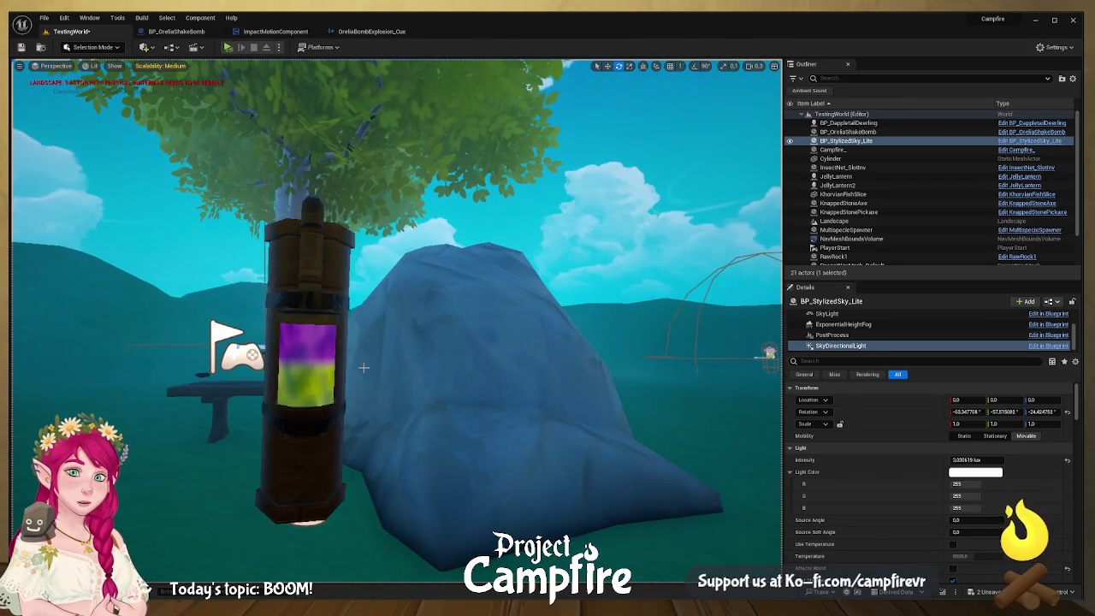
{"action": "left_click", "coordinate": [330, 376]}
- Tilt BP_OreliaShakeBomb over with the rotation gizmo and drag it onto the wooden table
{"action": "mouse_move", "coordinate": [356, 361]}
{"action": "left_mouse_down"}
{"action": "mouse_move", "coordinate": [308, 368]}
{"action": "mouse_move", "coordinate": [402, 363]}
{"action": "mouse_move", "coordinate": [359, 330]}
{"action": "mouse_move", "coordinate": [325, 360]}
{"action": "mouse_move", "coordinate": [356, 329]}
{"action": "mouse_move", "coordinate": [347, 335]}
{"action": "left_mouse_up"}
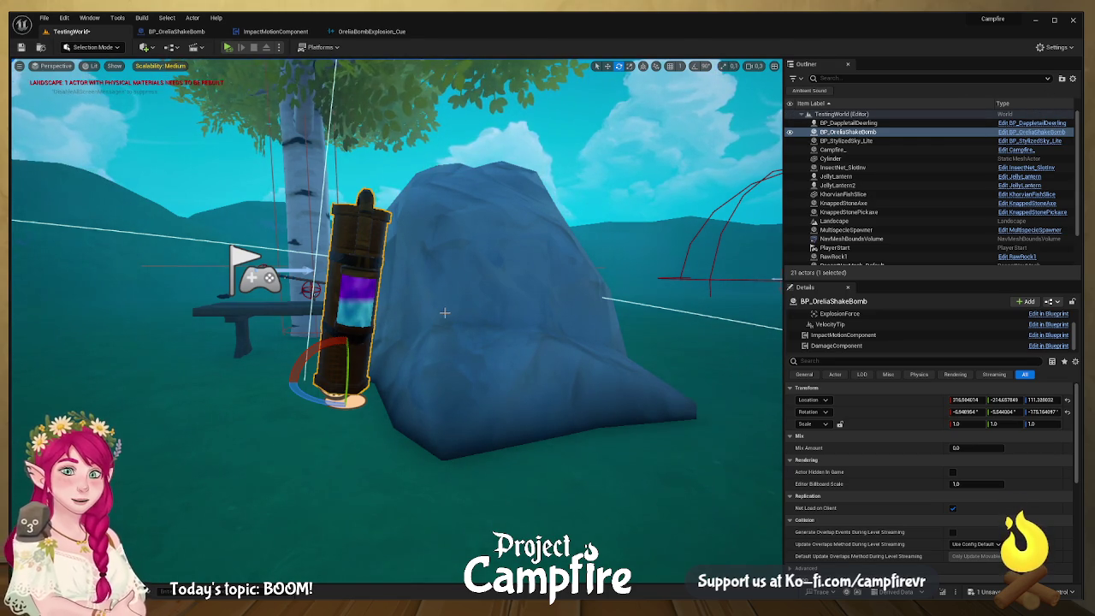
{"action": "left_click_drag", "start_coordinate": [480, 334], "coordinate": [466, 291]}
{"action": "mouse_move", "coordinate": [505, 376]}
{"action": "left_mouse_down"}
{"action": "mouse_move", "coordinate": [288, 210]}
{"action": "mouse_move", "coordinate": [416, 293]}
{"action": "mouse_move", "coordinate": [479, 225]}
{"action": "mouse_move", "coordinate": [639, 130]}
{"action": "mouse_move", "coordinate": [269, 321]}
{"action": "left_mouse_up"}
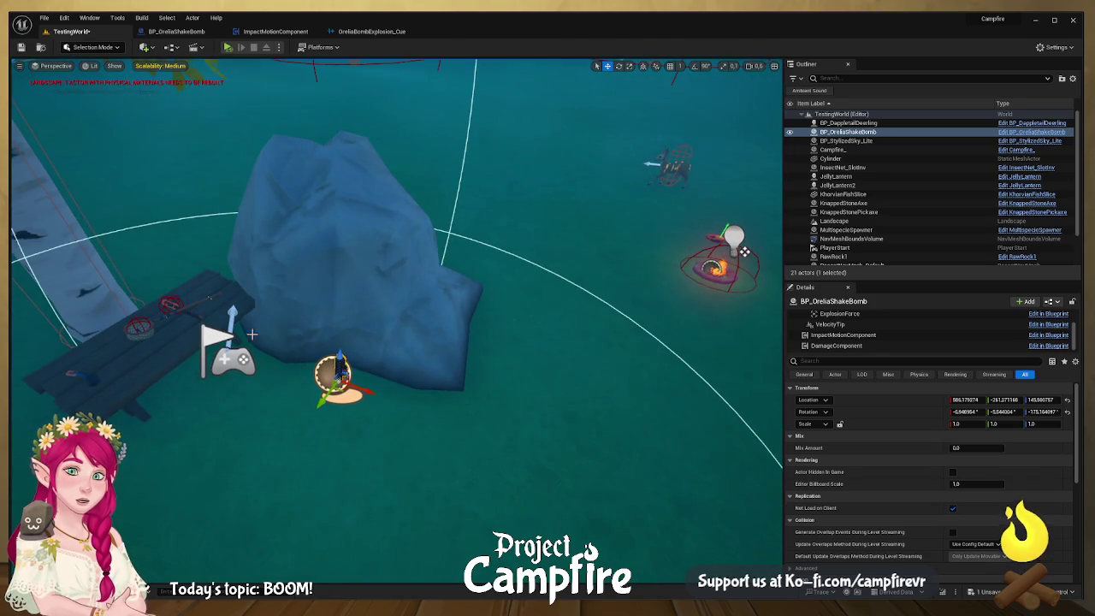
{"action": "left_click", "coordinate": [671, 167]}
- Reposition the knapped stone pickaxe and the insect net on the table
{"action": "left_click_drag", "start_coordinate": [672, 166], "coordinate": [581, 220]}
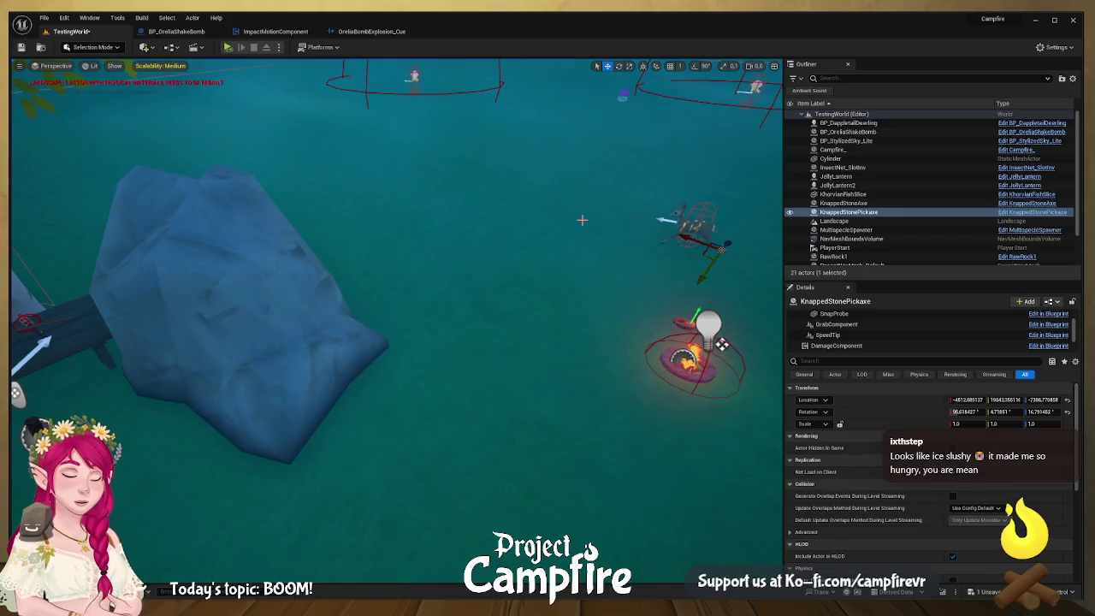
{"action": "key", "text": "f"}
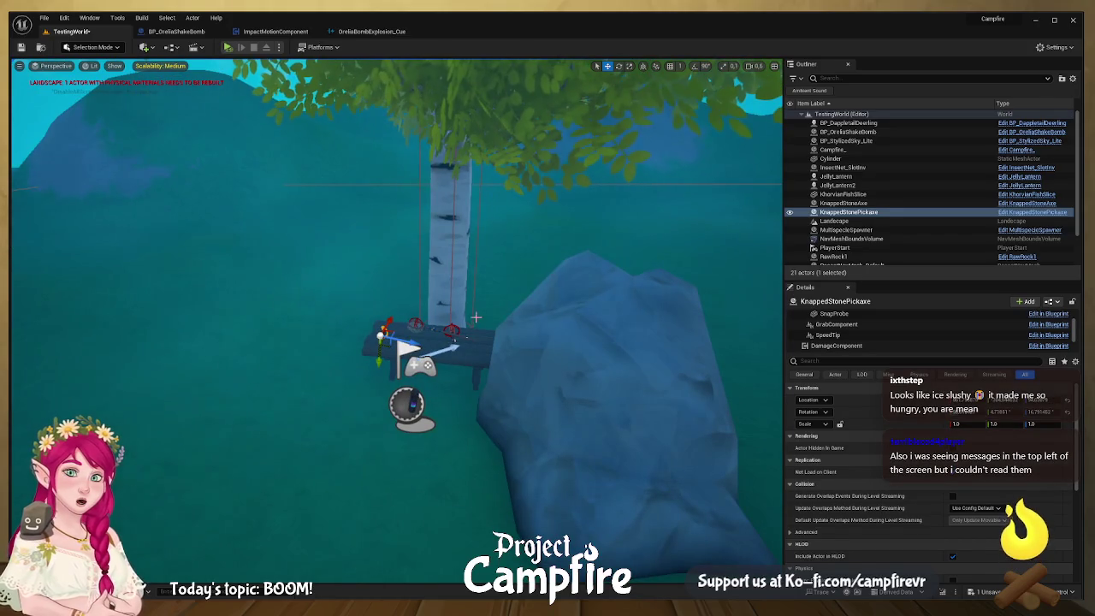
{"action": "mouse_move", "coordinate": [650, 128]}
{"action": "left_mouse_down"}
{"action": "mouse_move", "coordinate": [673, 380]}
{"action": "mouse_move", "coordinate": [533, 351]}
{"action": "mouse_move", "coordinate": [427, 346]}
{"action": "mouse_move", "coordinate": [381, 394]}
{"action": "mouse_move", "coordinate": [451, 386]}
{"action": "mouse_move", "coordinate": [342, 356]}
{"action": "left_mouse_up"}
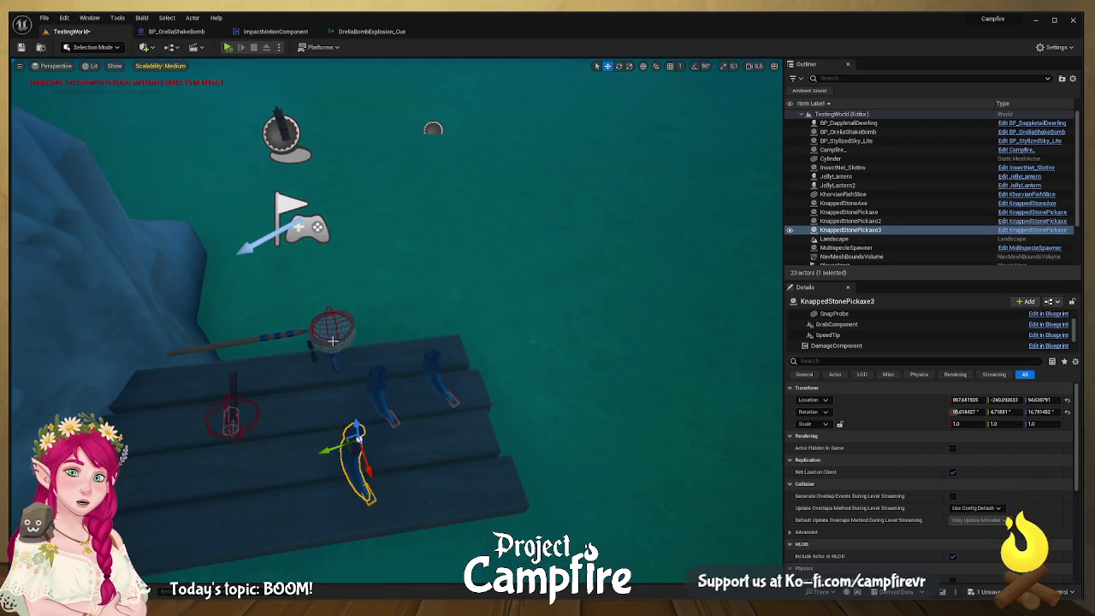
{"action": "left_click", "coordinate": [332, 341]}
{"action": "mouse_move", "coordinate": [167, 354]}
{"action": "left_mouse_down"}
{"action": "mouse_move", "coordinate": [137, 402]}
{"action": "mouse_move", "coordinate": [107, 500]}
{"action": "mouse_move", "coordinate": [244, 421]}
{"action": "left_mouse_up"}
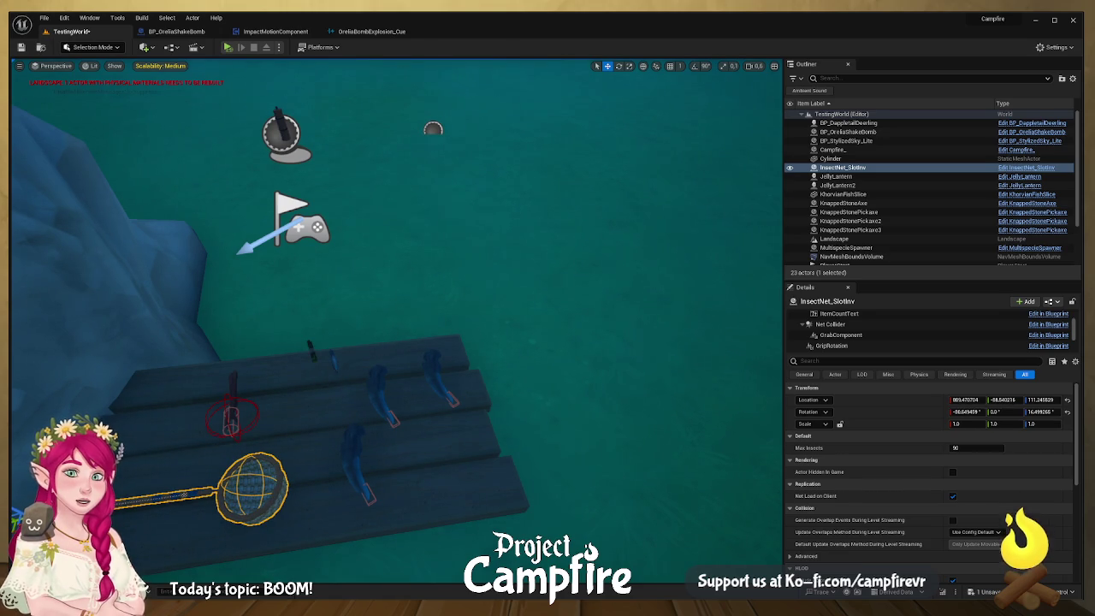
- Duplicate the knapped stone axe, the WrapStrings and the StickShortBasis onto the table
{"action": "left_click", "coordinate": [337, 372]}
{"action": "left_click_drag", "start_coordinate": [335, 375], "coordinate": [307, 406]}
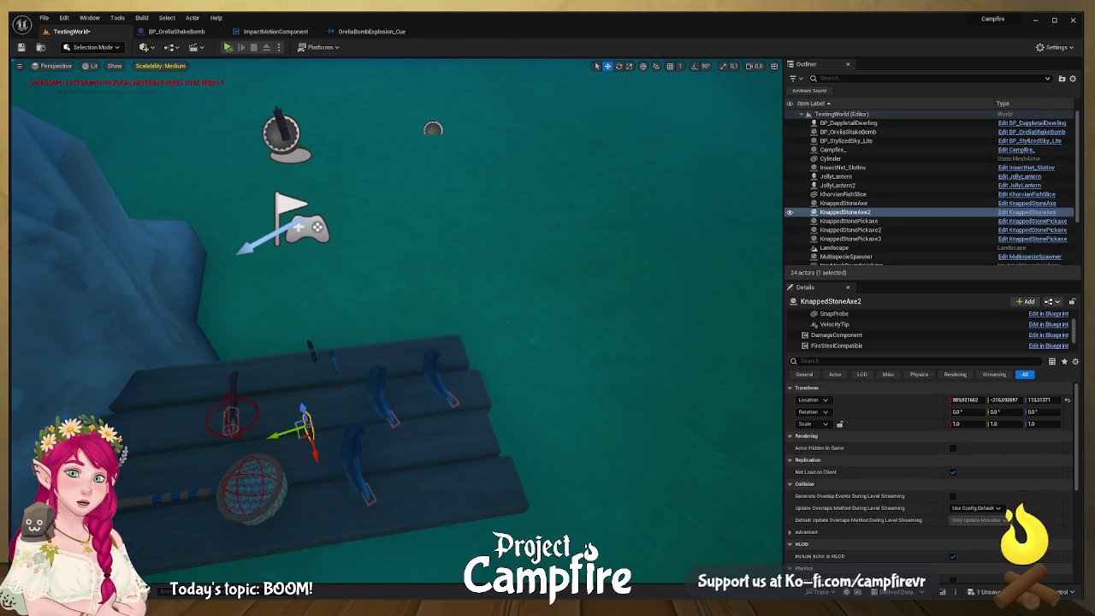
{"action": "left_click", "coordinate": [313, 362]}
{"action": "left_click_drag", "start_coordinate": [310, 363], "coordinate": [325, 419]}
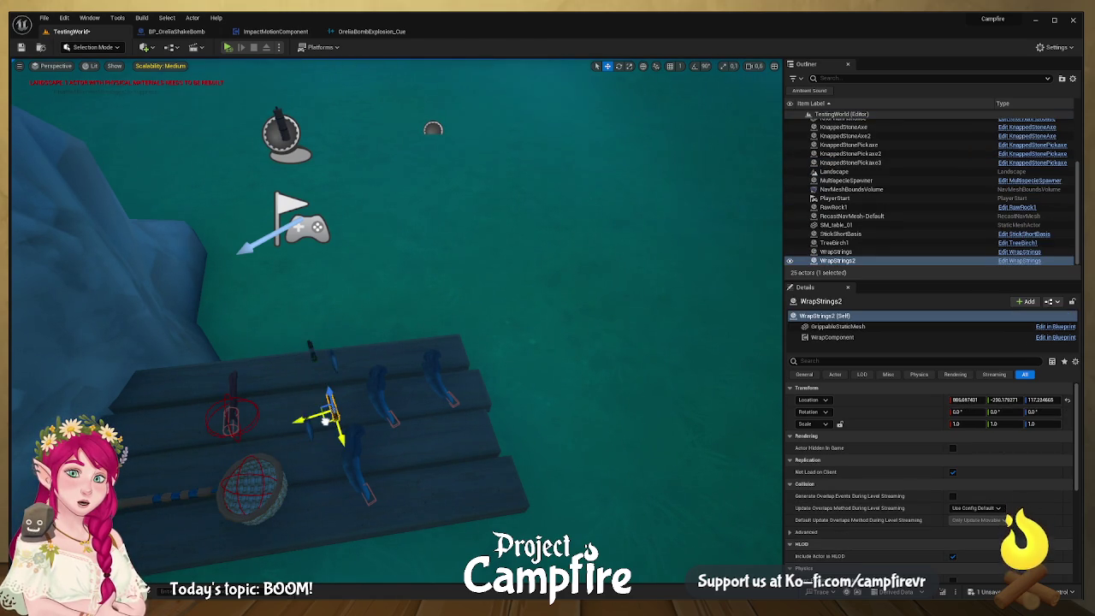
{"action": "left_click", "coordinate": [236, 397]}
{"action": "left_click_drag", "start_coordinate": [222, 383], "coordinate": [283, 383]}
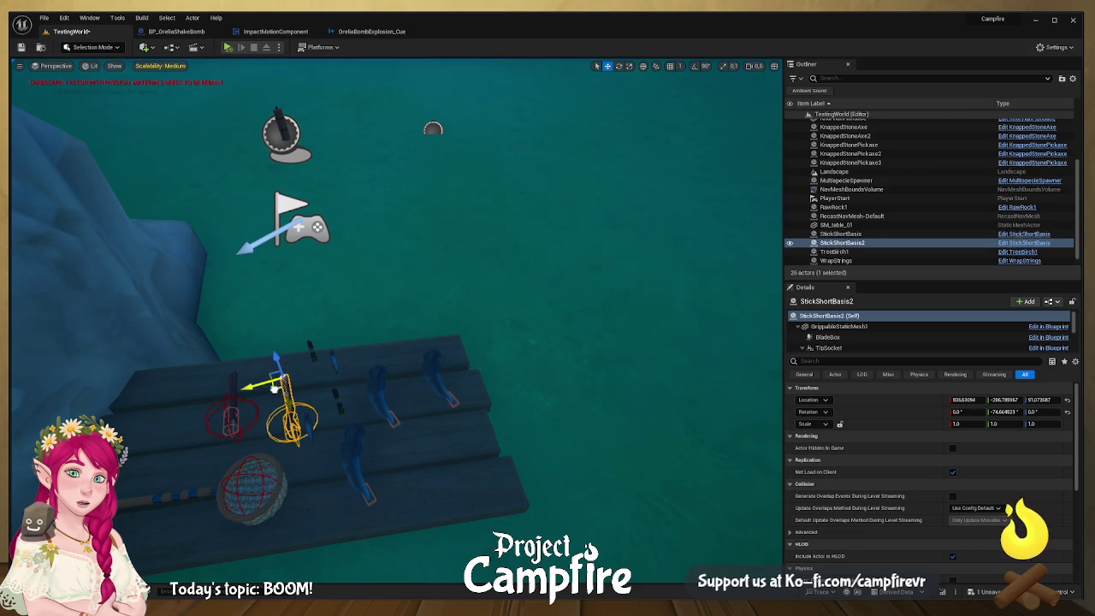
- Drag BP_OreliaShakeBomb past the flag and across the water toward the tree
{"action": "left_click", "coordinate": [288, 133]}
{"action": "mouse_move", "coordinate": [288, 132]}
{"action": "left_mouse_down"}
{"action": "mouse_move", "coordinate": [294, 171]}
{"action": "mouse_move", "coordinate": [423, 258]}
{"action": "left_mouse_up"}
{"action": "mouse_move", "coordinate": [338, 257]}
{"action": "left_mouse_down"}
{"action": "mouse_move", "coordinate": [561, 288]}
{"action": "mouse_move", "coordinate": [679, 366]}
{"action": "mouse_move", "coordinate": [658, 376]}
{"action": "left_mouse_up"}
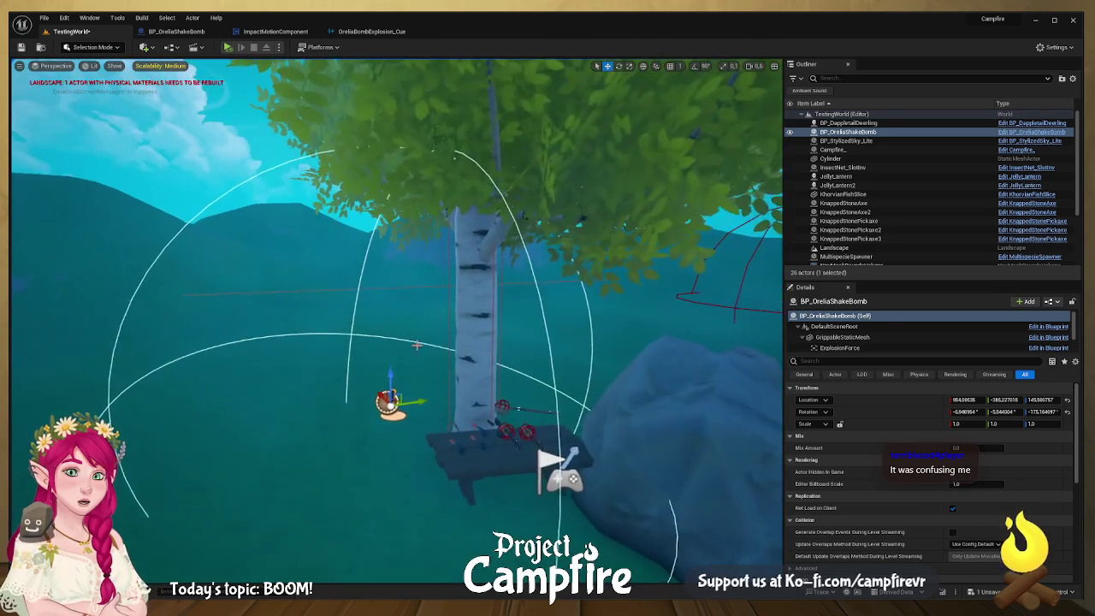
{"action": "left_click", "coordinate": [194, 31]}
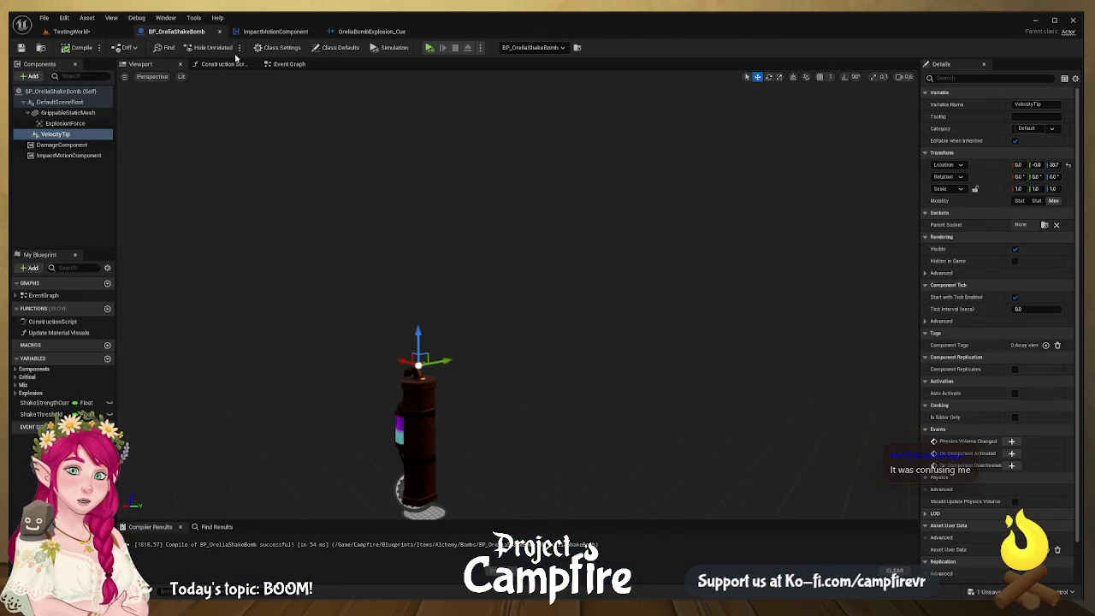
- Place Mix Amount getter and setter nodes beside Event Tick in the Event Graph
{"action": "left_click", "coordinate": [289, 64]}
{"action": "scroll", "coordinate": [467, 392], "scroll_direction": "down", "scroll_amount": 3}
{"action": "scroll", "coordinate": [467, 393], "scroll_direction": "up", "scroll_amount": 5}
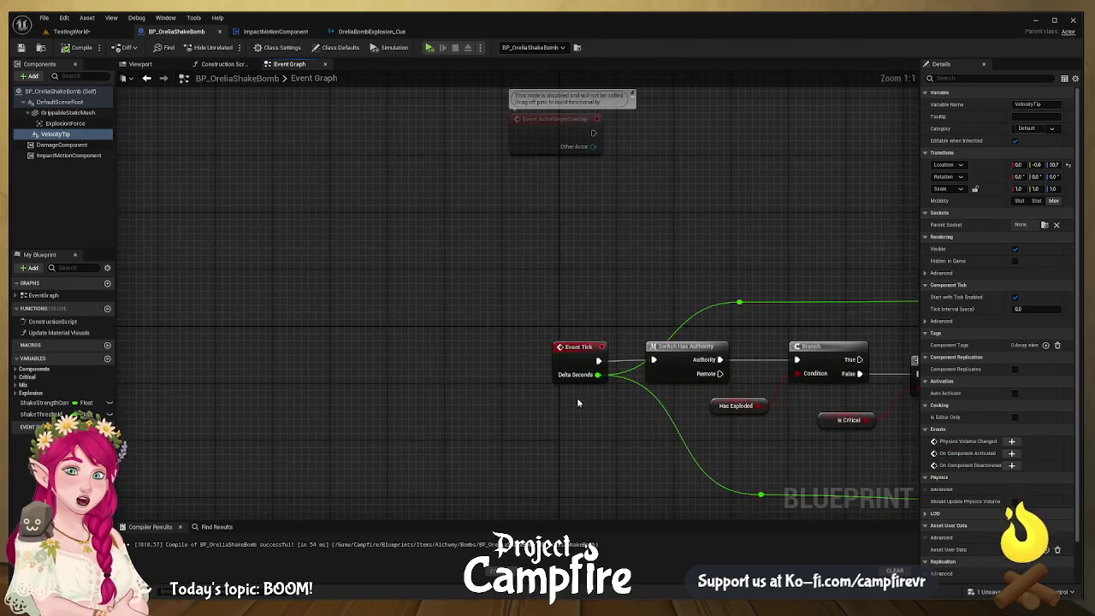
{"action": "left_click_drag", "start_coordinate": [578, 349], "coordinate": [377, 348]}
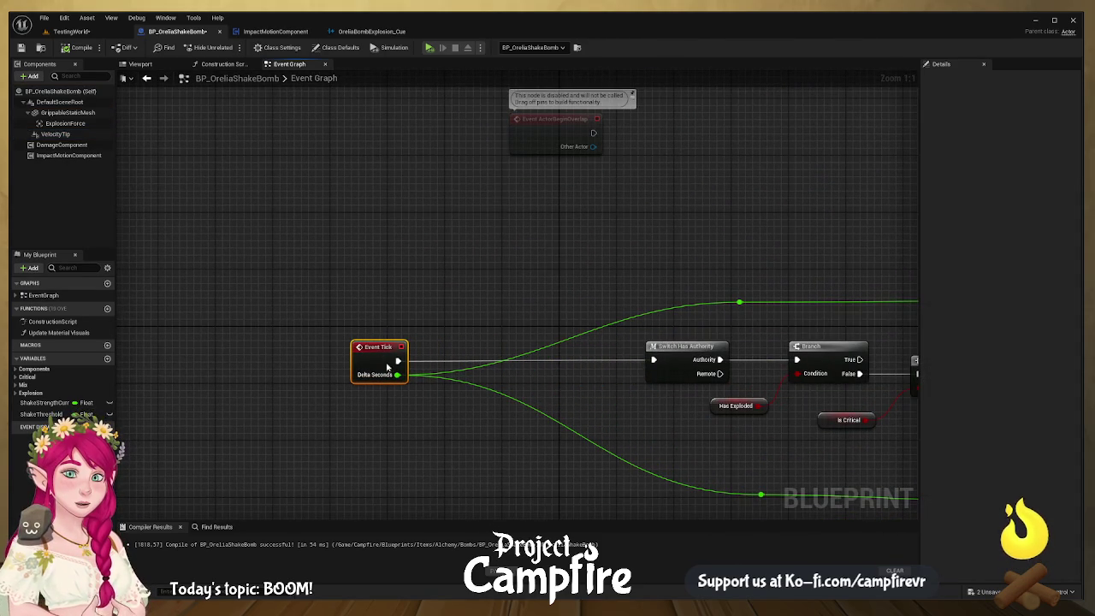
{"action": "left_click", "coordinate": [15, 385]}
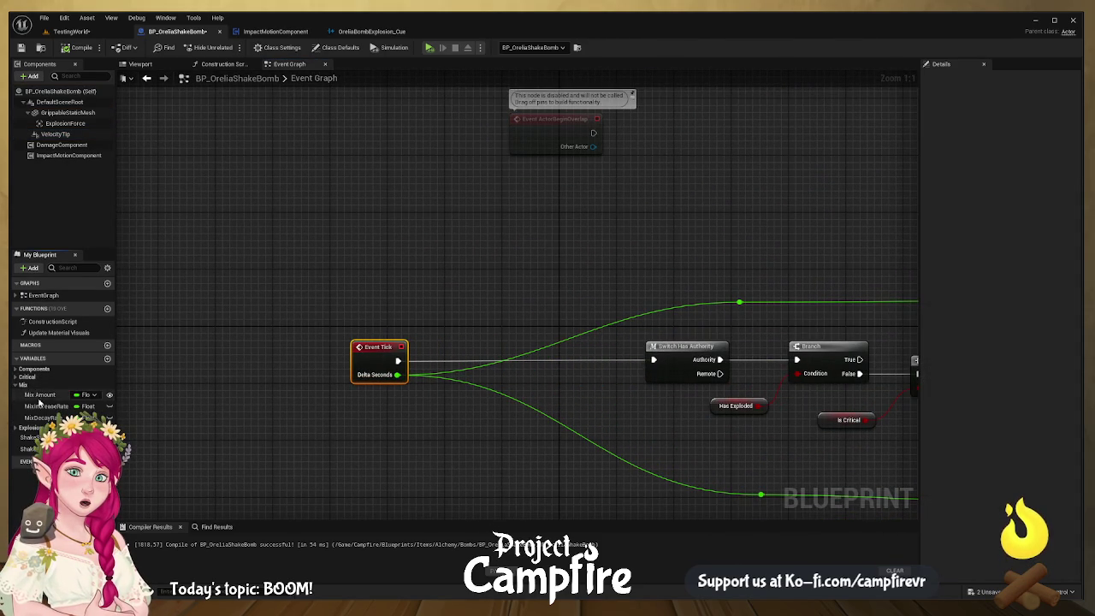
{"action": "left_click", "coordinate": [40, 394]}
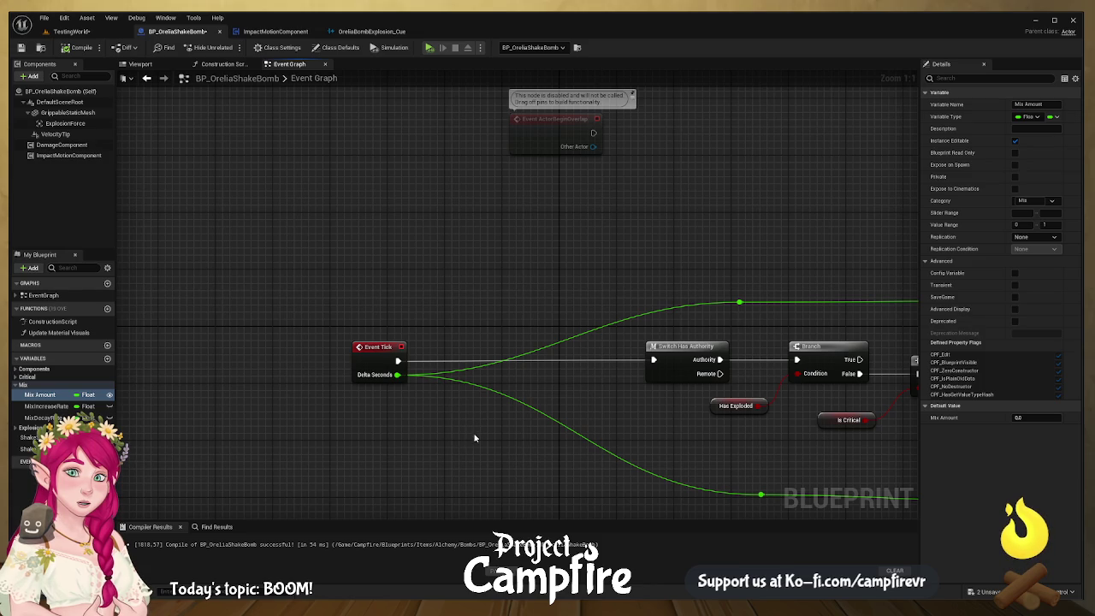
{"action": "mouse_move", "coordinate": [466, 422]}
{"action": "left_mouse_down"}
{"action": "mouse_move", "coordinate": [466, 410]}
{"action": "mouse_move", "coordinate": [368, 421]}
{"action": "left_mouse_up"}
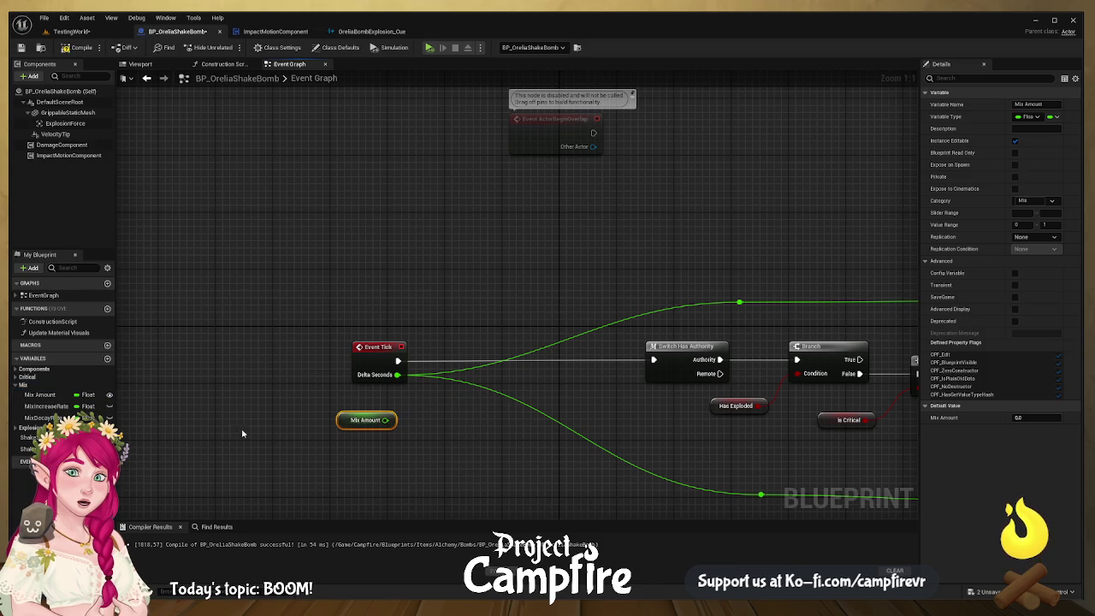
{"action": "left_click", "coordinate": [39, 394]}
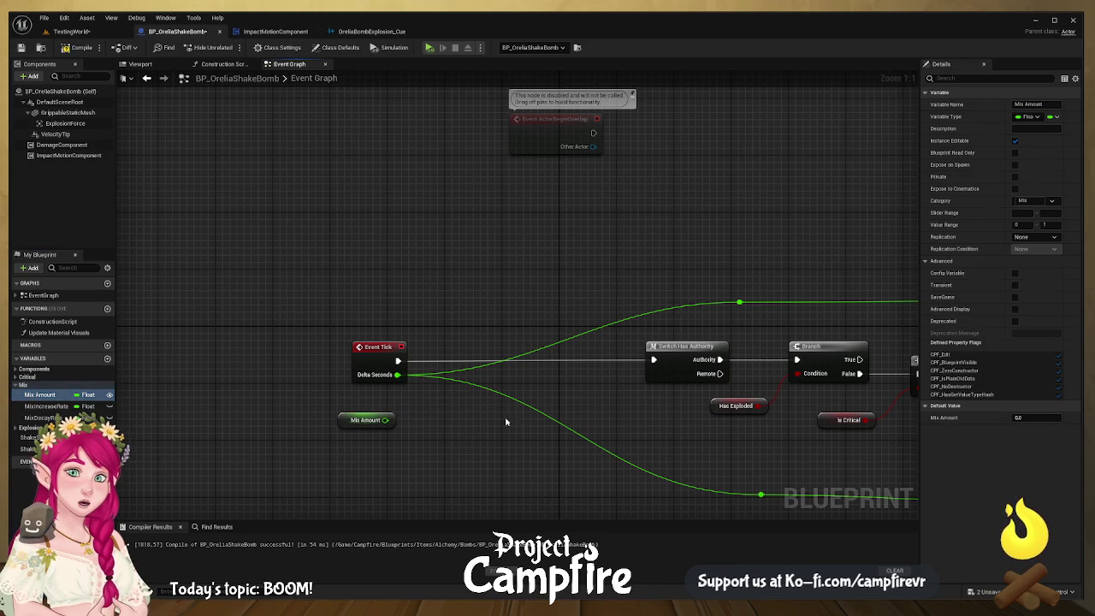
{"action": "left_click_drag", "start_coordinate": [521, 433], "coordinate": [520, 385]}
- Run SET Mix Amount after Event Tick, feed it Mix Amount + 0.002, and compile
{"action": "left_click_drag", "start_coordinate": [398, 360], "coordinate": [490, 366]}
{"action": "mouse_move", "coordinate": [560, 367]}
{"action": "left_mouse_down"}
{"action": "mouse_move", "coordinate": [647, 349]}
{"action": "mouse_move", "coordinate": [653, 359]}
{"action": "left_mouse_up"}
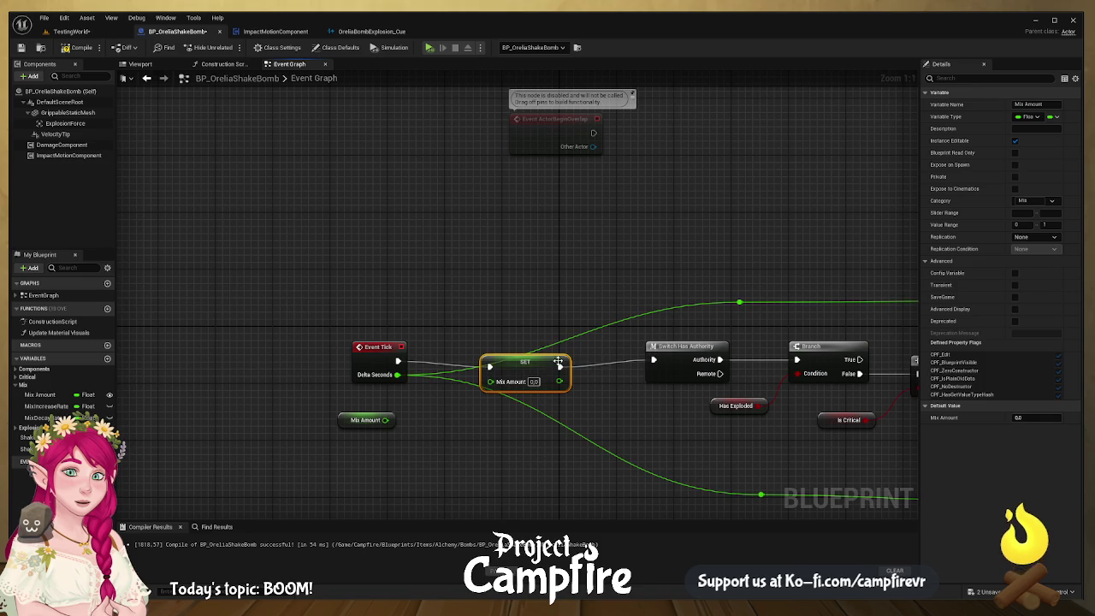
{"action": "left_click_drag", "start_coordinate": [397, 374], "coordinate": [490, 381]}
{"action": "left_click_drag", "start_coordinate": [534, 366], "coordinate": [549, 360]}
{"action": "left_click_drag", "start_coordinate": [385, 420], "coordinate": [467, 426]}
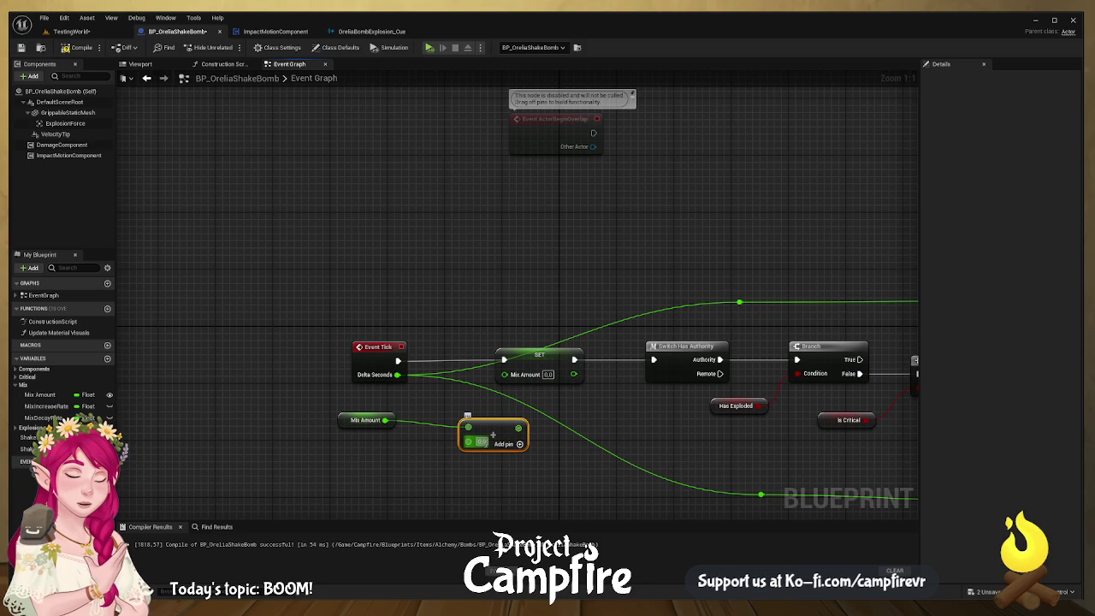
{"action": "type", "text": "0.01"}
{"action": "mouse_move", "coordinate": [523, 428]}
{"action": "left_mouse_down"}
{"action": "mouse_move", "coordinate": [505, 374]}
{"action": "mouse_move", "coordinate": [457, 415]}
{"action": "mouse_move", "coordinate": [455, 403]}
{"action": "left_mouse_up"}
{"action": "left_click", "coordinate": [76, 47]}
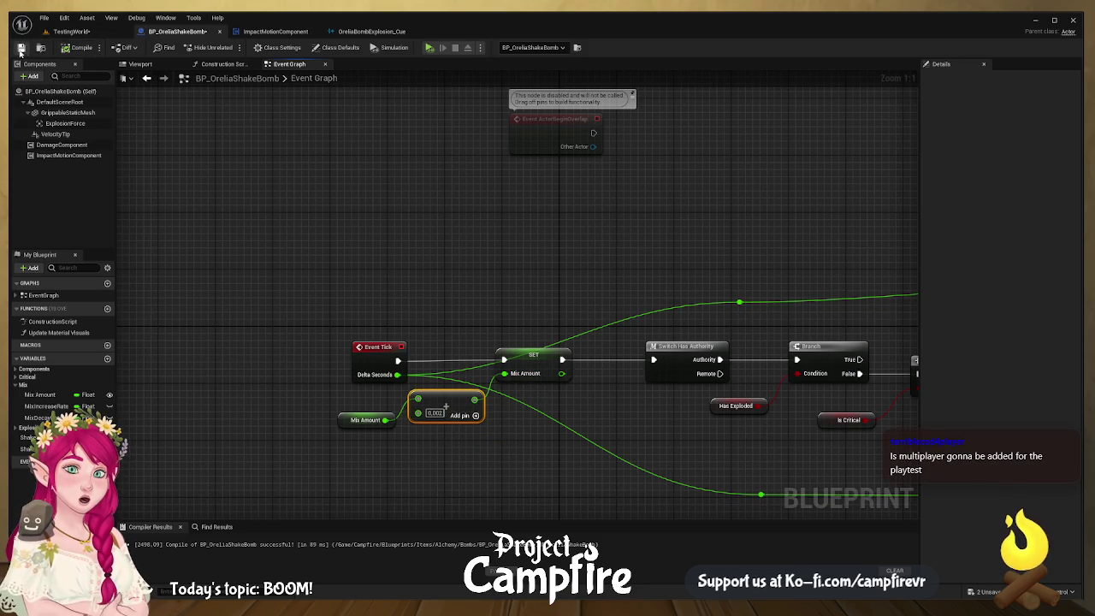
{"action": "left_click", "coordinate": [71, 31]}
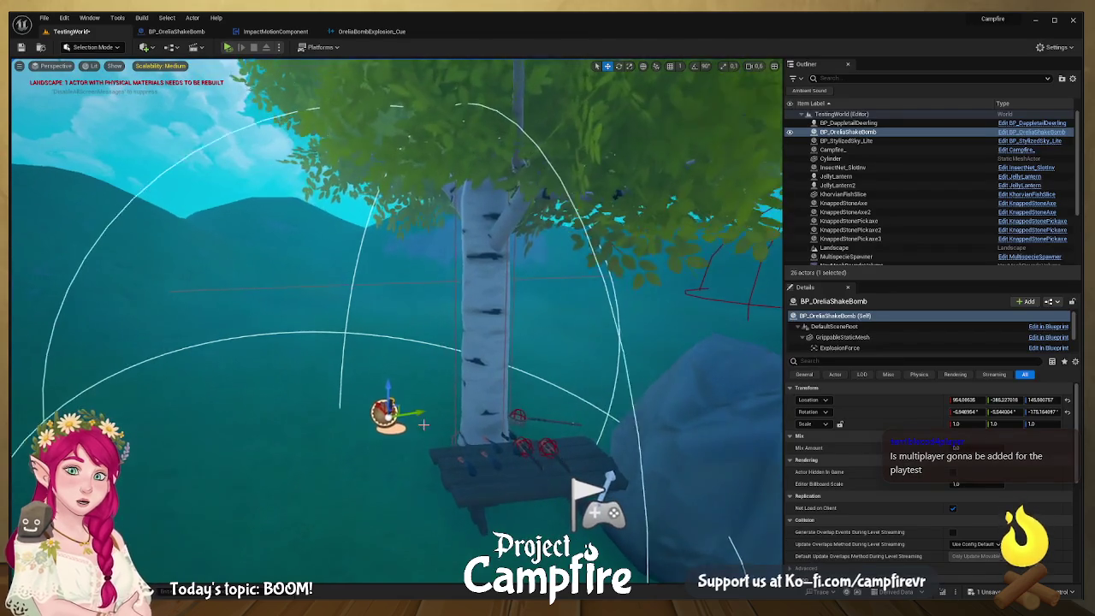
- Deselect the bomb and frame the tree and table in game view
{"action": "left_click", "coordinate": [399, 462]}
{"action": "left_click_drag", "start_coordinate": [394, 343], "coordinate": [399, 465]}
{"action": "key", "text": "g"}
{"action": "left_click_drag", "start_coordinate": [458, 504], "coordinate": [458, 462]}
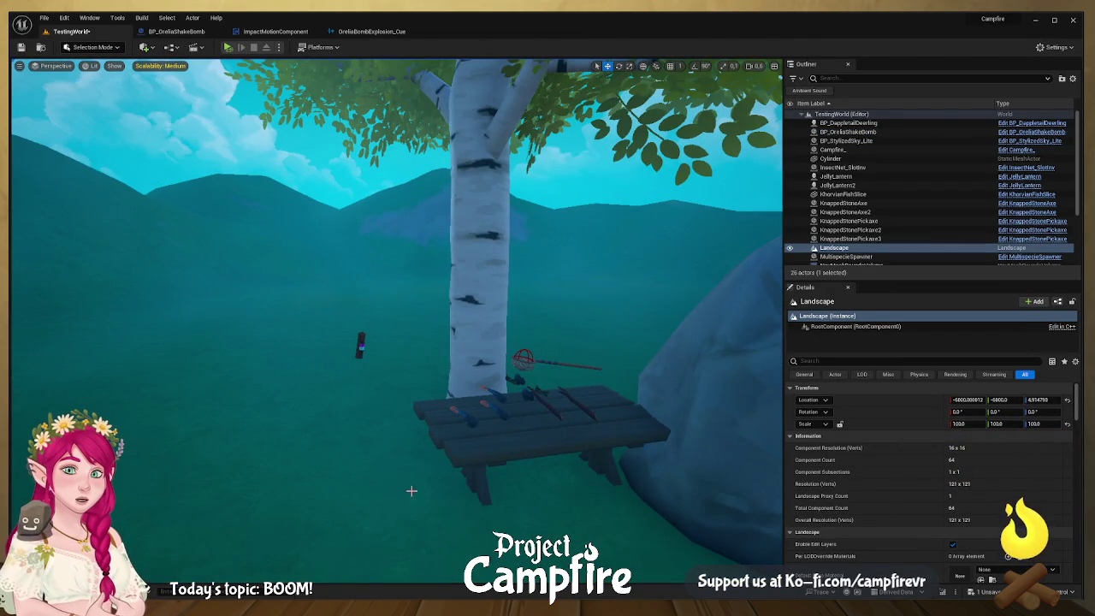
{"action": "left_click_drag", "start_coordinate": [379, 482], "coordinate": [388, 420]}
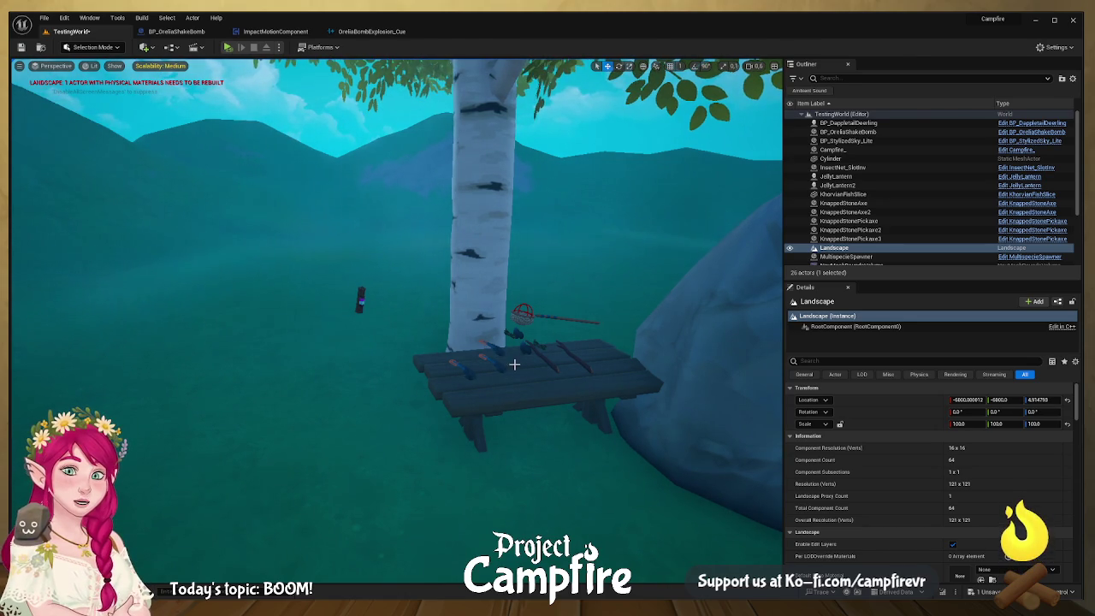
- Play the level in the editor, approach the floating shake bomb, then stop the session
{"action": "left_click", "coordinate": [228, 47]}
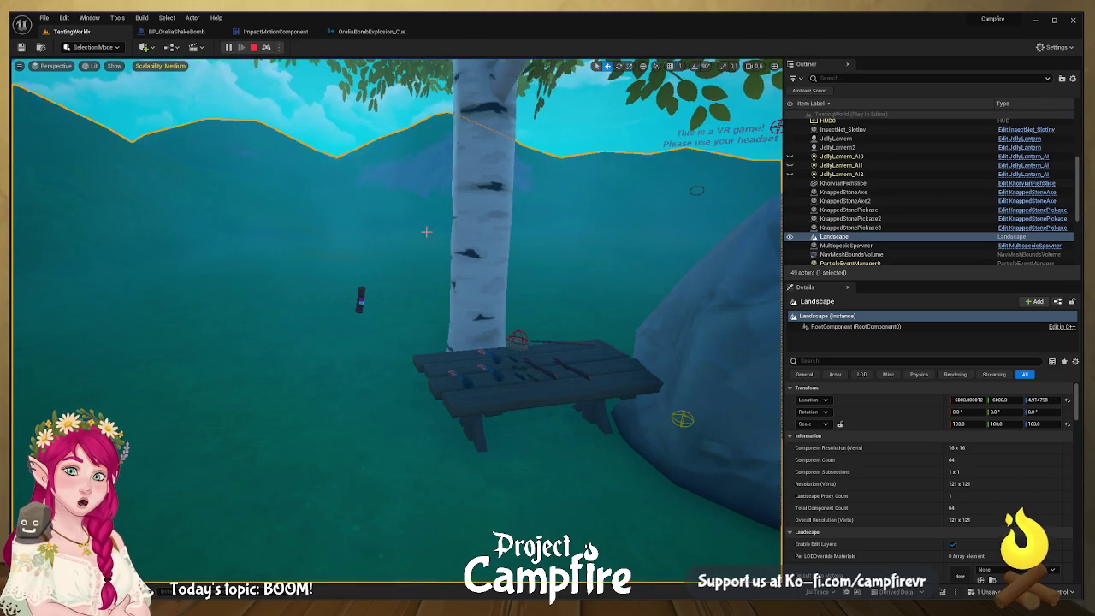
{"action": "key", "text": "w"}
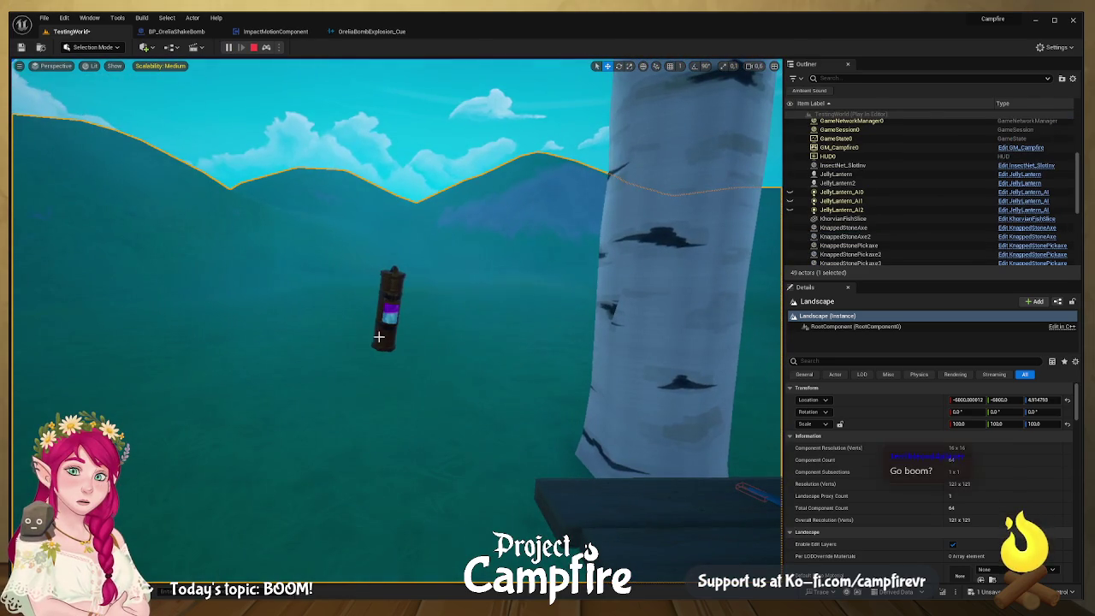
{"action": "left_click", "coordinate": [377, 334]}
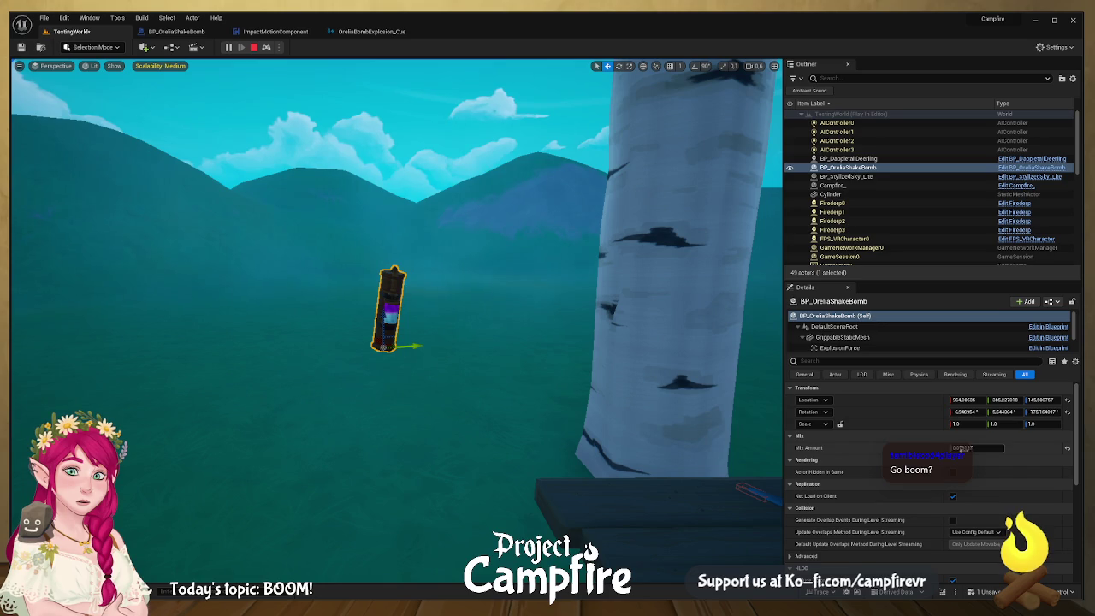
{"action": "left_click", "coordinate": [483, 457]}
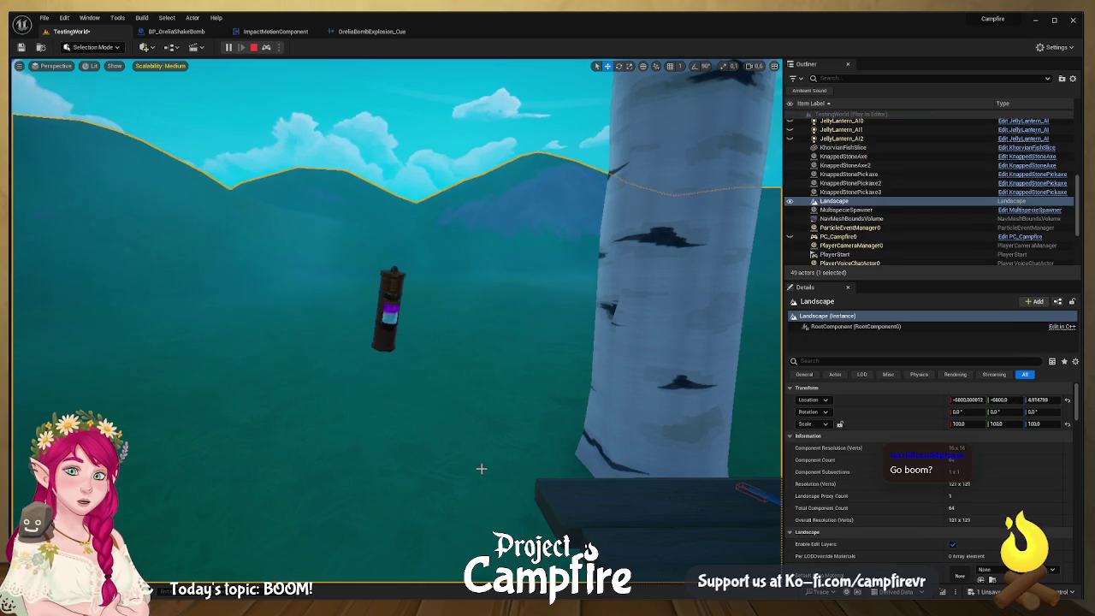
{"action": "key", "text": "w"}
{"action": "key", "text": "s"}
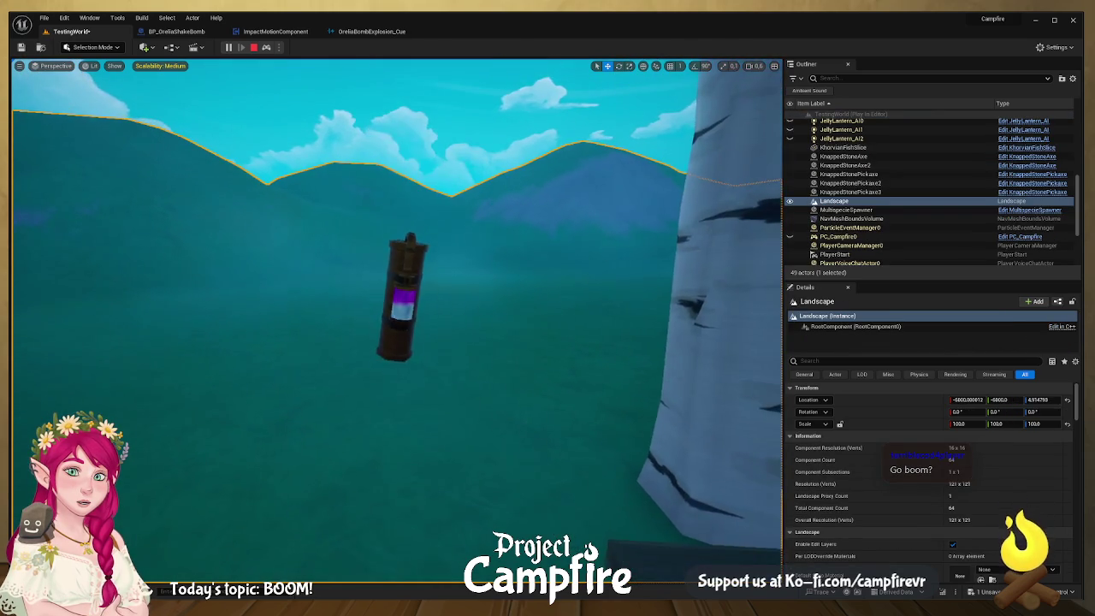
{"action": "key", "text": "w"}
{"action": "key", "text": "s"}
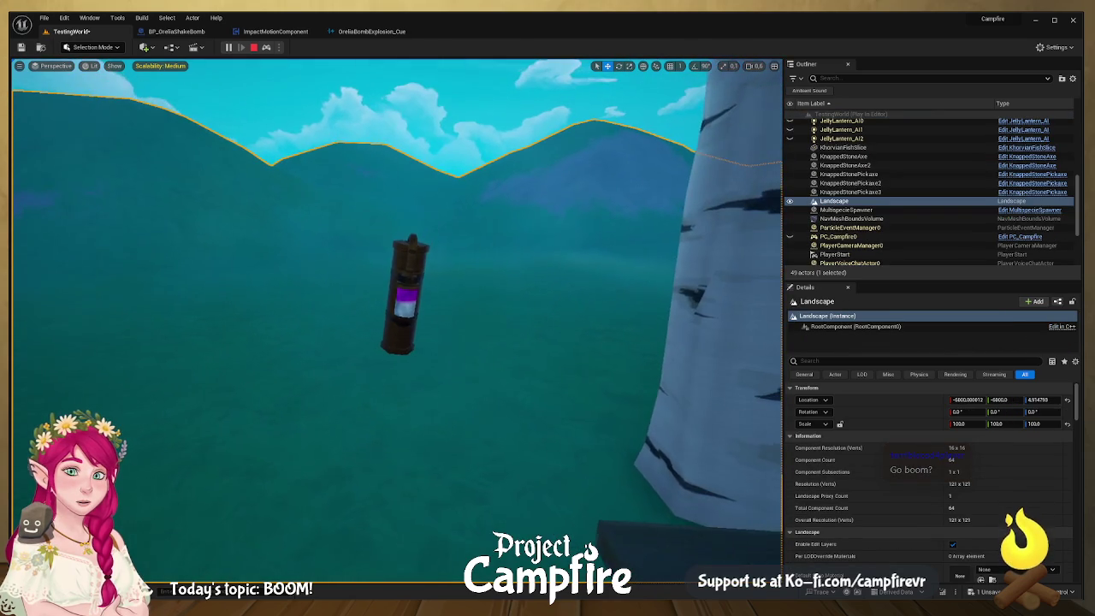
{"action": "key", "text": "w"}
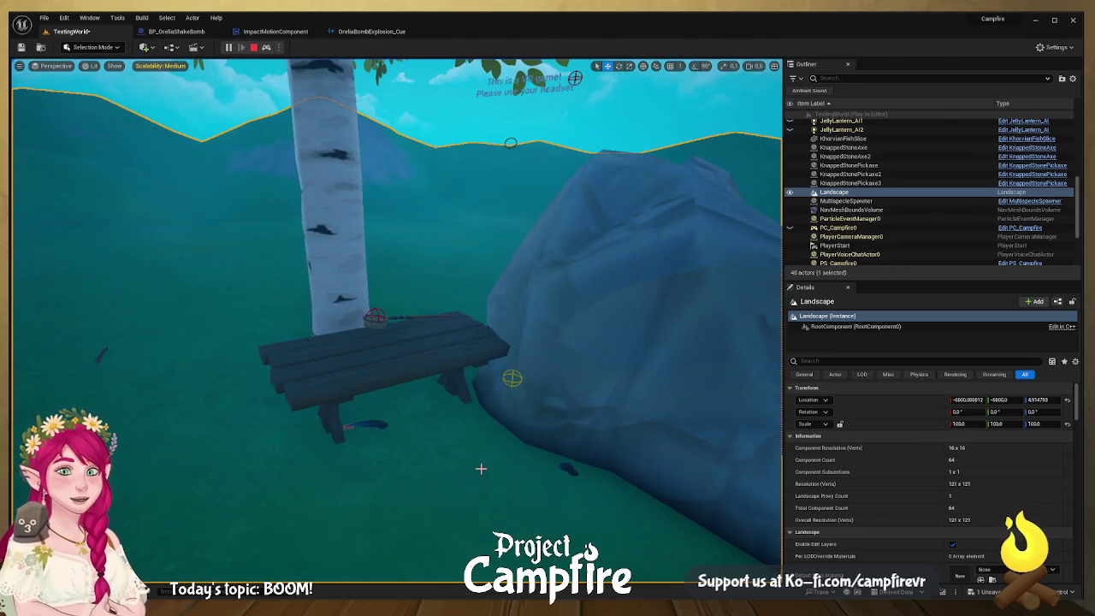
{"action": "left_click", "coordinate": [253, 47]}
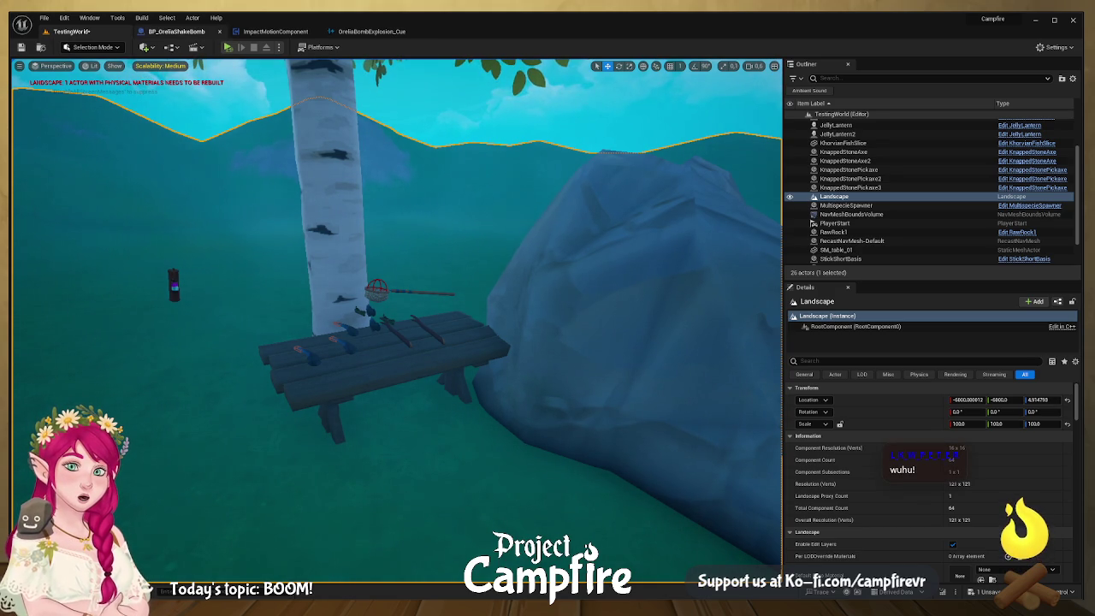
- Change the Add node increment to 0.01, recompile, and run a brief play test
{"action": "left_click", "coordinate": [209, 33]}
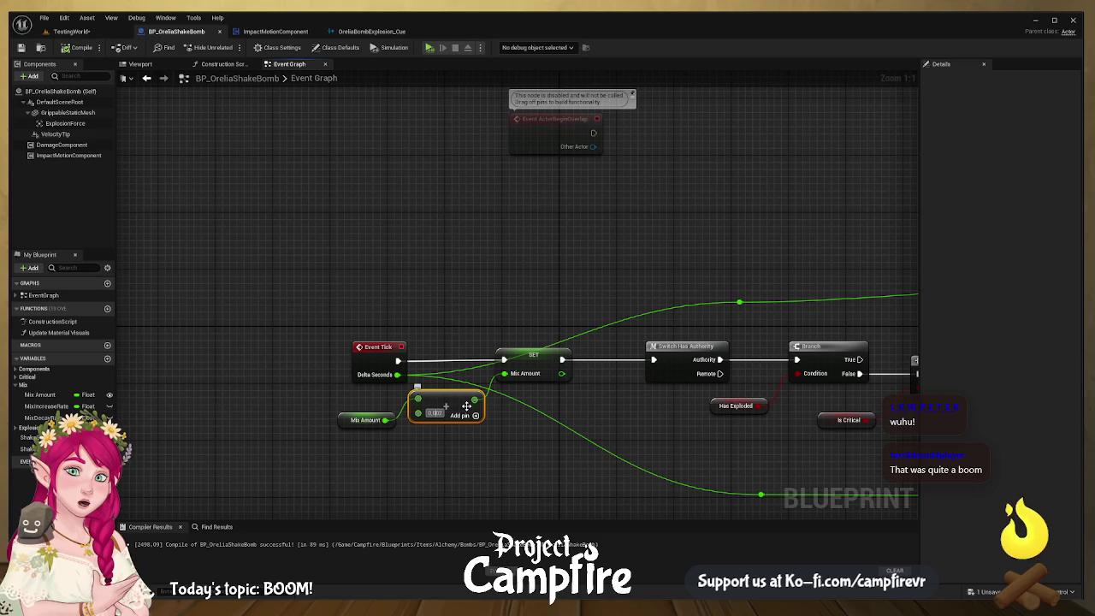
{"action": "key", "text": "BackSpace"}
{"action": "type", "text": "1"}
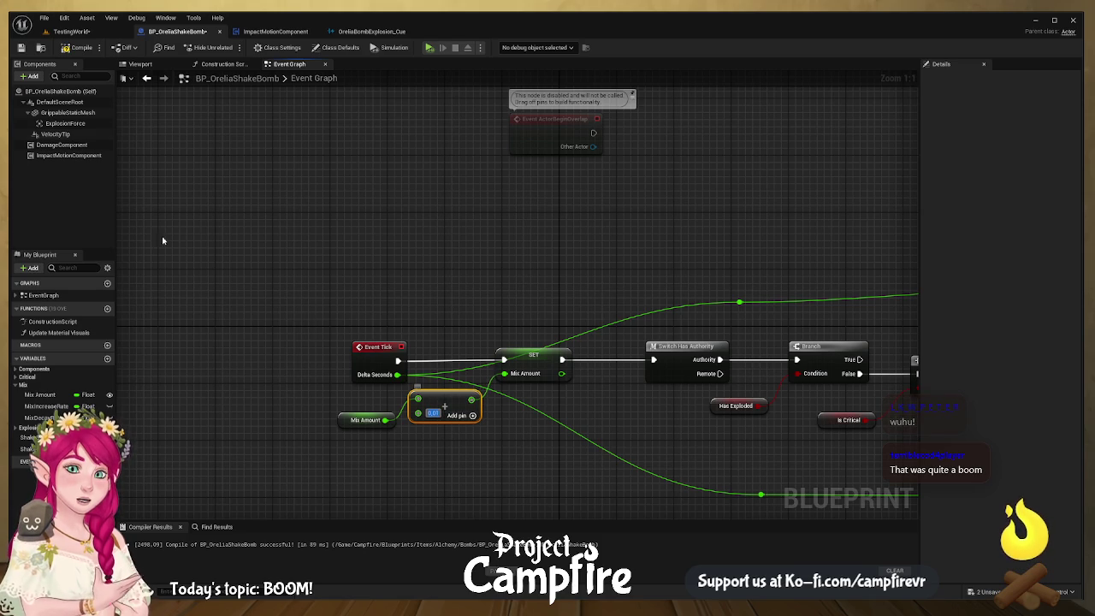
{"action": "left_click", "coordinate": [82, 47]}
{"action": "left_click", "coordinate": [72, 31]}
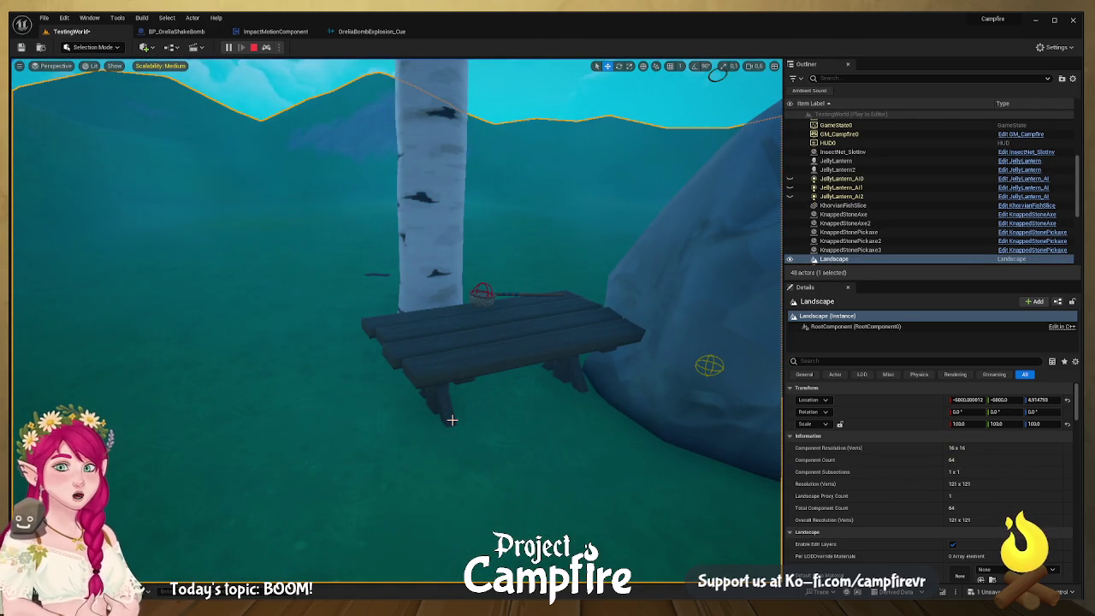
{"action": "left_click", "coordinate": [253, 47]}
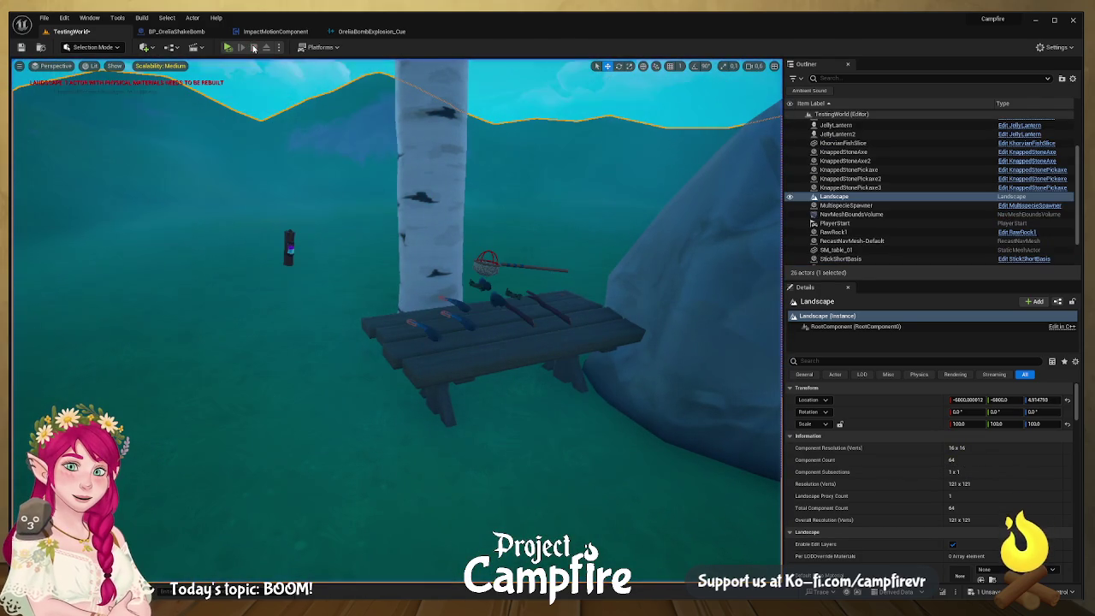
- Tick Simulate Physics on GrippableStaticMesh, found by searching 'phy', and recompile
{"action": "left_click", "coordinate": [289, 245]}
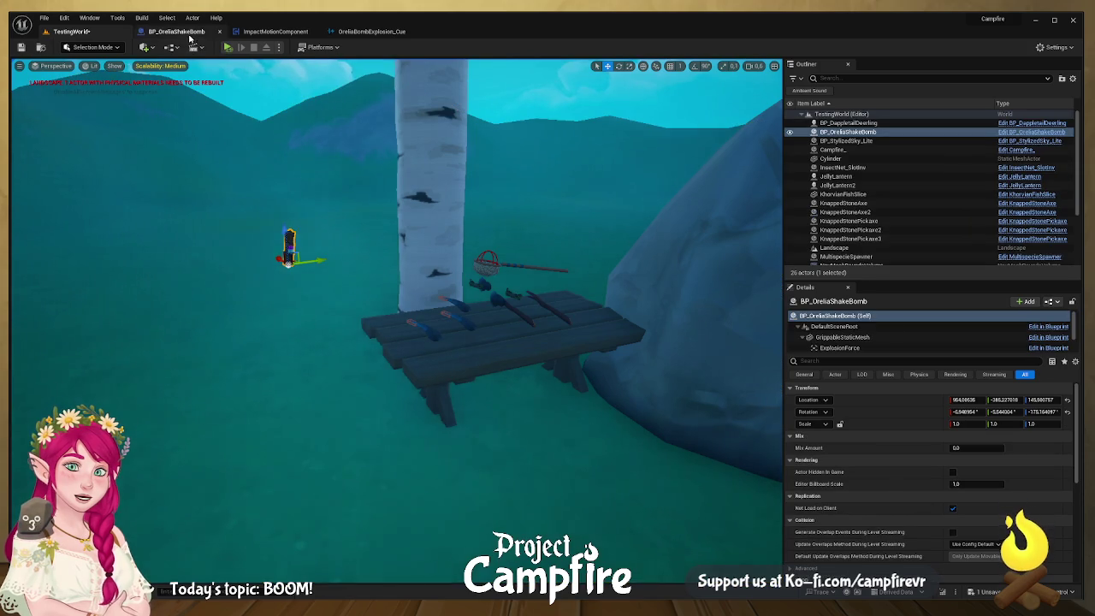
{"action": "left_click", "coordinate": [176, 31]}
{"action": "left_click", "coordinate": [68, 112]}
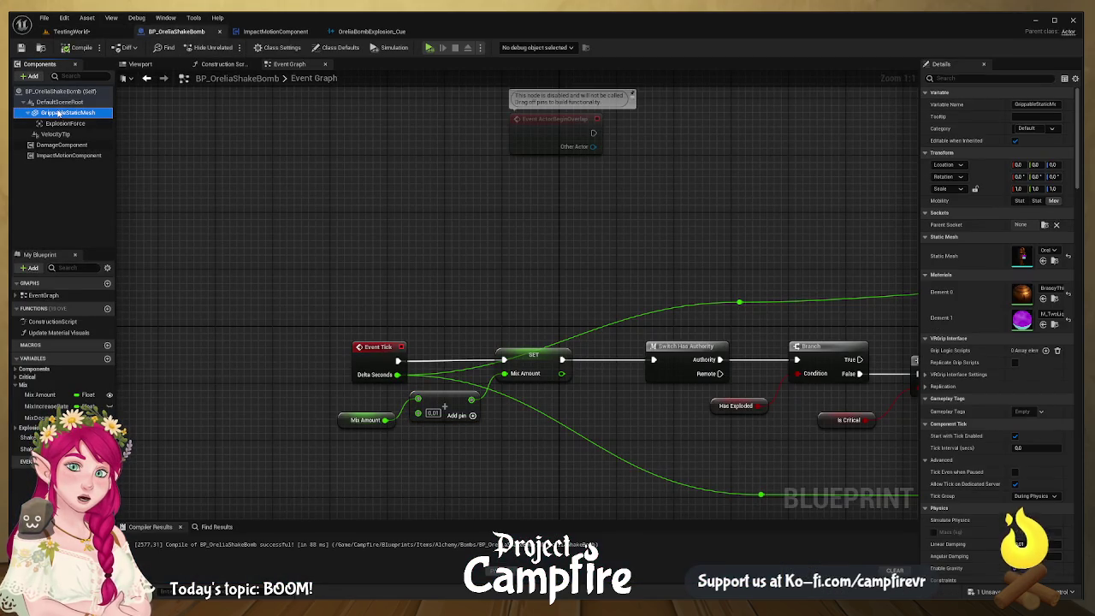
{"action": "left_click", "coordinate": [961, 79]}
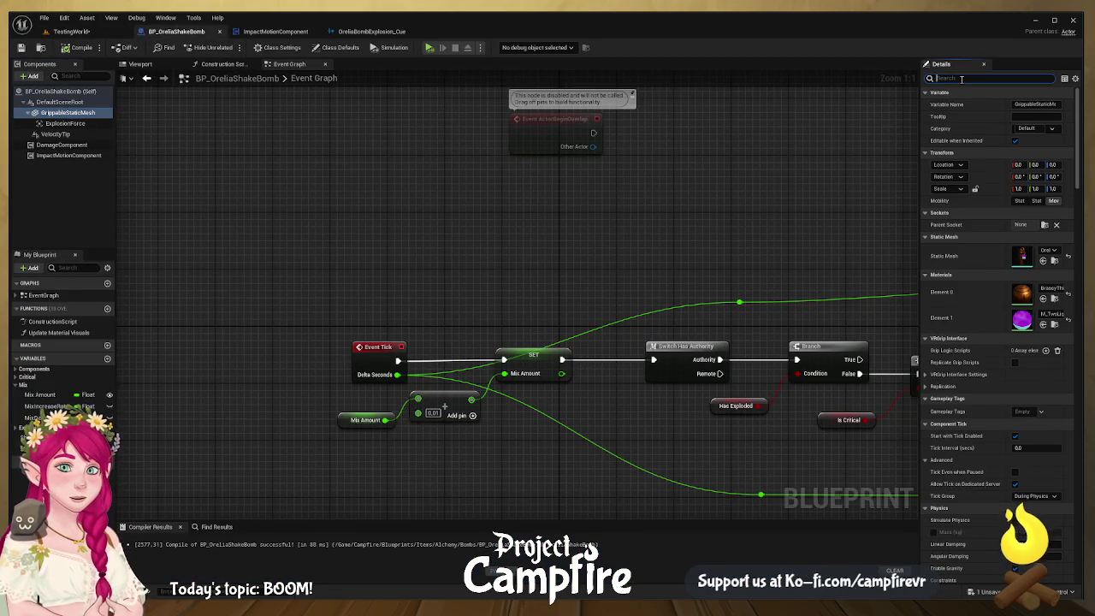
{"action": "type", "text": "phy"}
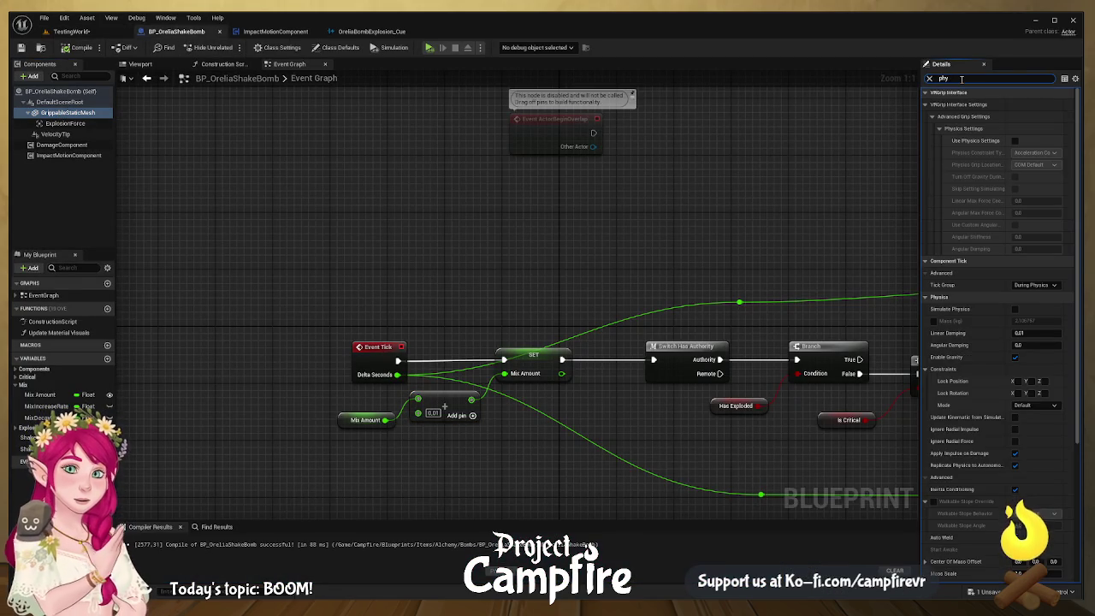
{"action": "left_click", "coordinate": [1015, 309]}
{"action": "left_click", "coordinate": [77, 47]}
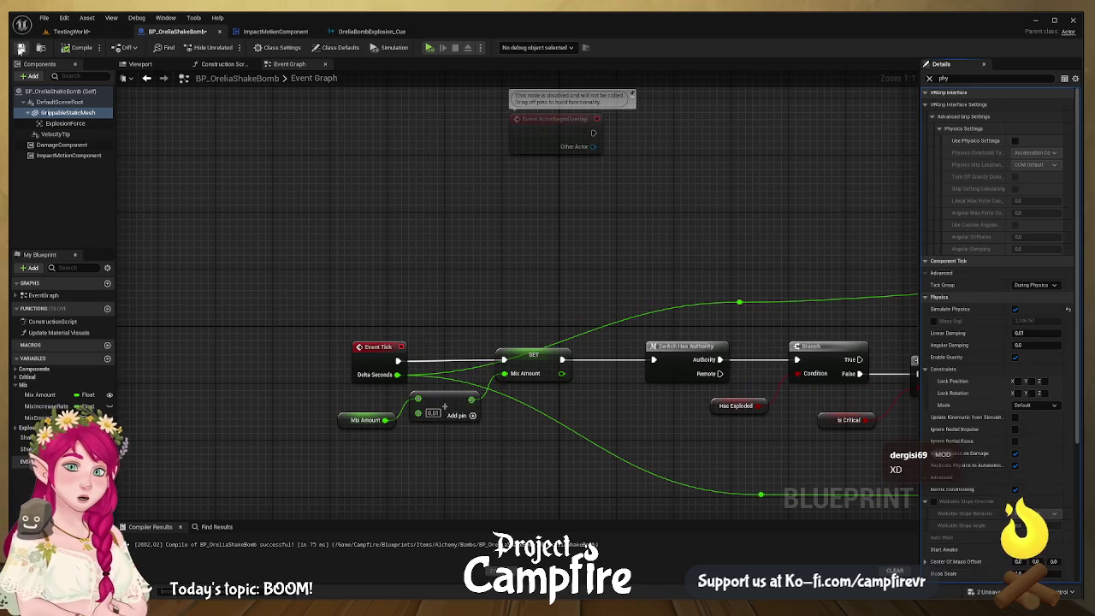
{"action": "left_click", "coordinate": [72, 31]}
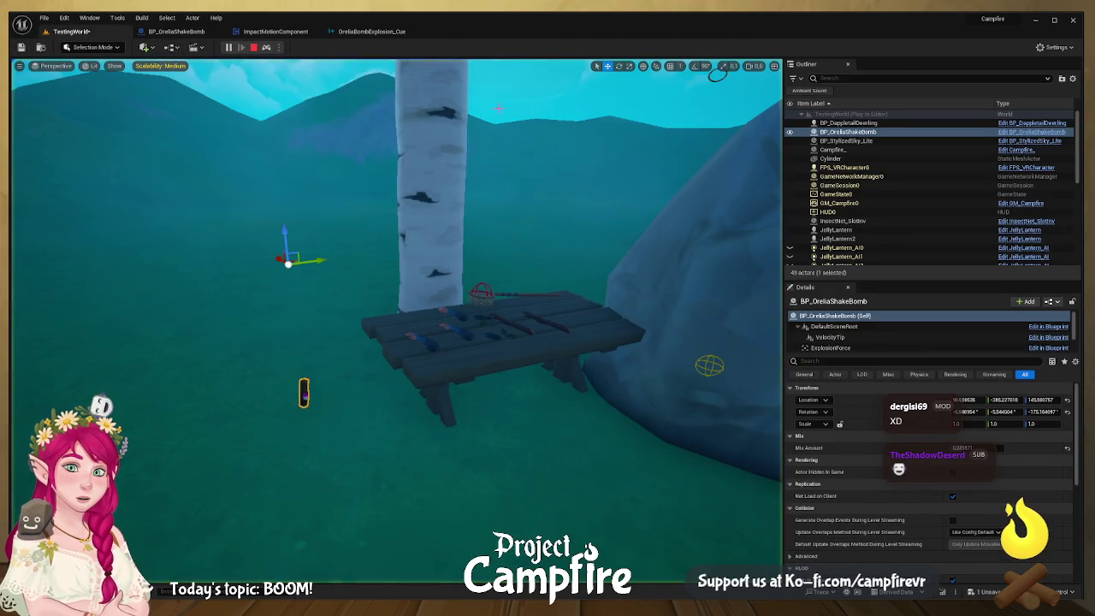
- Walk the player to the bomb by the table, stop the test, and start another
{"action": "left_click_drag", "start_coordinate": [334, 408], "coordinate": [359, 368]}
{"action": "mouse_move", "coordinate": [412, 416]}
{"action": "left_mouse_down"}
{"action": "mouse_move", "coordinate": [405, 404]}
{"action": "mouse_move", "coordinate": [412, 416]}
{"action": "left_mouse_up"}
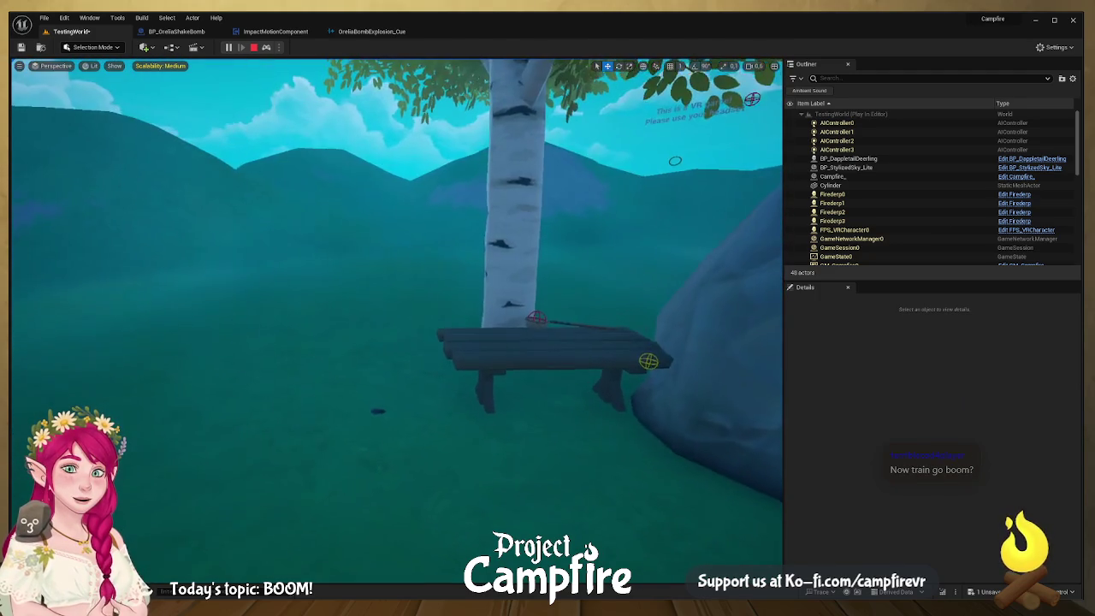
{"action": "left_click", "coordinate": [252, 48]}
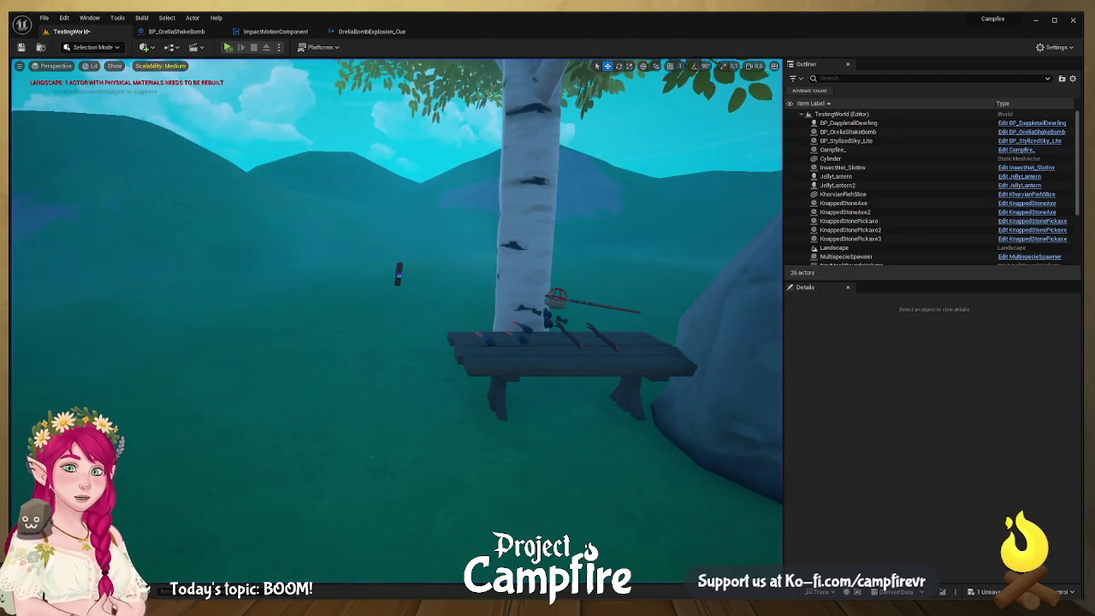
{"action": "scroll", "coordinate": [751, 392], "scroll_direction": "down", "scroll_amount": 3}
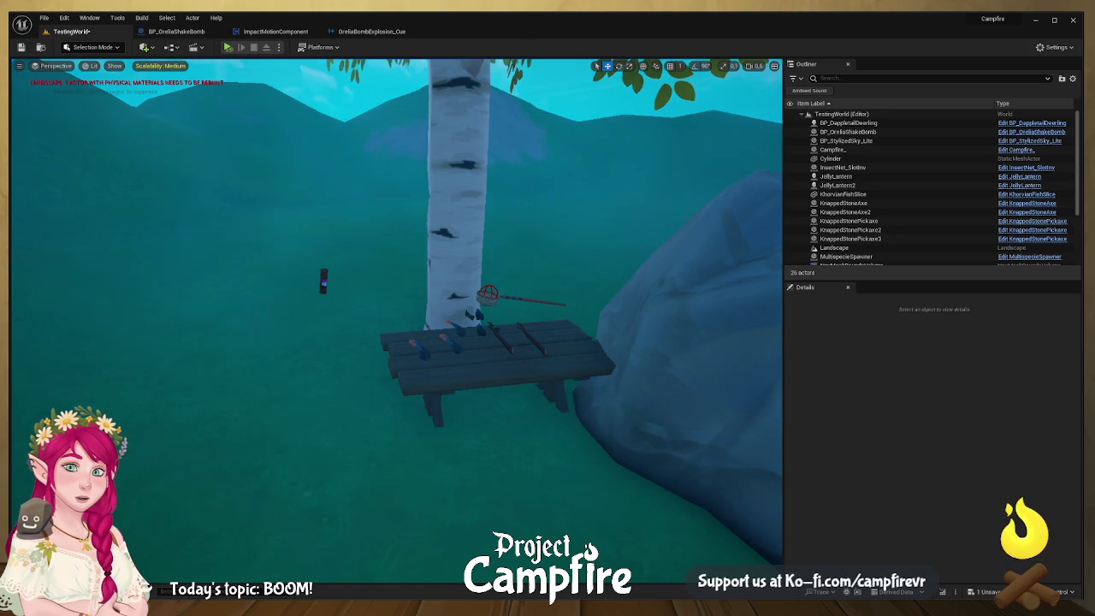
{"action": "left_click", "coordinate": [228, 47]}
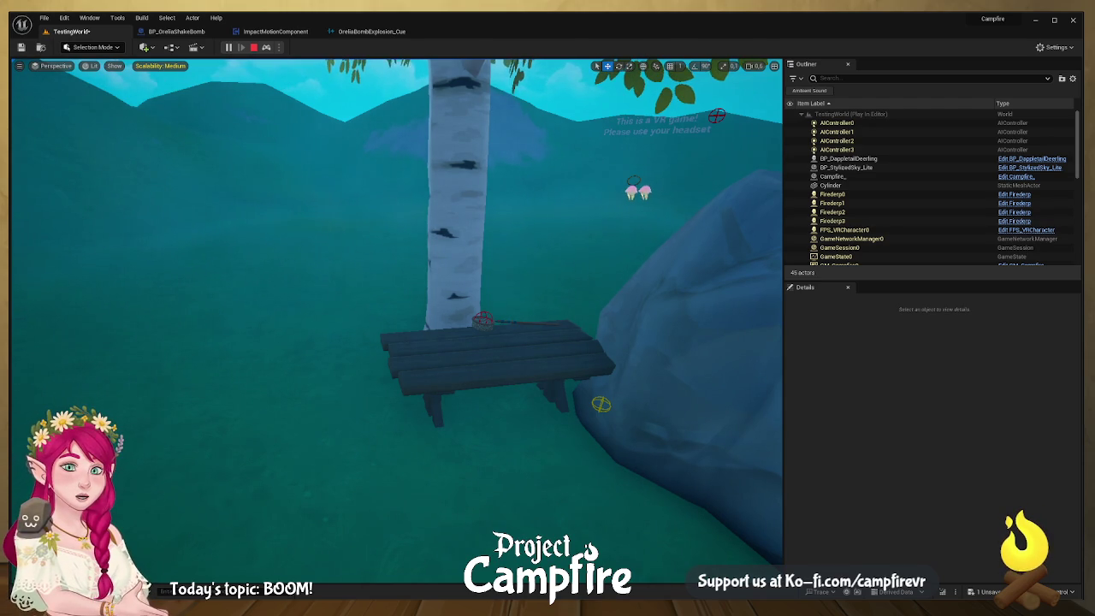
- End the play test, fly the camera up to the picnic bench, and select the shake bomb
{"action": "key", "text": "Escape"}
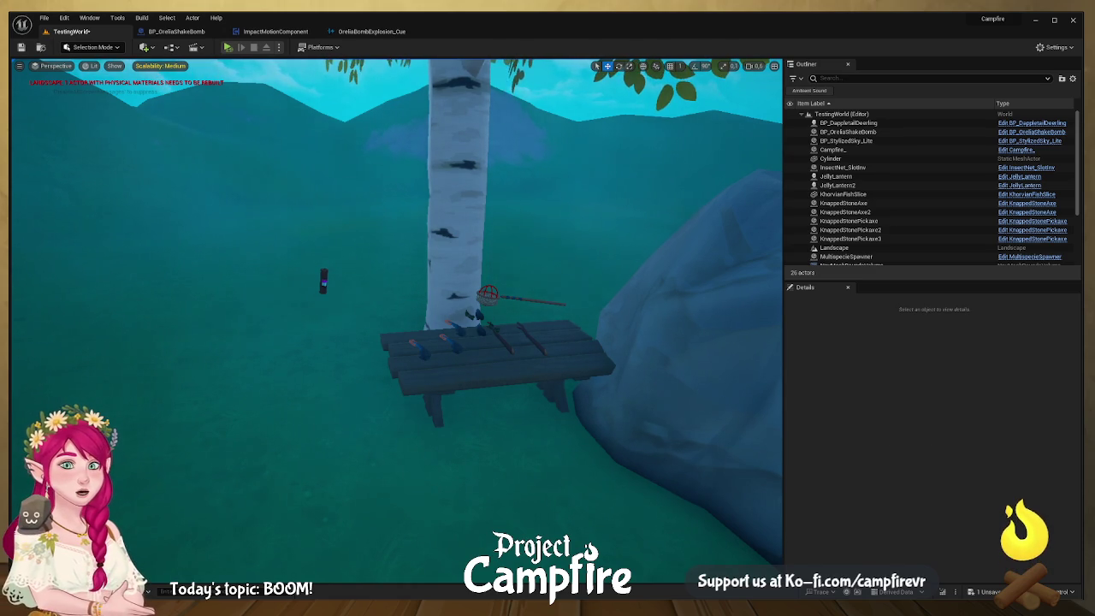
{"action": "key", "text": "w"}
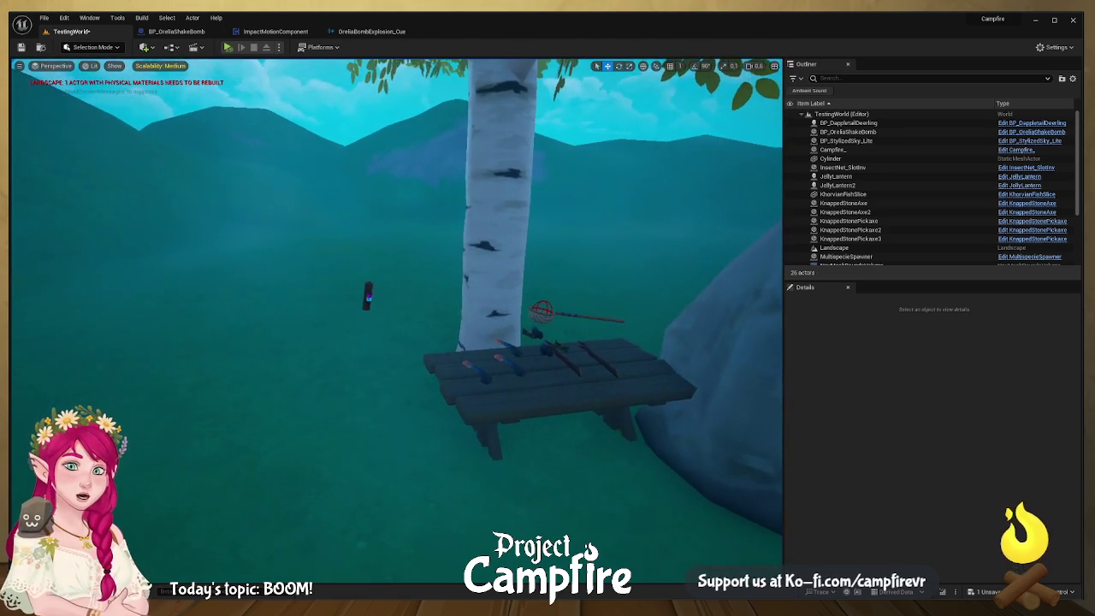
{"action": "key", "text": "w"}
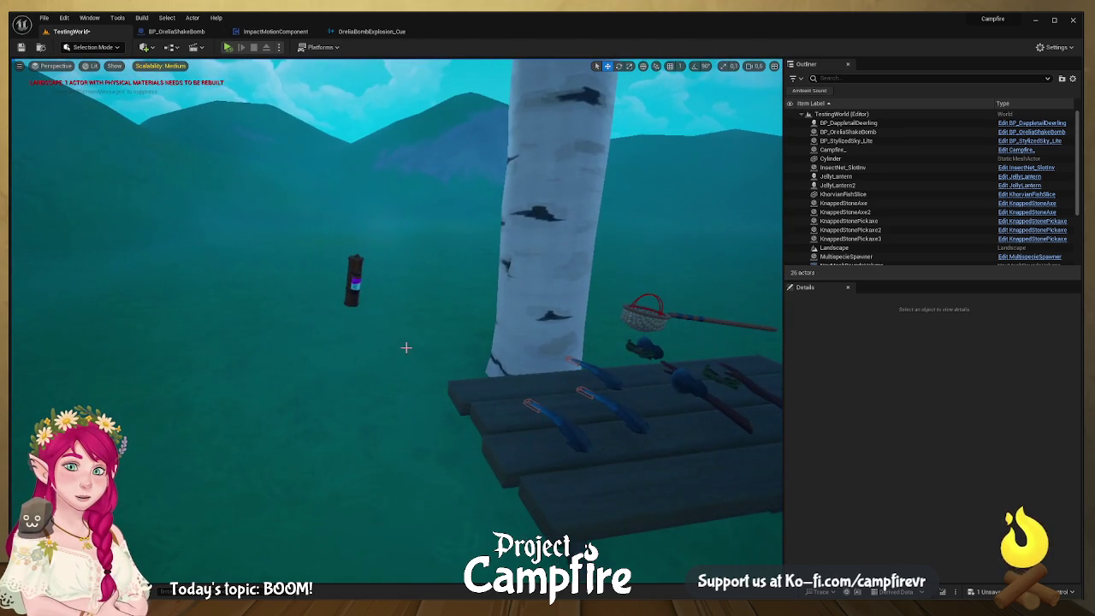
{"action": "left_click", "coordinate": [352, 295]}
- Move the shake bomb next to the tree and set it down on the bench top
{"action": "mouse_move", "coordinate": [352, 295]}
{"action": "left_mouse_down"}
{"action": "mouse_move", "coordinate": [633, 256]}
{"action": "mouse_move", "coordinate": [623, 248]}
{"action": "mouse_move", "coordinate": [602, 328]}
{"action": "left_mouse_up"}
{"action": "key", "text": "d"}
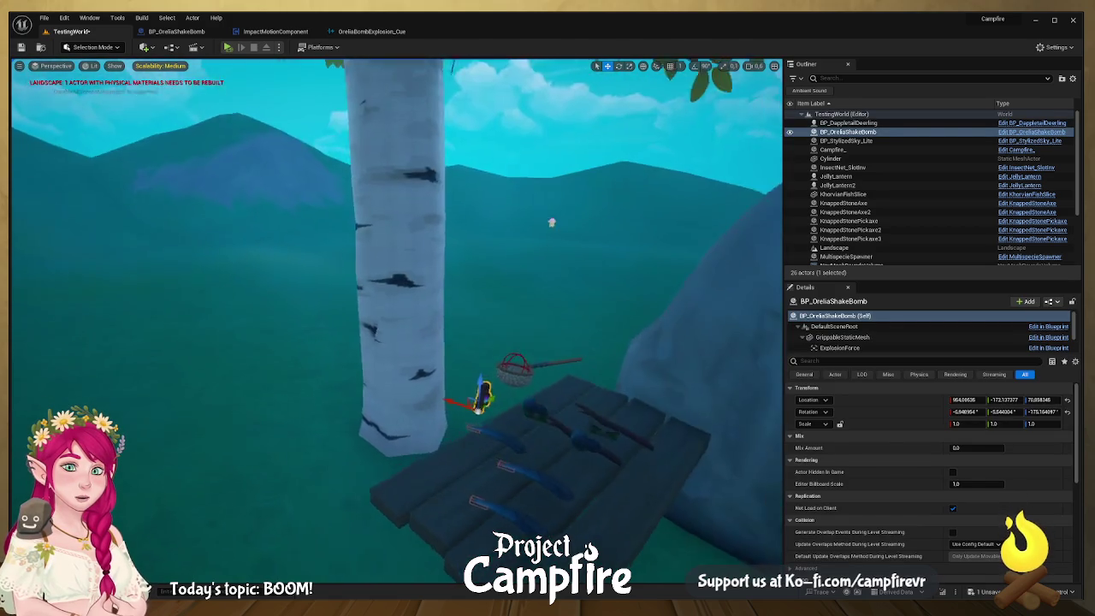
{"action": "mouse_move", "coordinate": [612, 376]}
{"action": "left_mouse_down"}
{"action": "mouse_move", "coordinate": [525, 391]}
{"action": "mouse_move", "coordinate": [489, 362]}
{"action": "mouse_move", "coordinate": [665, 342]}
{"action": "mouse_move", "coordinate": [672, 351]}
{"action": "left_mouse_up"}
{"action": "key", "text": "f"}
{"action": "mouse_move", "coordinate": [502, 349]}
{"action": "left_mouse_down"}
{"action": "mouse_move", "coordinate": [367, 345]}
{"action": "mouse_move", "coordinate": [367, 313]}
{"action": "left_mouse_up"}
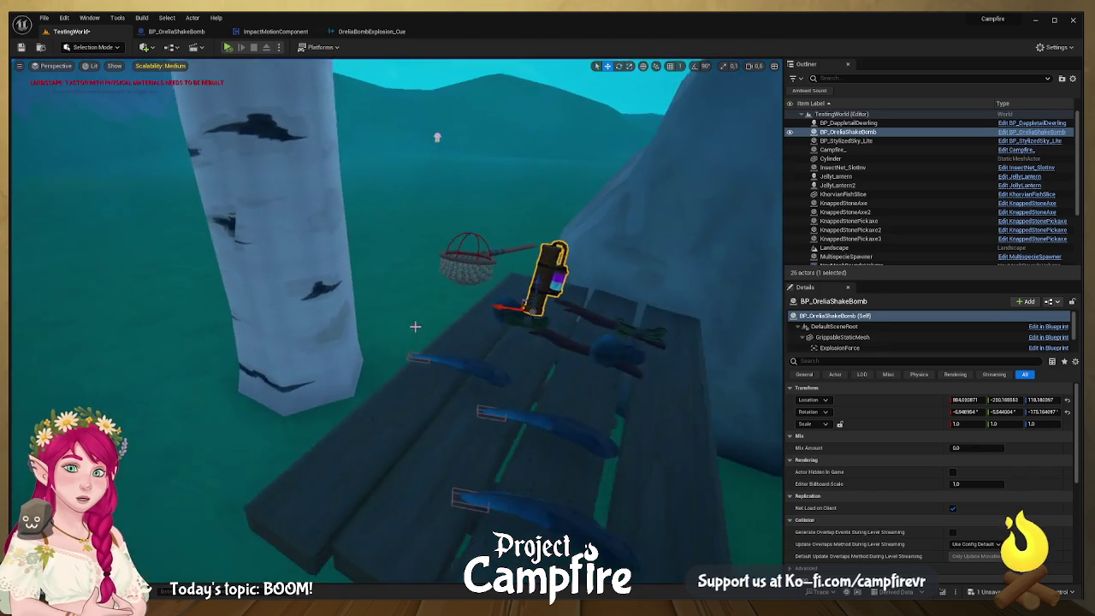
{"action": "left_click_drag", "start_coordinate": [516, 304], "coordinate": [523, 402]}
{"action": "key", "text": "f"}
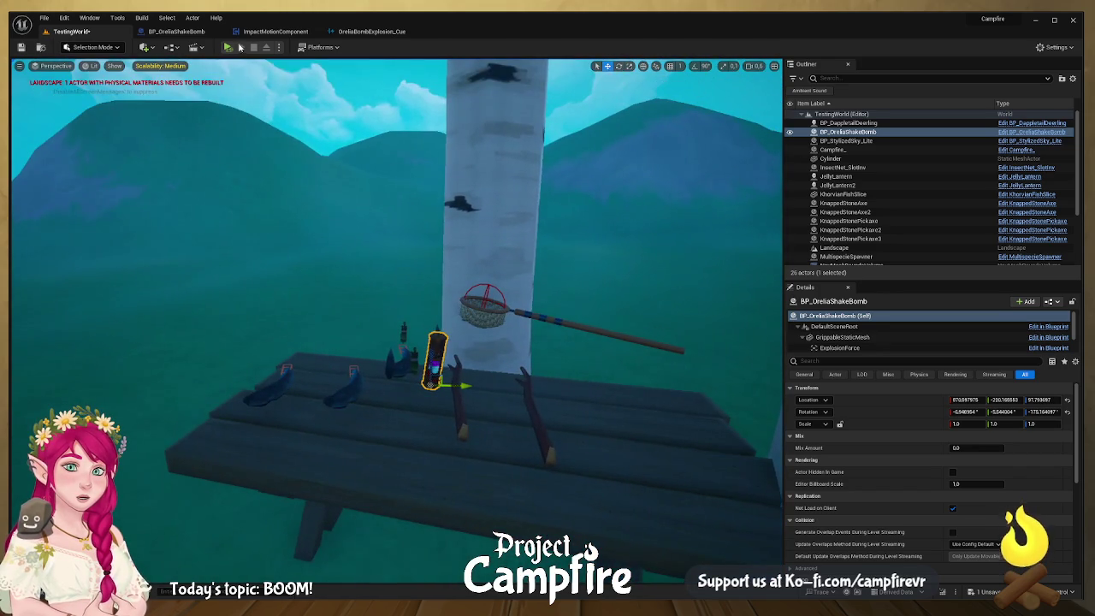
- Run a play-in-editor test, stop it, and return to the BP_OreliaShakeBomb Event Graph
{"action": "key", "text": "alt+p"}
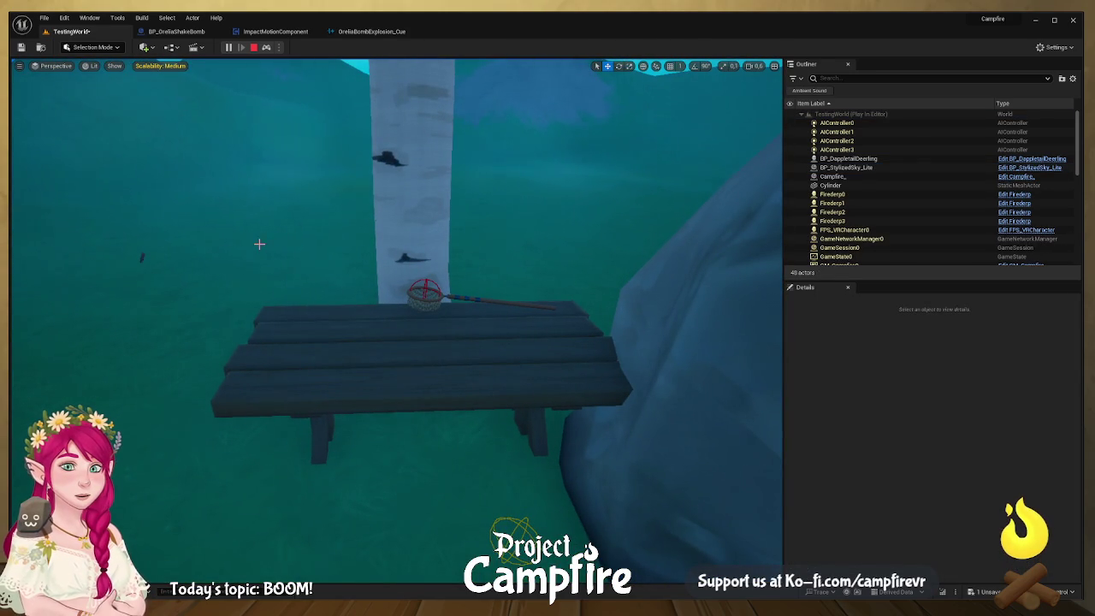
{"action": "left_click", "coordinate": [253, 47]}
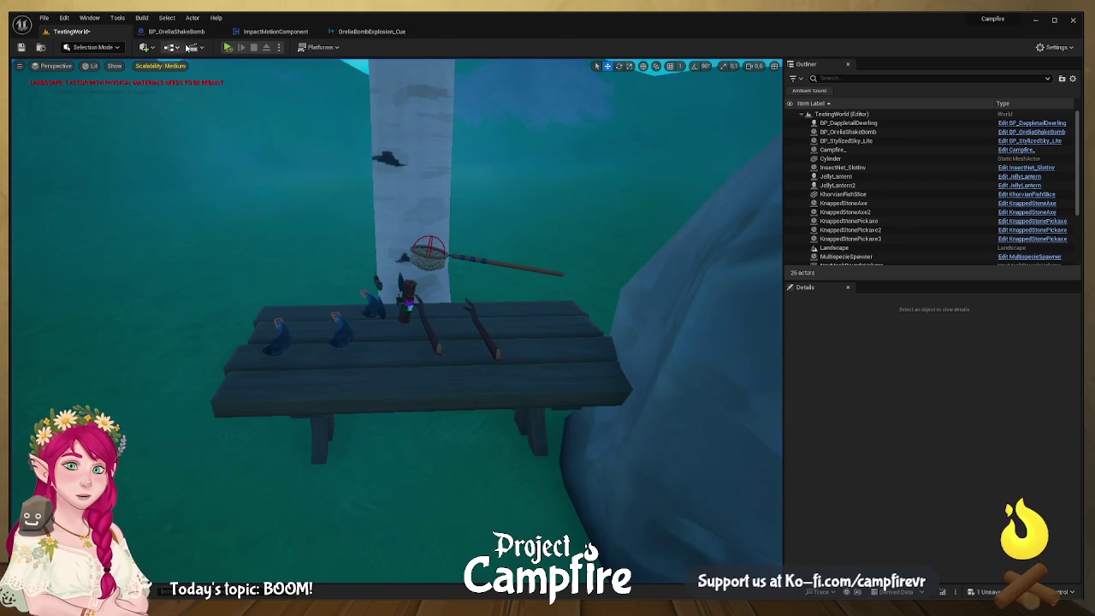
{"action": "left_click", "coordinate": [176, 32]}
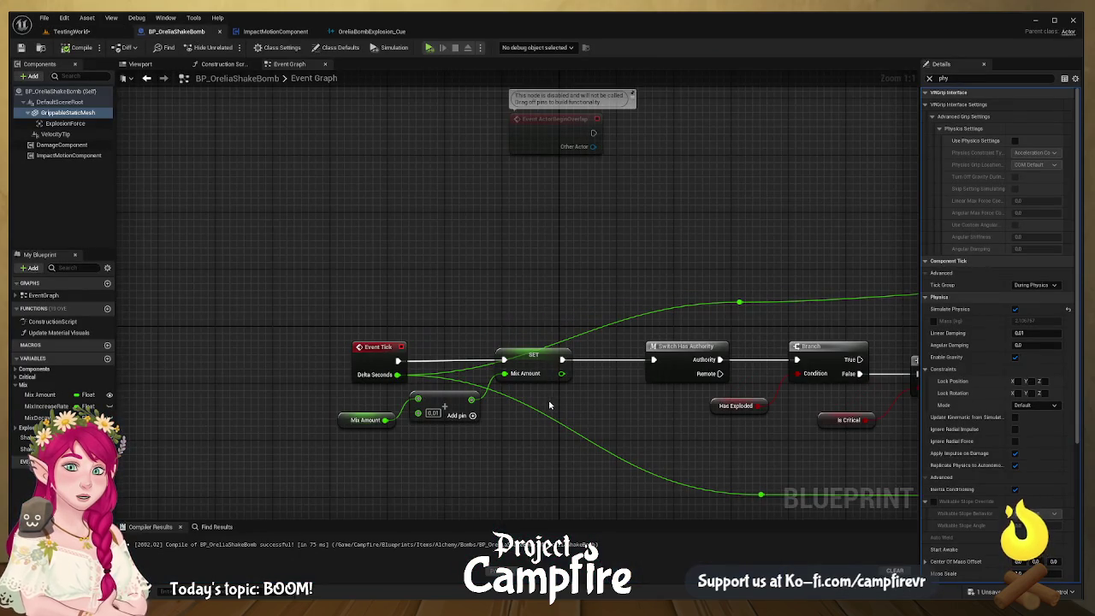
- Delete the SET, Add and Mix Amount getter nodes and wire Event Tick to Switch Has Authority
{"action": "left_click", "coordinate": [539, 363]}
{"action": "key", "text": "Delete"}
{"action": "left_click", "coordinate": [445, 402]}
{"action": "key", "text": "Delete"}
{"action": "left_click", "coordinate": [366, 419]}
{"action": "key", "text": "Delete"}
{"action": "mouse_move", "coordinate": [399, 363]}
{"action": "left_mouse_down"}
{"action": "mouse_move", "coordinate": [520, 371]}
{"action": "mouse_move", "coordinate": [655, 361]}
{"action": "left_mouse_up"}
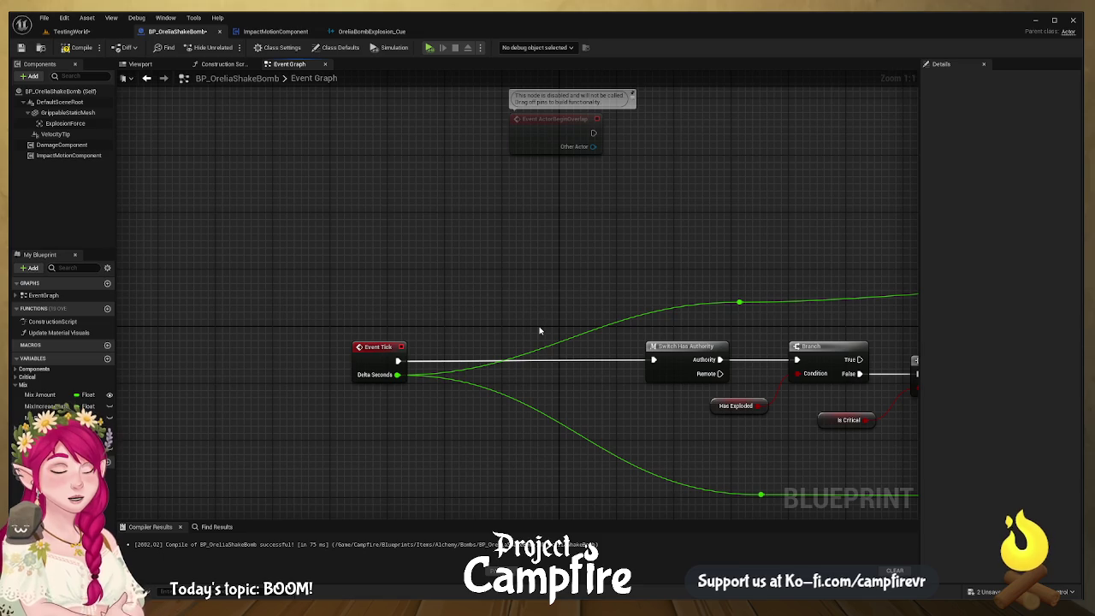
- Compile the shake bomb blueprint and go back to the TestingWorld level
{"action": "left_click", "coordinate": [75, 47]}
{"action": "left_click", "coordinate": [21, 47]}
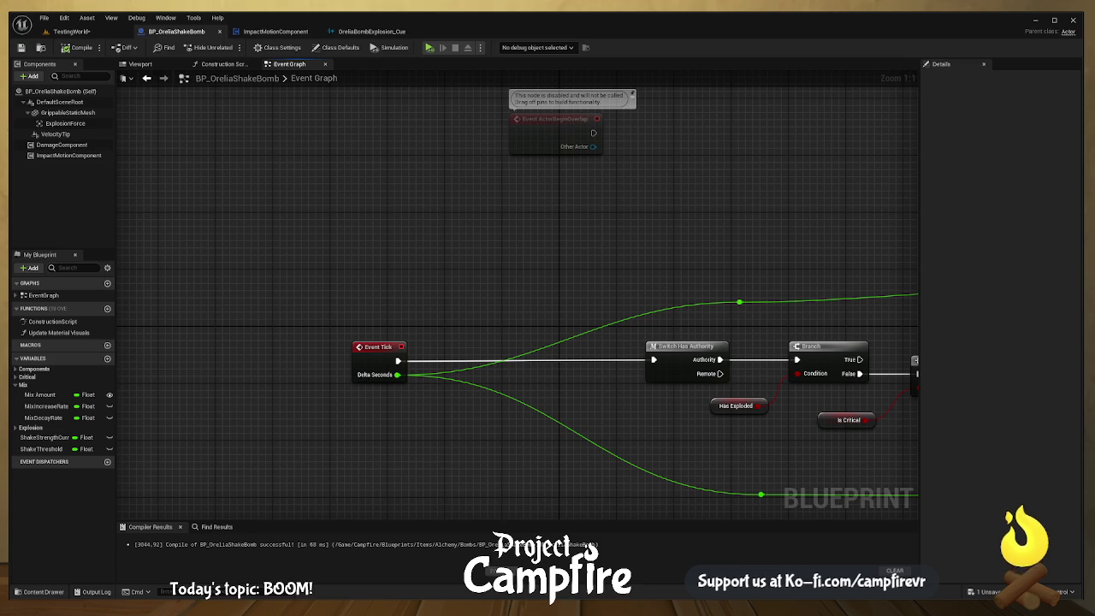
{"action": "left_click", "coordinate": [71, 30]}
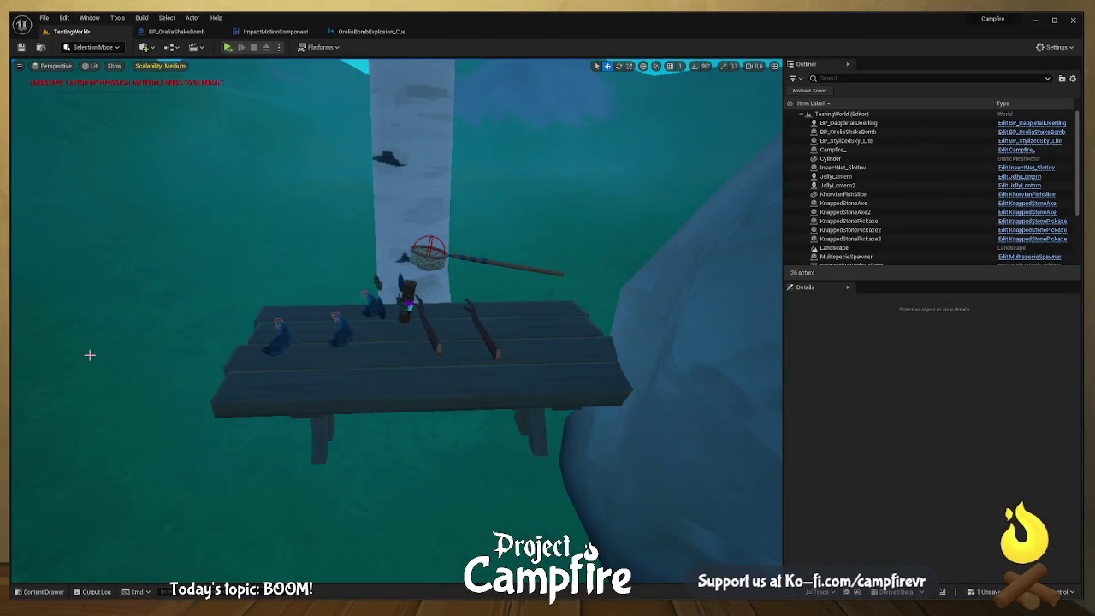
- Open StickShortBasis from the table stick and show GrippableStaticMesh1's VRGrip Interface Settings
{"action": "left_click", "coordinate": [436, 338]}
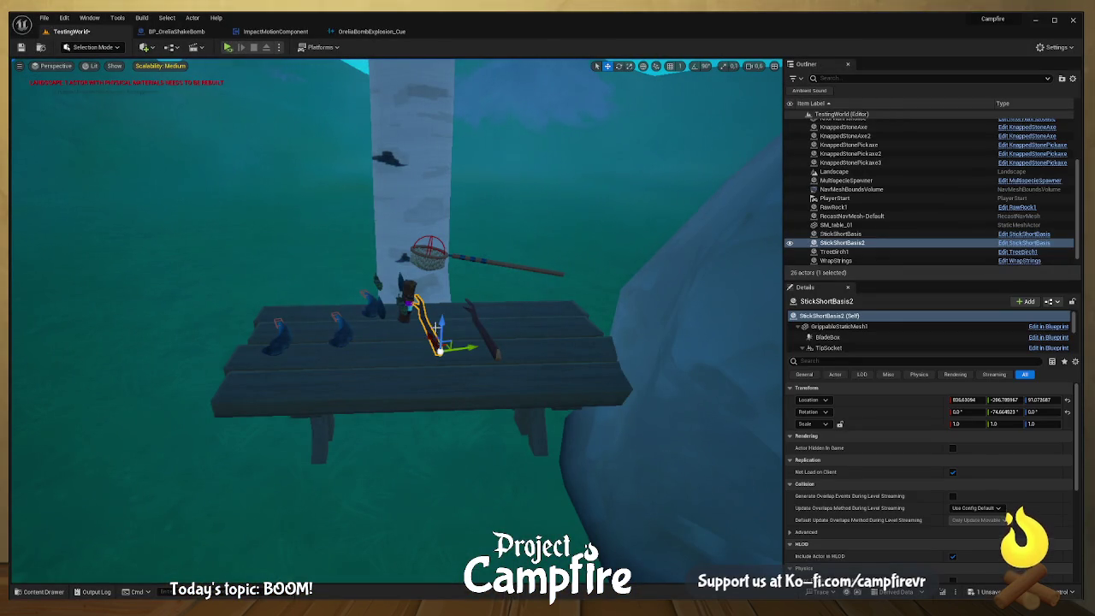
{"action": "left_click", "coordinate": [1025, 244]}
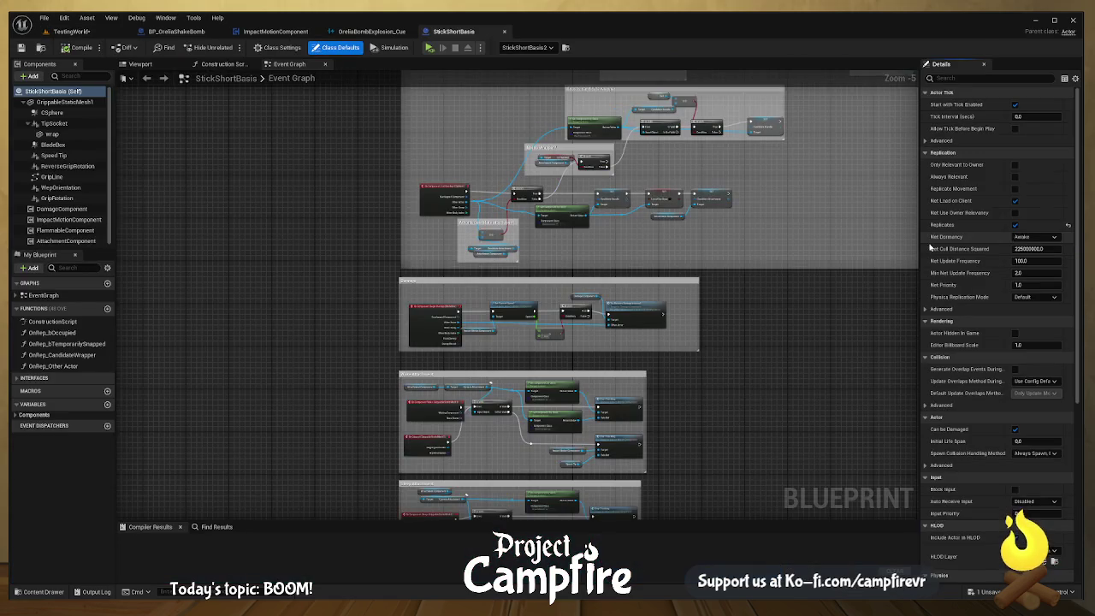
{"action": "left_click", "coordinate": [66, 103]}
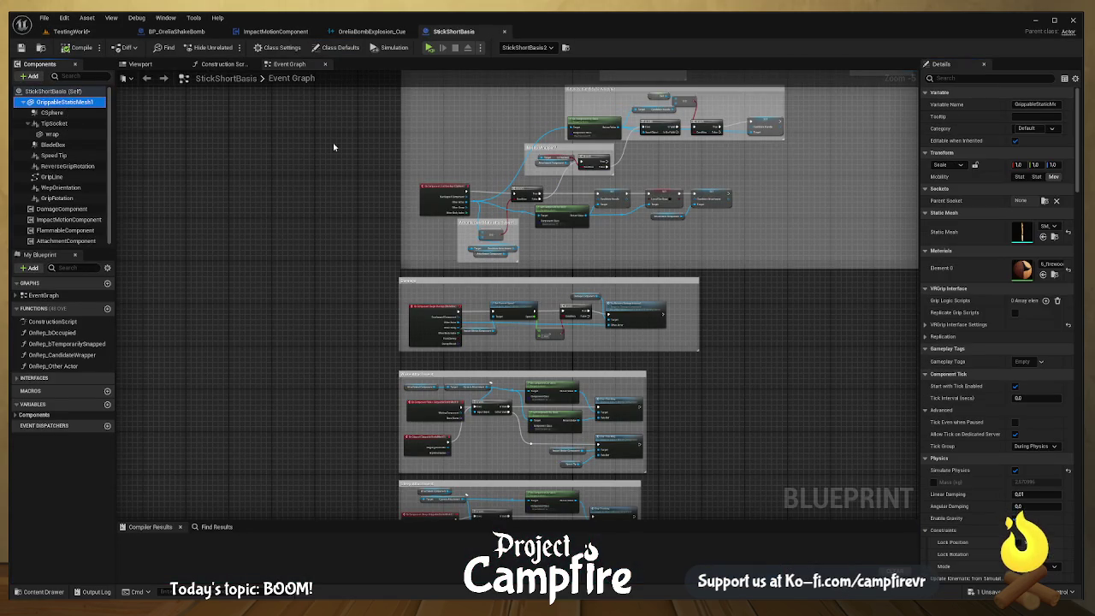
{"action": "scroll", "coordinate": [979, 275], "scroll_direction": "down", "scroll_amount": 1}
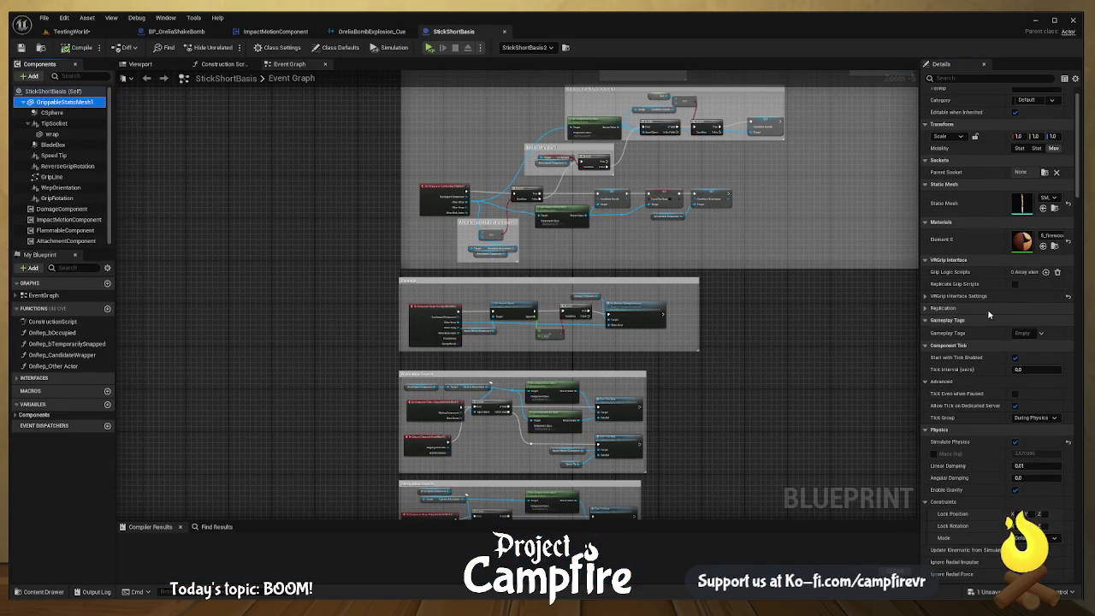
{"action": "left_click", "coordinate": [926, 296]}
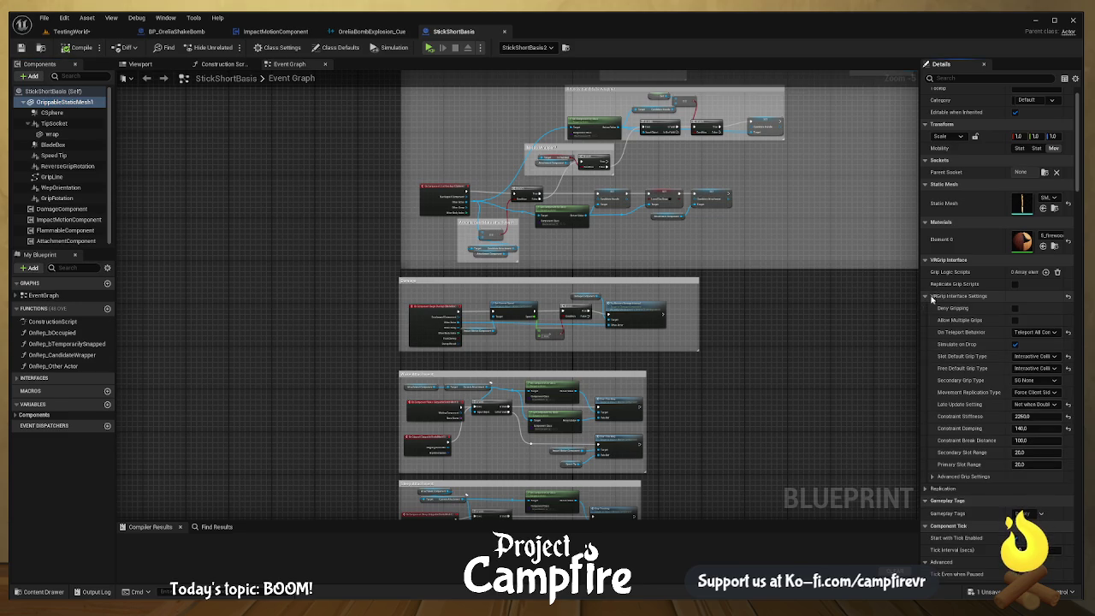
{"action": "scroll", "coordinate": [995, 375], "scroll_direction": "down", "scroll_amount": 1}
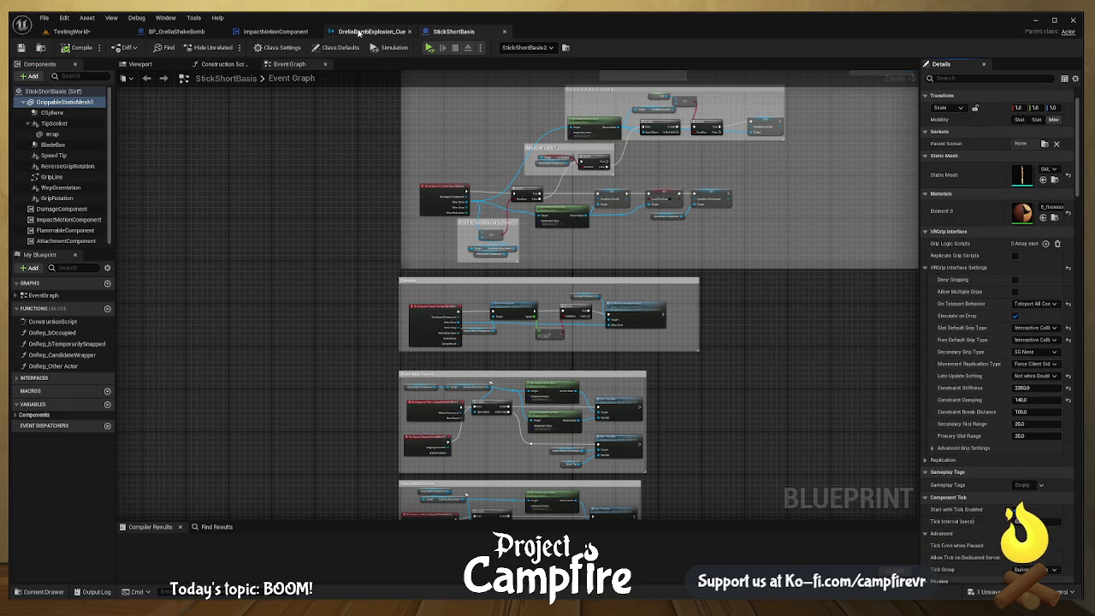
- In BP_OreliaShakeBomb, select GrippableStaticMesh, clear the Details search, and expand VRGrip Interface Settings
{"action": "left_click", "coordinate": [176, 32]}
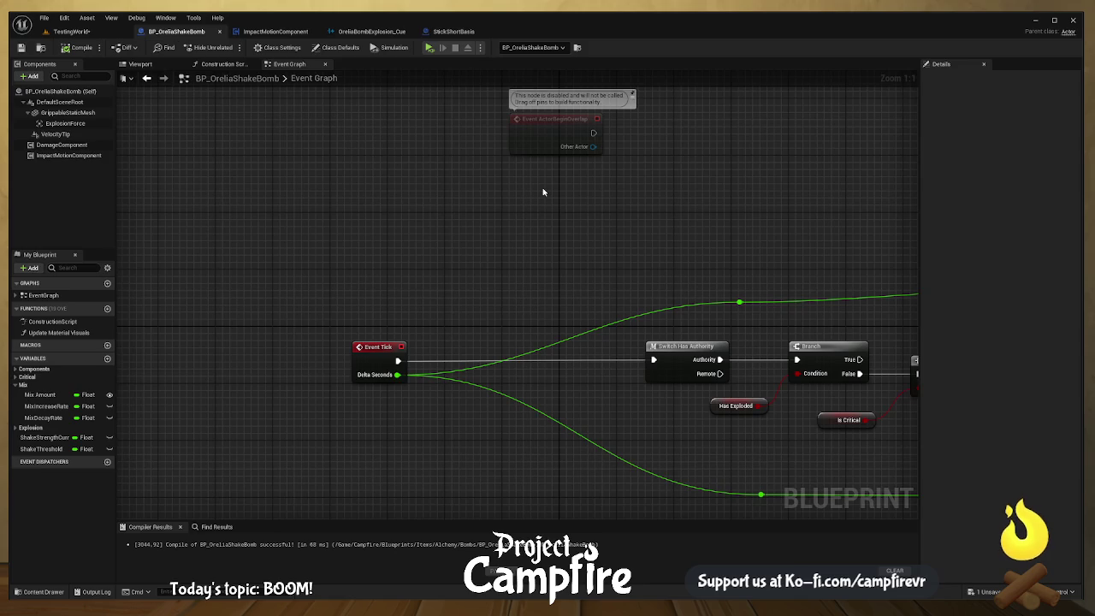
{"action": "left_click", "coordinate": [65, 114]}
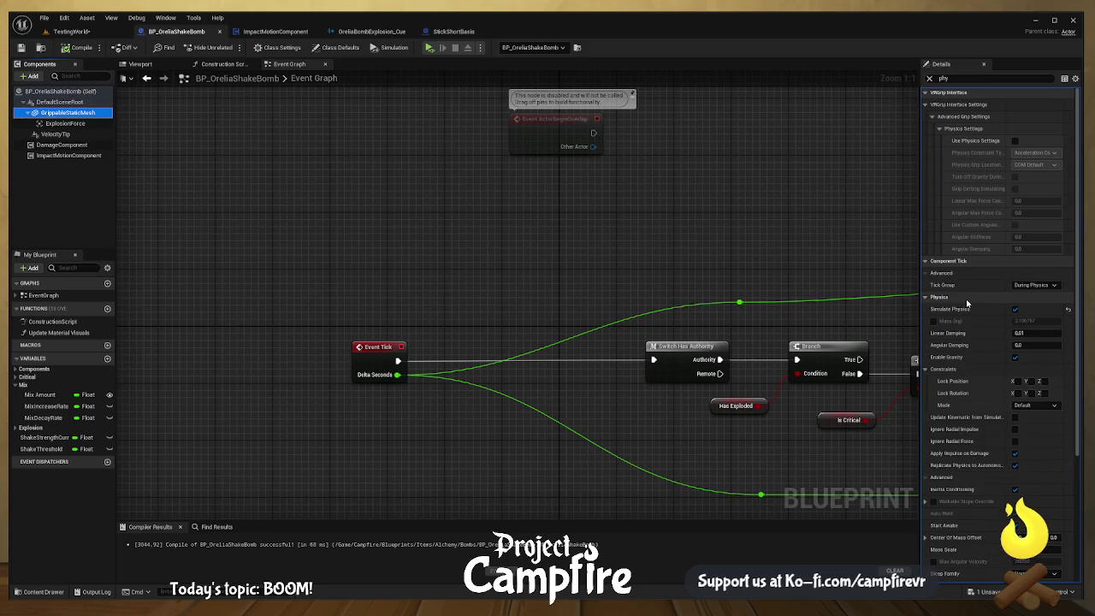
{"action": "scroll", "coordinate": [966, 298], "scroll_direction": "down", "scroll_amount": 2}
{"action": "left_click", "coordinate": [925, 255]}
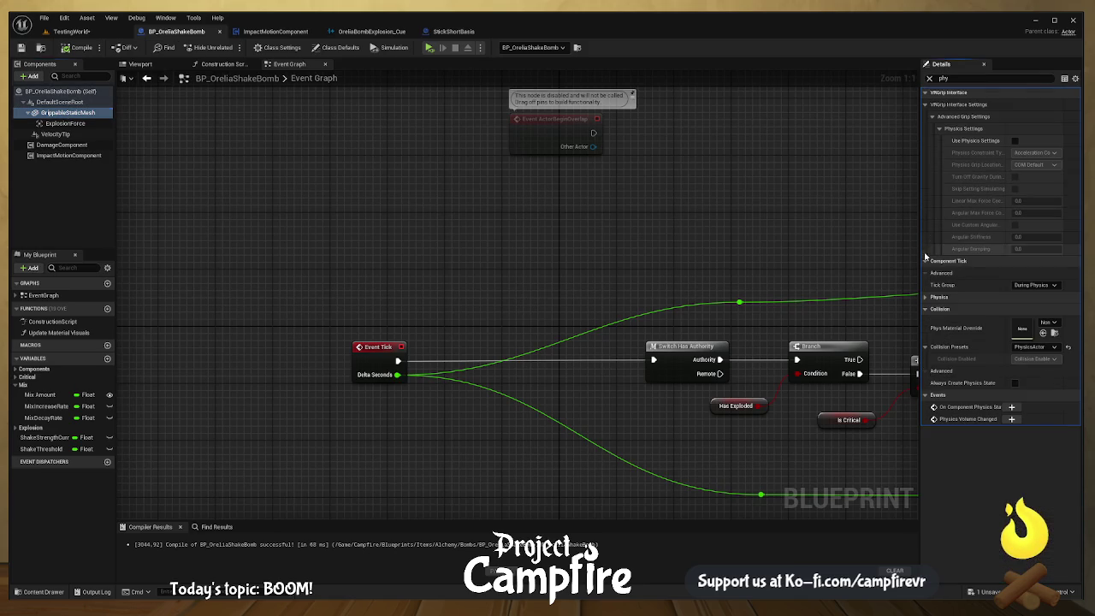
{"action": "left_click", "coordinate": [929, 77]}
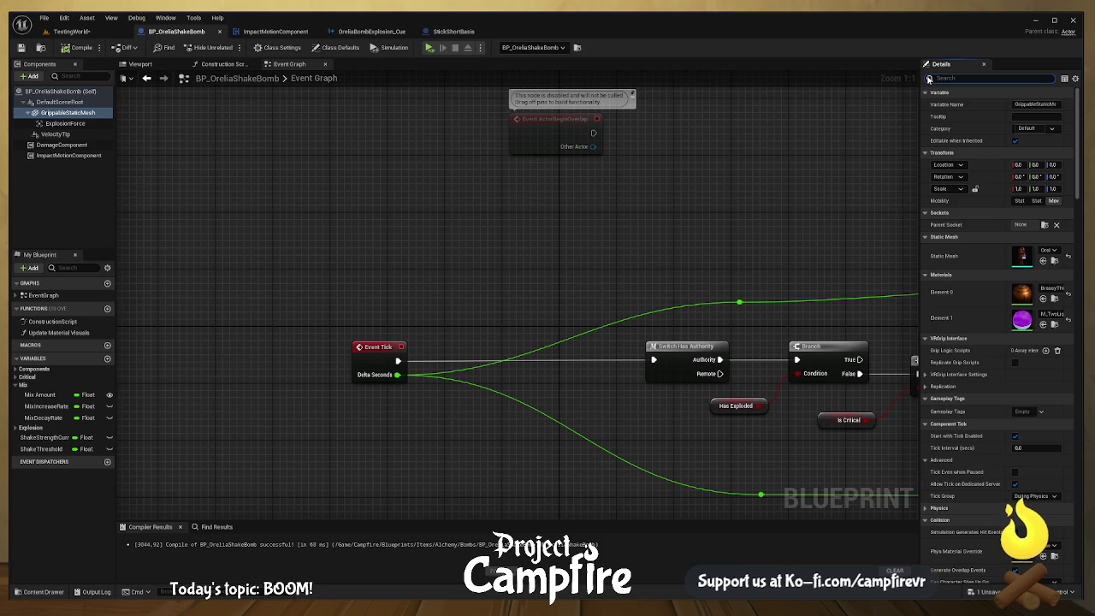
{"action": "left_click", "coordinate": [963, 374]}
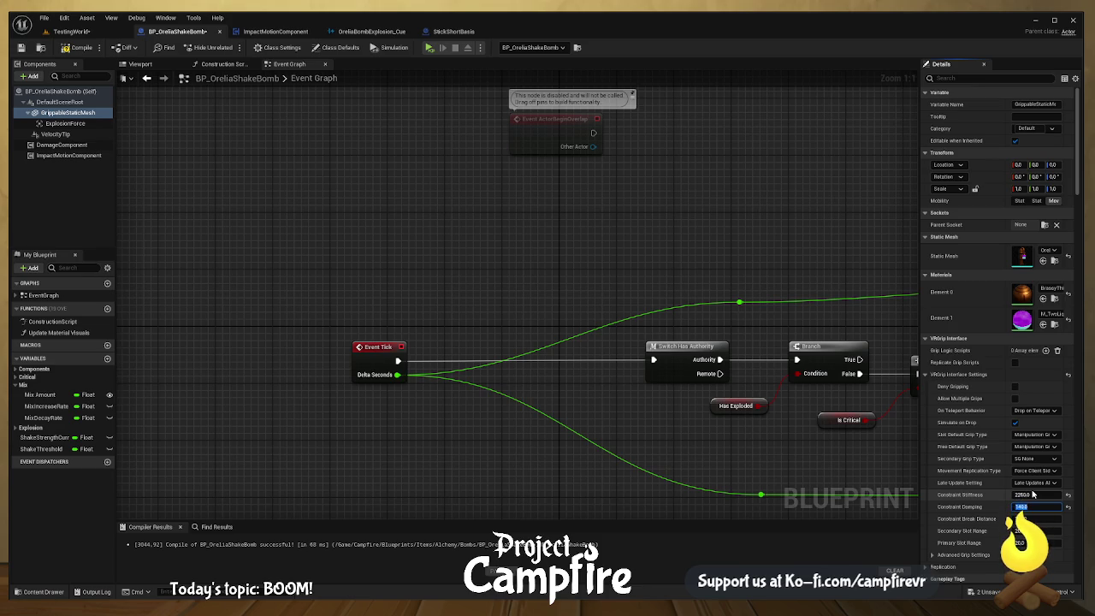
- Set Constraint Damping 140.0, Delta Teleport and Interactive Collision grip types, then compile
{"action": "key", "text": "Return"}
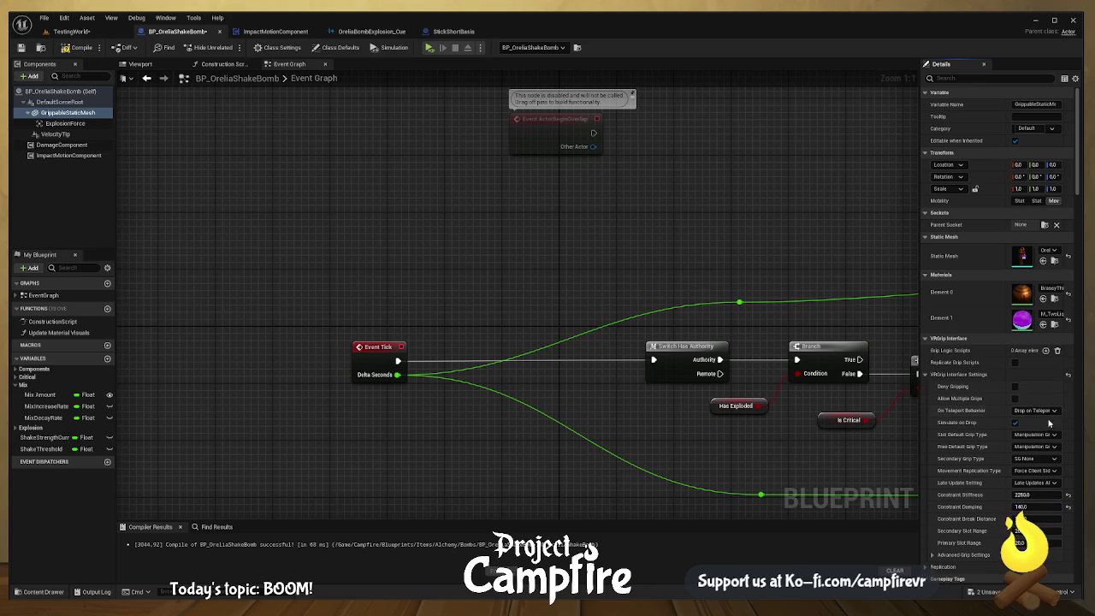
{"action": "left_click", "coordinate": [1052, 410]}
{"action": "left_click", "coordinate": [1054, 431]}
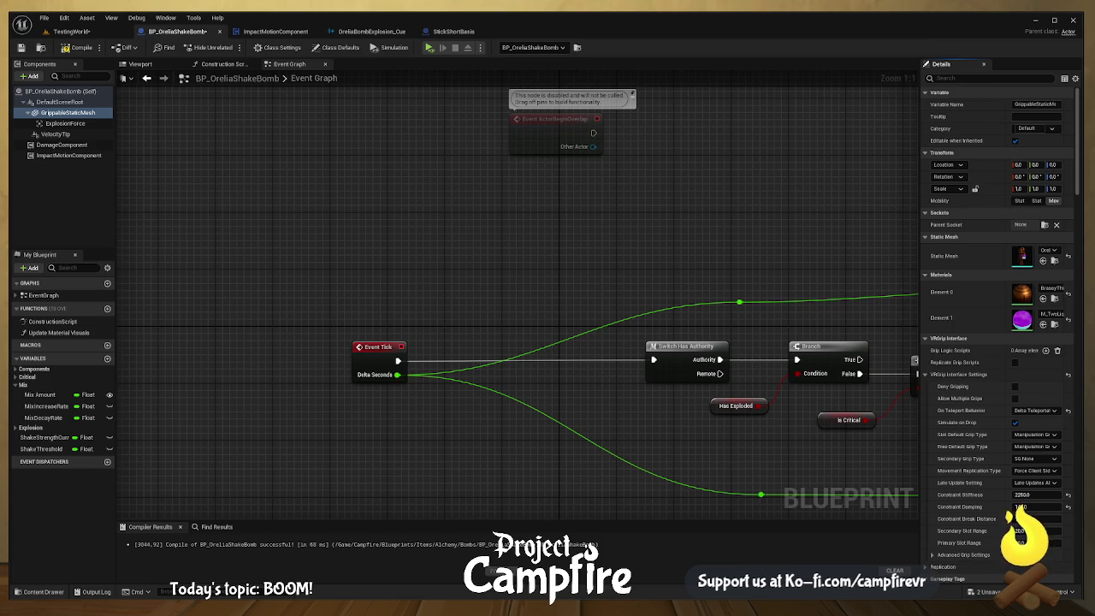
{"action": "left_click", "coordinate": [1035, 434]}
{"action": "left_click", "coordinate": [1035, 446]}
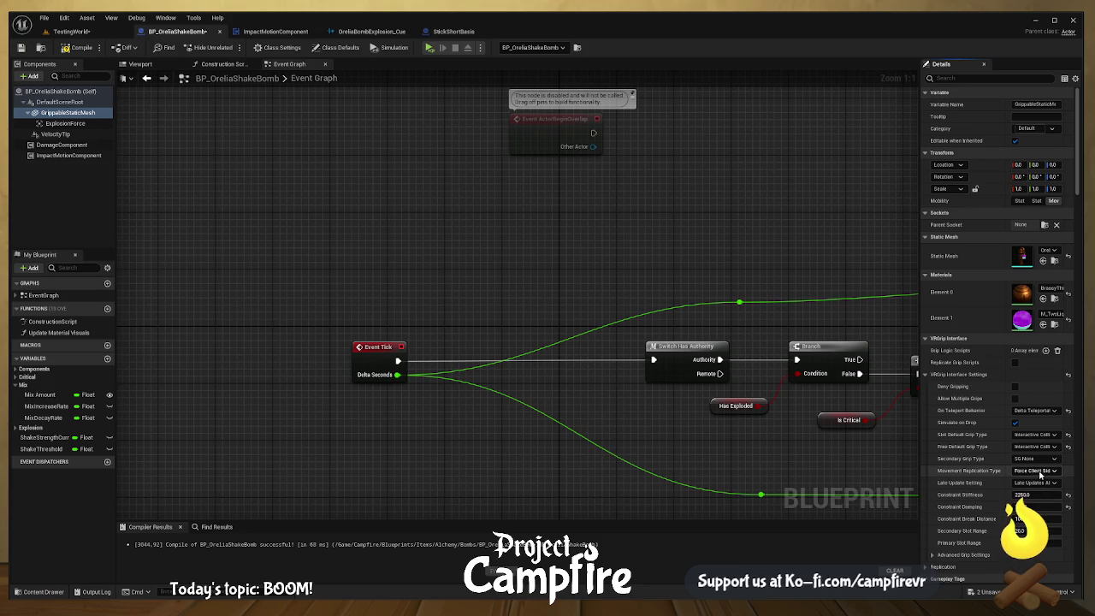
{"action": "left_click", "coordinate": [77, 47]}
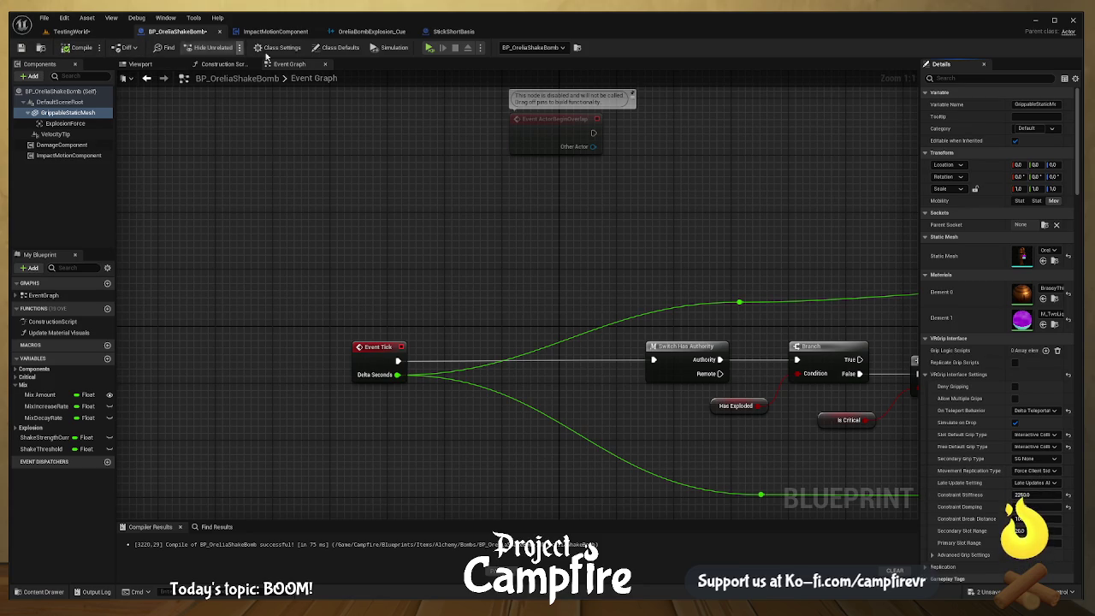